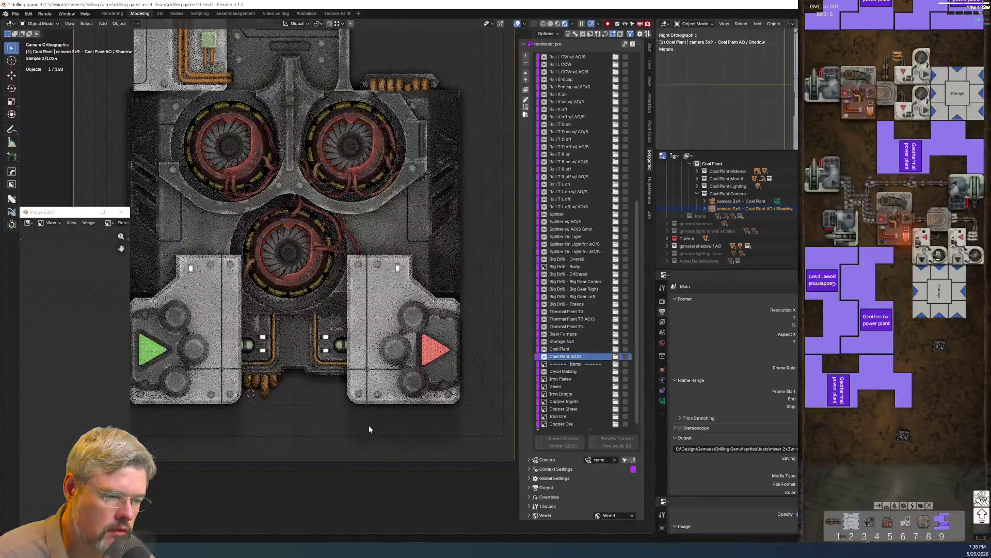
Zoom out the camera view, save drilling game 9.blend, and start an F12 render
{"action": "scroll", "coordinate": [341, 288], "scroll_direction": "down", "scroll_amount": 1}
{"action": "scroll", "coordinate": [341, 287], "scroll_direction": "down", "scroll_amount": 3}
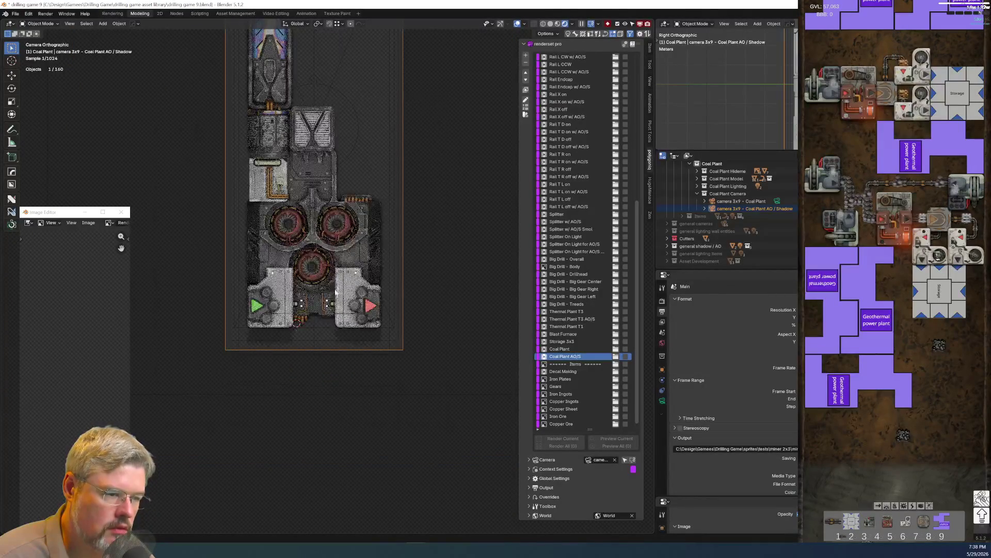
{"action": "scroll", "coordinate": [336, 304], "scroll_direction": "down", "scroll_amount": 2}
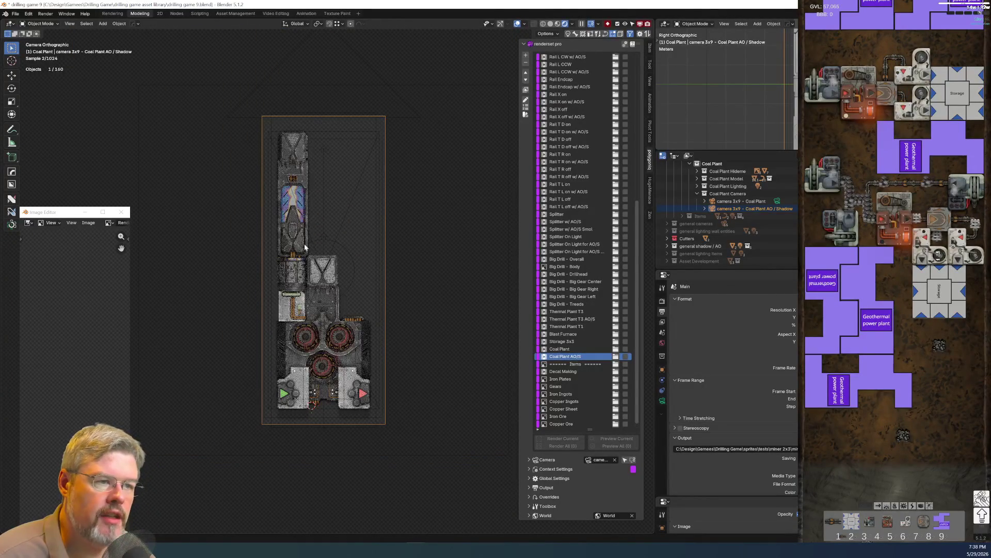
{"action": "left_click", "coordinate": [16, 14]}
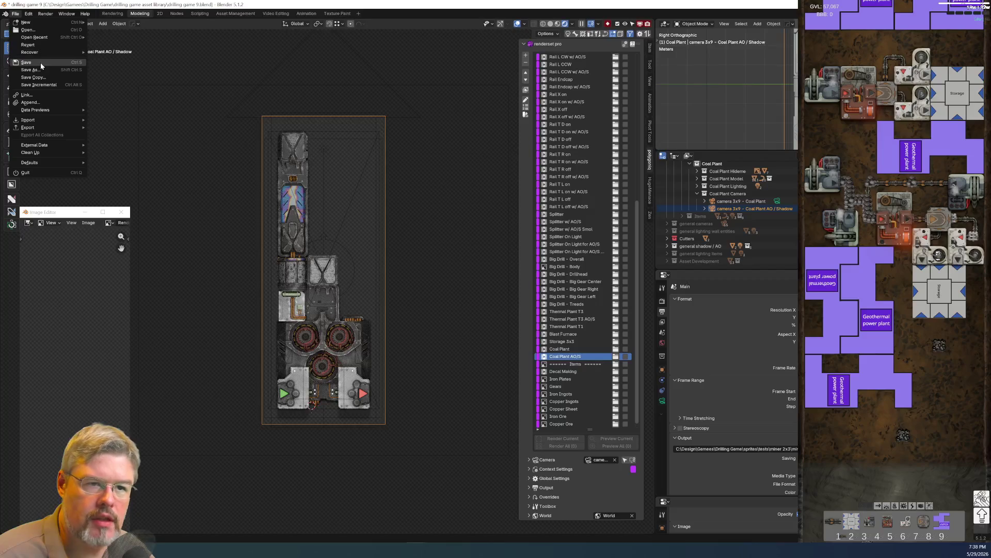
{"action": "left_click", "coordinate": [41, 62]}
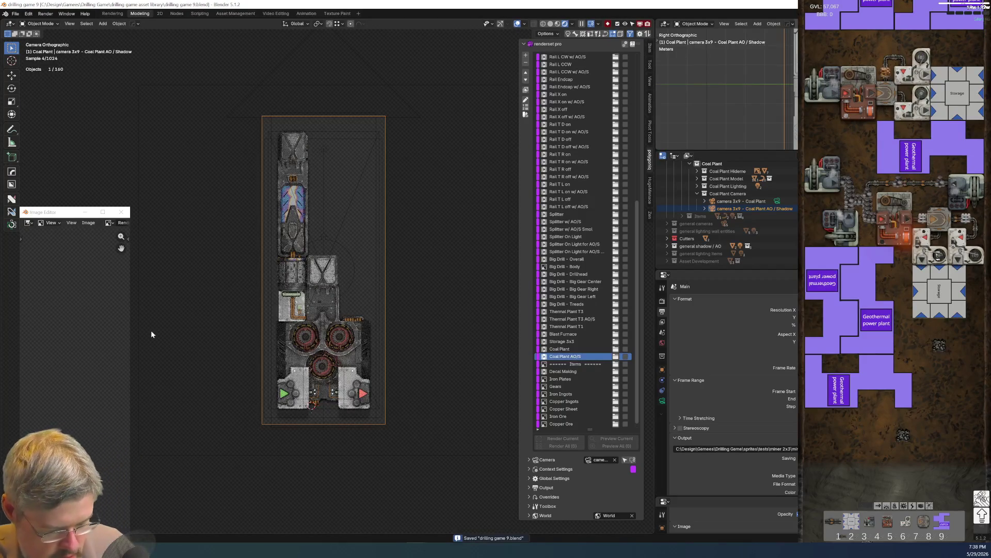
{"action": "key", "text": "F12"}
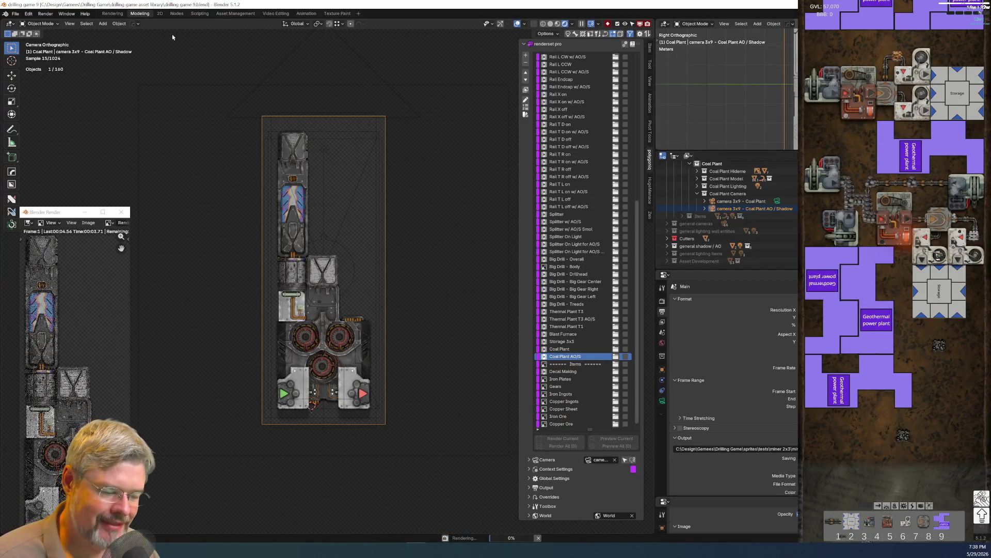
Centre and enlarge the Render window, then choose Image > Save As once rendering finishes
{"action": "mouse_move", "coordinate": [70, 212]}
{"action": "left_mouse_down"}
{"action": "mouse_move", "coordinate": [294, 304]}
{"action": "mouse_move", "coordinate": [399, 132]}
{"action": "mouse_move", "coordinate": [412, 91]}
{"action": "left_mouse_up"}
{"action": "left_click_drag", "start_coordinate": [473, 423], "coordinate": [515, 469]}
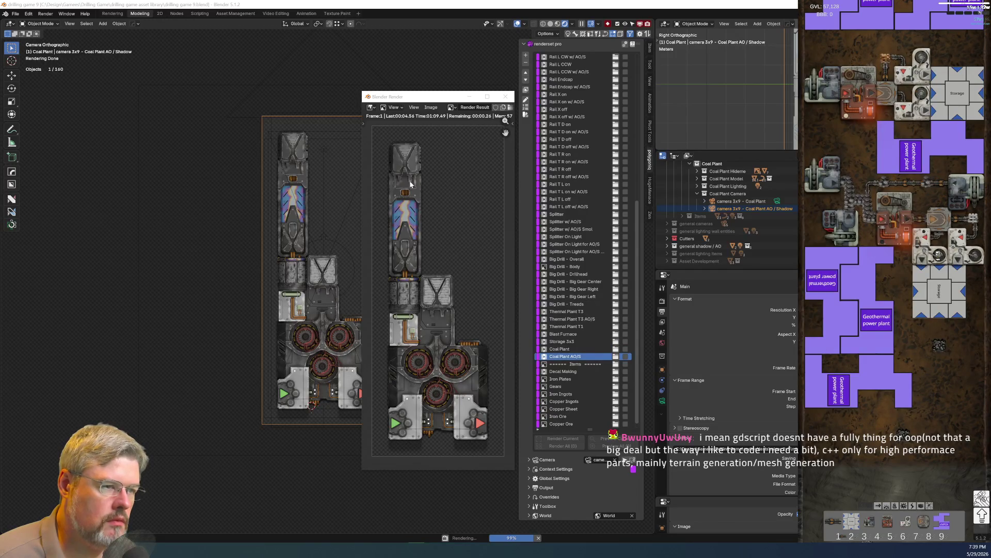
{"action": "left_click", "coordinate": [432, 107]}
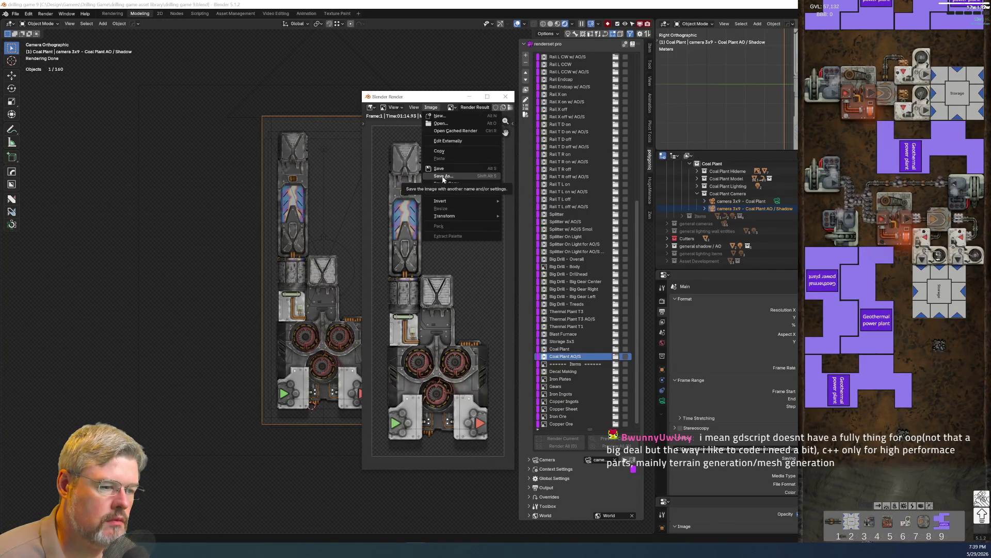
{"action": "left_click", "coordinate": [430, 108]}
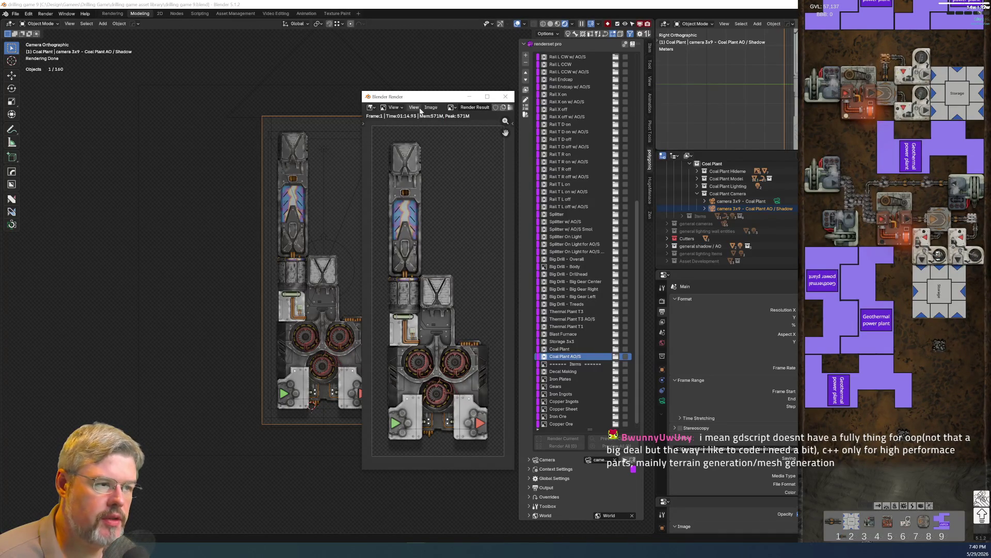
{"action": "left_click", "coordinate": [430, 106]}
{"action": "left_click", "coordinate": [455, 173]}
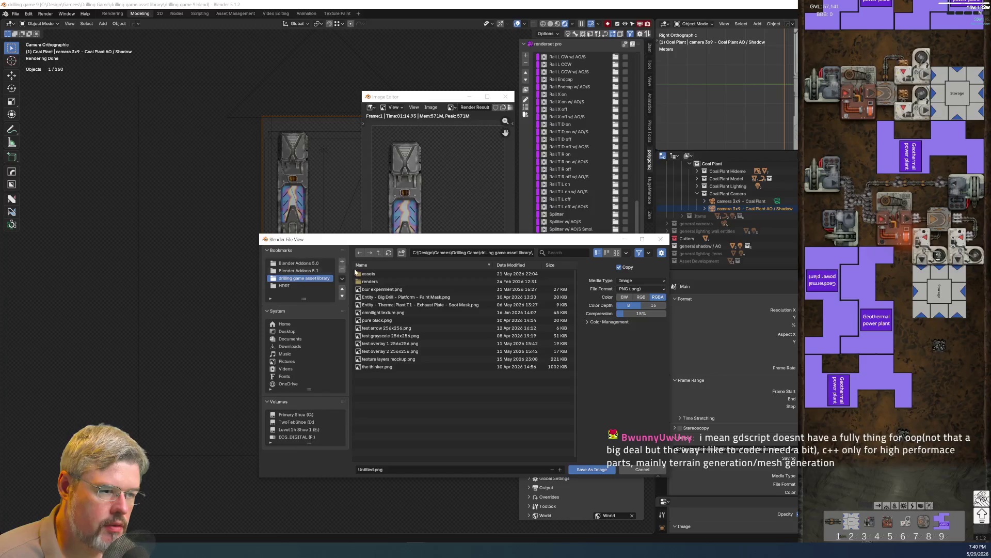
Browse up to the Drilling Game folder and into sprites\tests
{"action": "left_click", "coordinate": [378, 252]}
{"action": "left_click", "coordinate": [383, 337]}
{"action": "double_click", "coordinate": [383, 337]}
{"action": "double_click", "coordinate": [374, 289]}
Name the render coal-plant-teaser.png and save it there
{"action": "left_click", "coordinate": [399, 470]}
{"action": "type", "text": "coal-plant-teaser"}
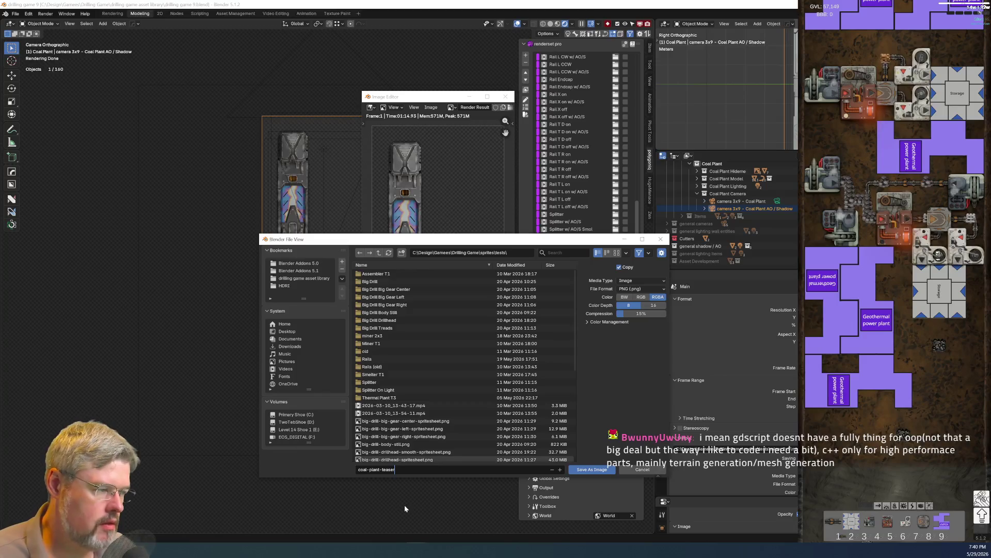
{"action": "left_click", "coordinate": [519, 251]}
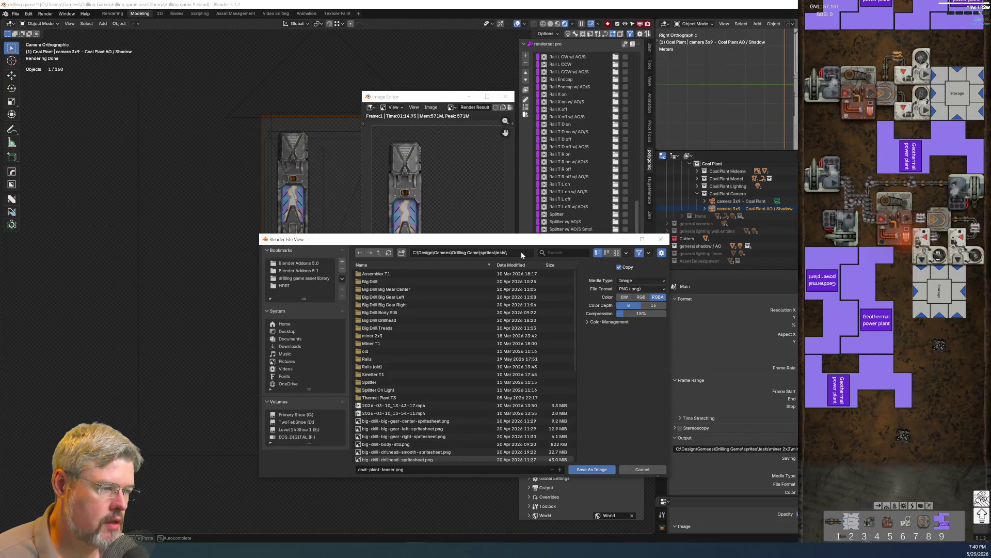
{"action": "left_click", "coordinate": [592, 469]}
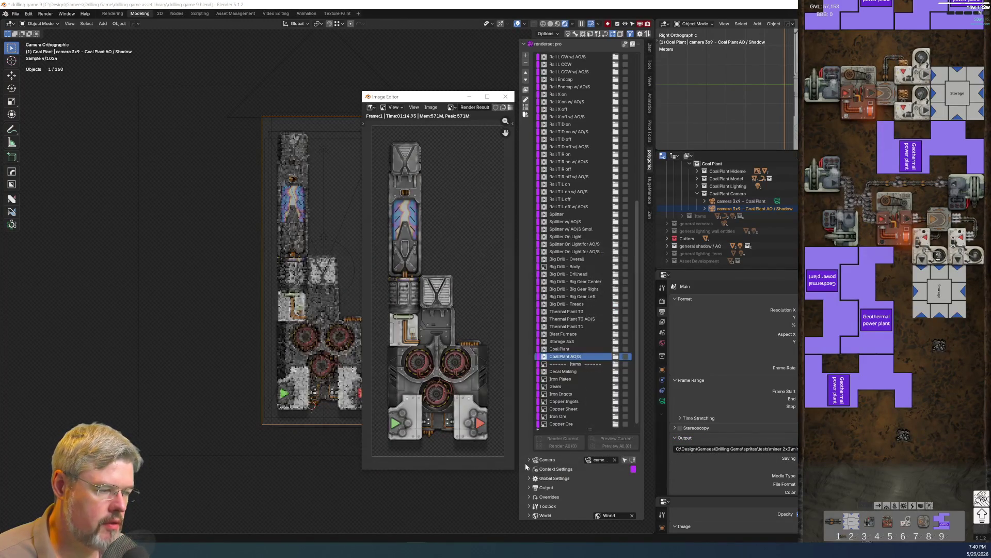
{"action": "key", "text": "super+e"}
Go to sprites\tests in File Explorer, select coal-plant-teaser.png, then return to Blender
{"action": "left_click", "coordinate": [284, 50]}
{"action": "key", "text": "ctrl+v"}
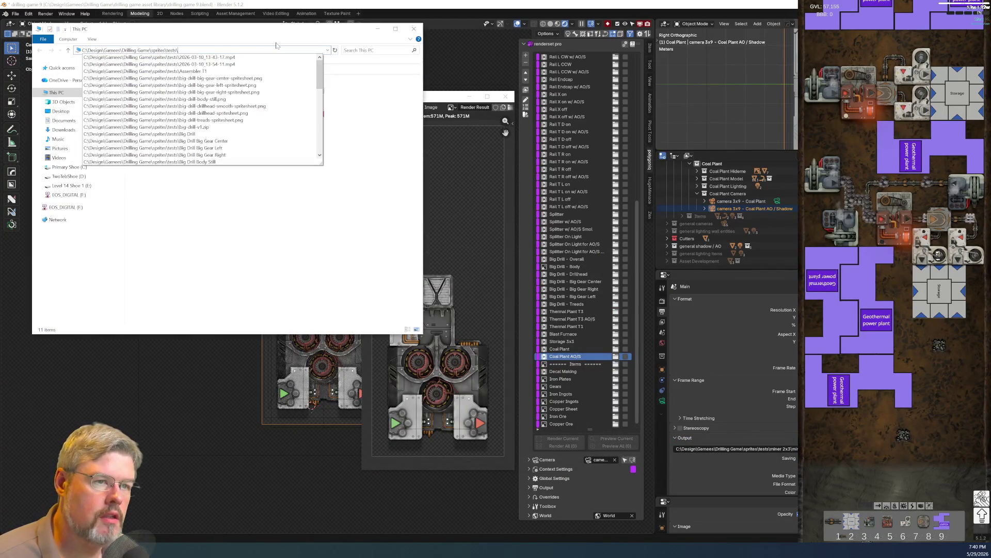
{"action": "key", "text": "Return"}
{"action": "left_click", "coordinate": [293, 294]}
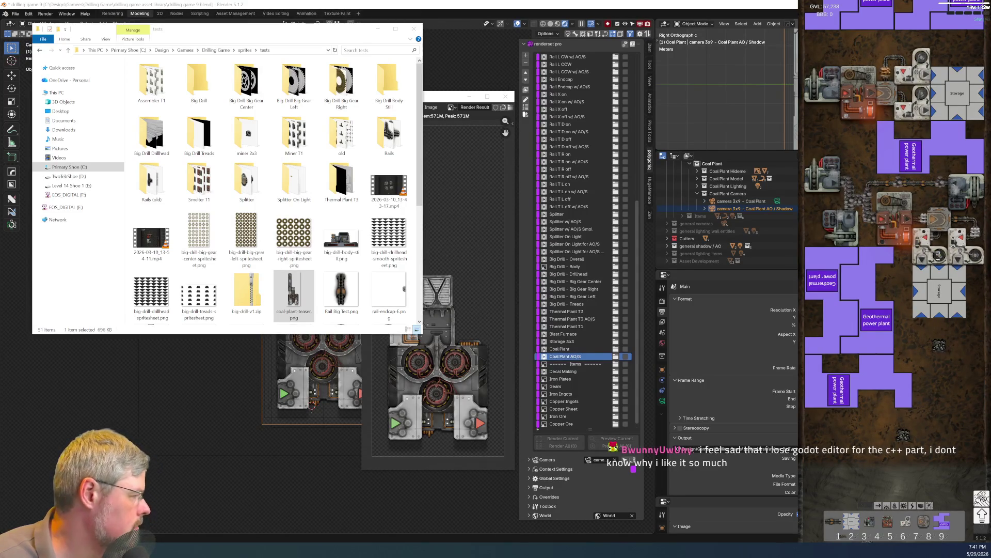
{"action": "left_click", "coordinate": [648, 26]}
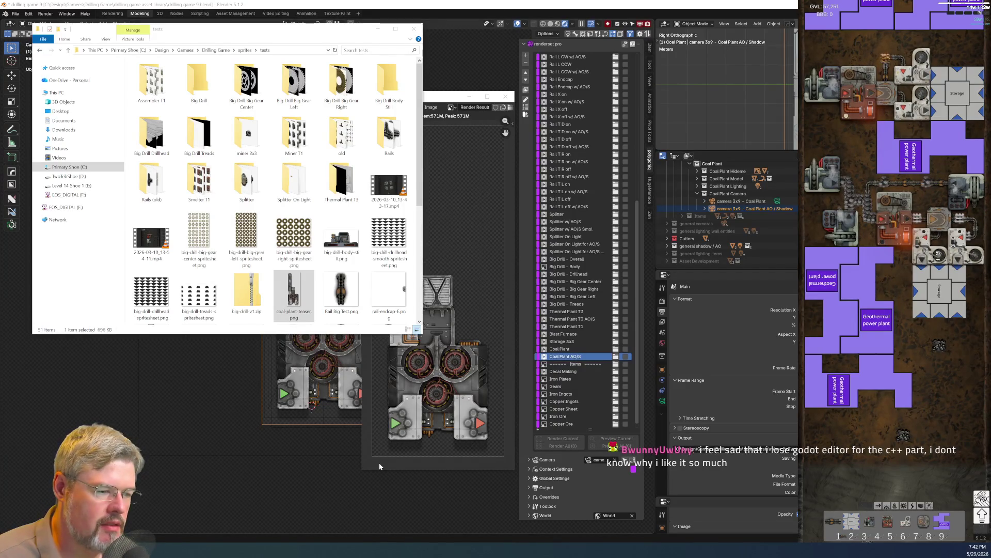
{"action": "left_click", "coordinate": [377, 493]}
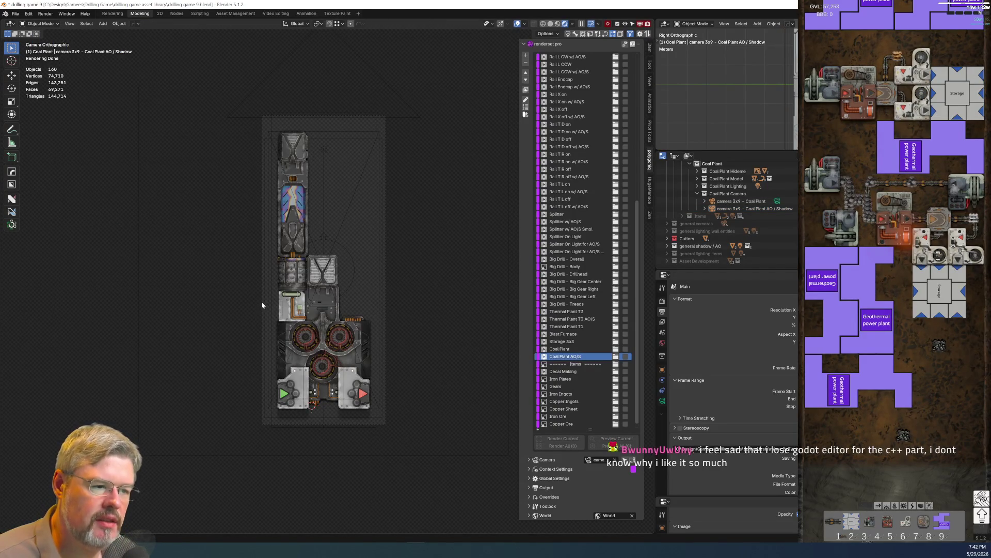
Zoom the viewport and select Coal Plant, then Coal Plant AO/S, in the renderset list
{"action": "scroll", "coordinate": [279, 304], "scroll_direction": "up", "scroll_amount": 5}
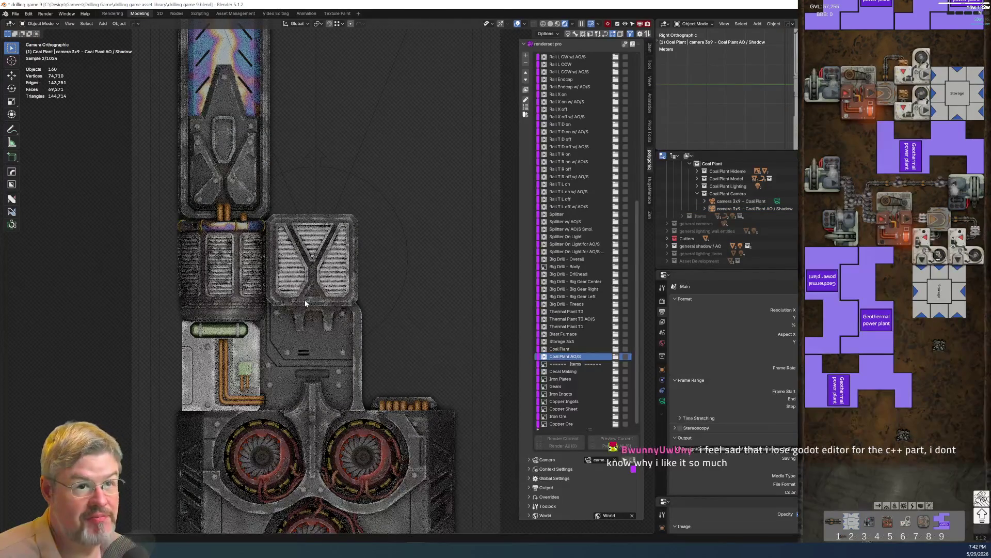
{"action": "scroll", "coordinate": [304, 299], "scroll_direction": "down", "scroll_amount": 6}
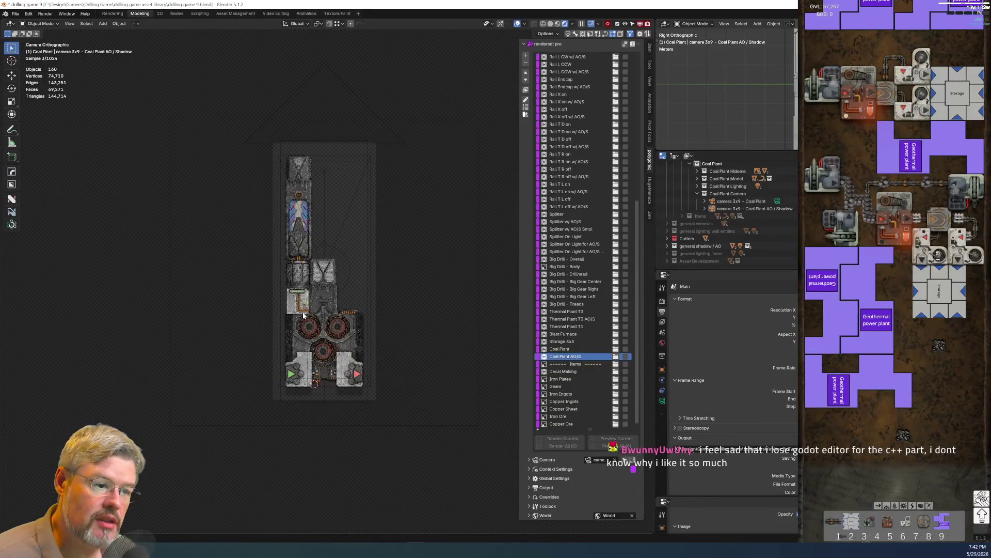
{"action": "scroll", "coordinate": [304, 315], "scroll_direction": "up", "scroll_amount": 3}
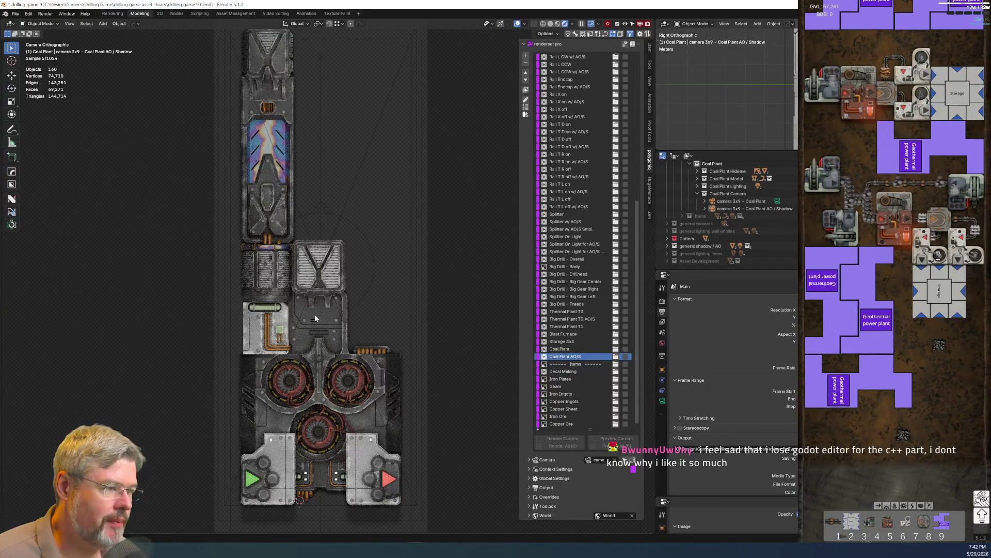
{"action": "left_click", "coordinate": [576, 350]}
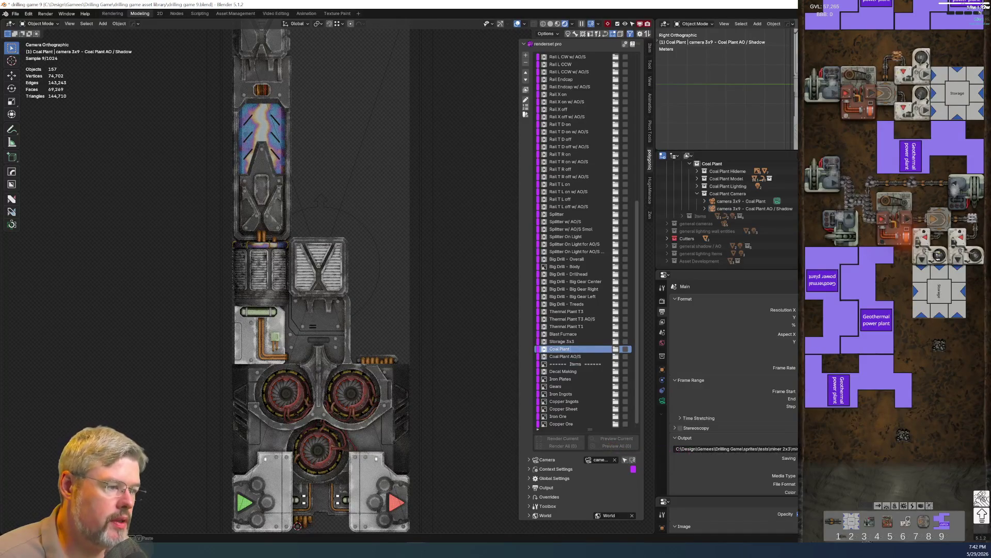
{"action": "scroll", "coordinate": [562, 344], "scroll_direction": "up", "scroll_amount": 7}
{"action": "scroll", "coordinate": [580, 329], "scroll_direction": "down", "scroll_amount": 7}
{"action": "left_click", "coordinate": [568, 356]}
{"action": "type", "text": "N"}
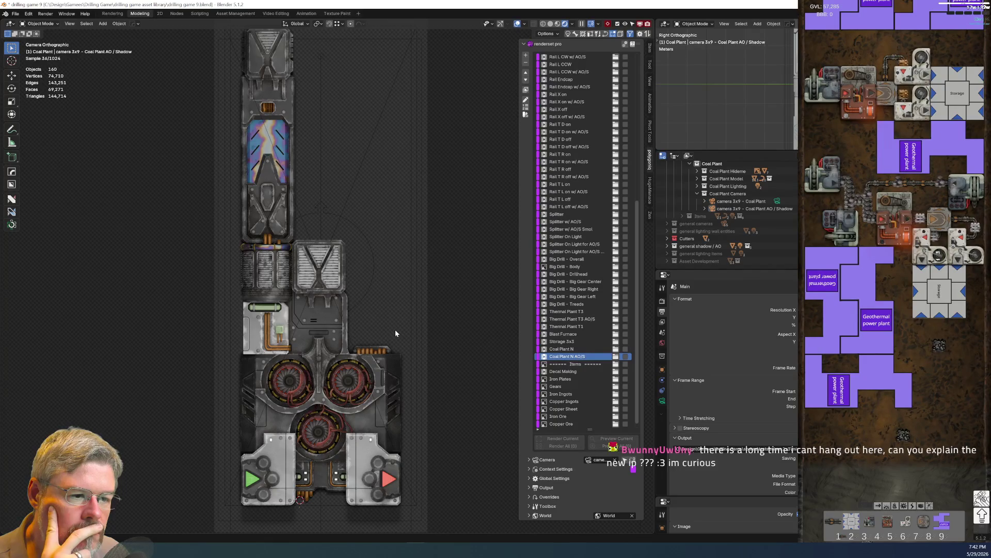
{"action": "scroll", "coordinate": [398, 202], "scroll_direction": "down", "scroll_amount": 2}
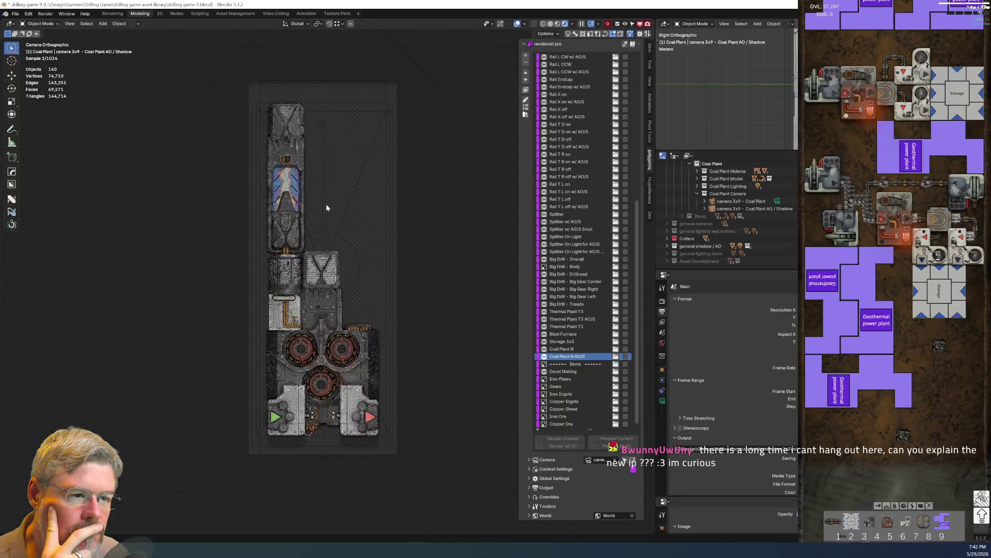
{"action": "scroll", "coordinate": [294, 202], "scroll_direction": "up", "scroll_amount": 3}
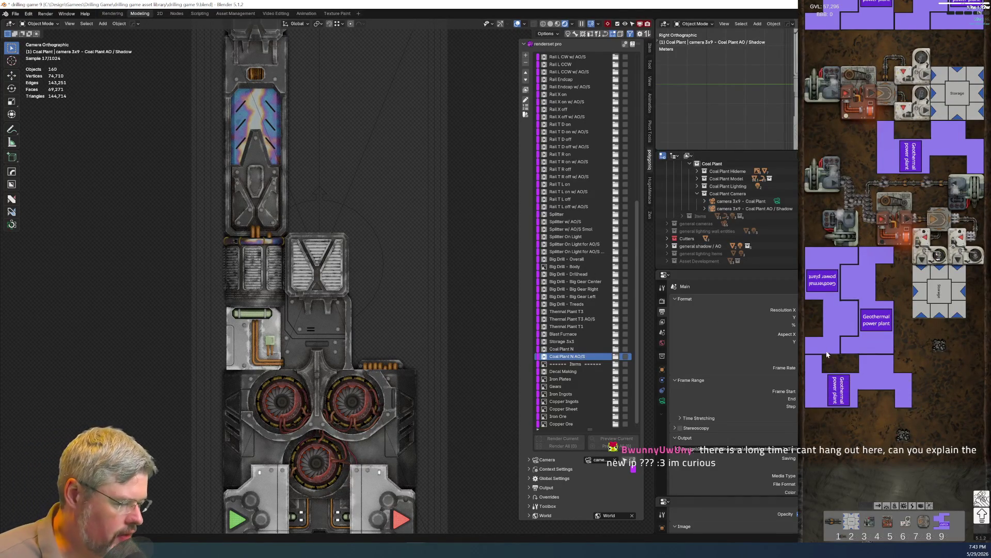
Pan the game map with W/S to the solid rock tiles above the drill machine
{"action": "scroll", "coordinate": [921, 413], "scroll_direction": "down", "scroll_amount": 2}
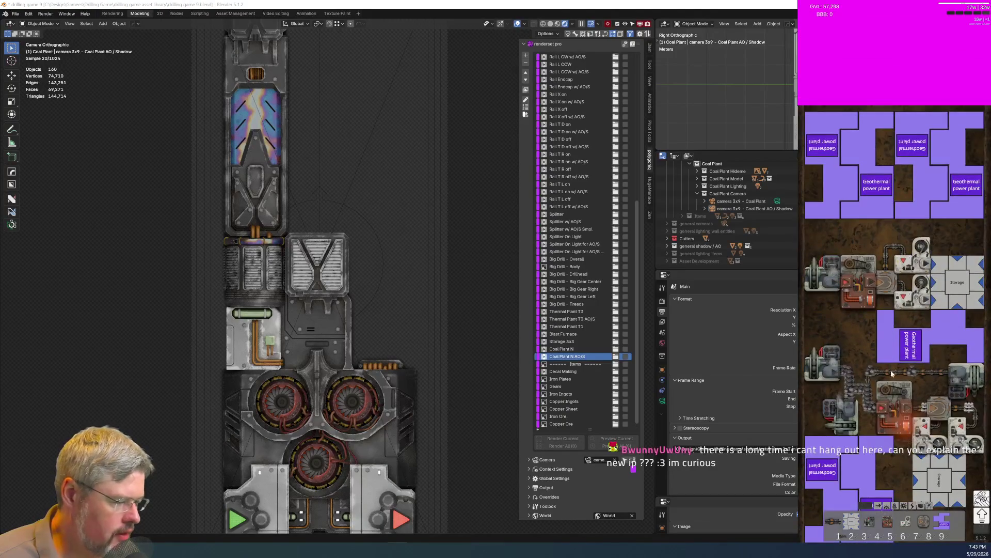
{"action": "scroll", "coordinate": [916, 192], "scroll_direction": "up", "scroll_amount": 2}
{"action": "key", "text": "s"}
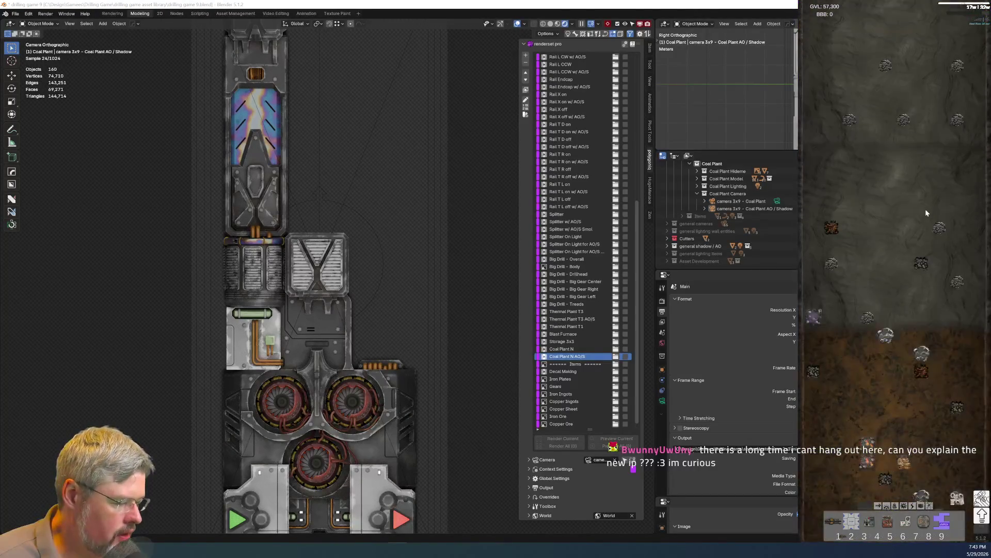
{"action": "key", "text": "s"}
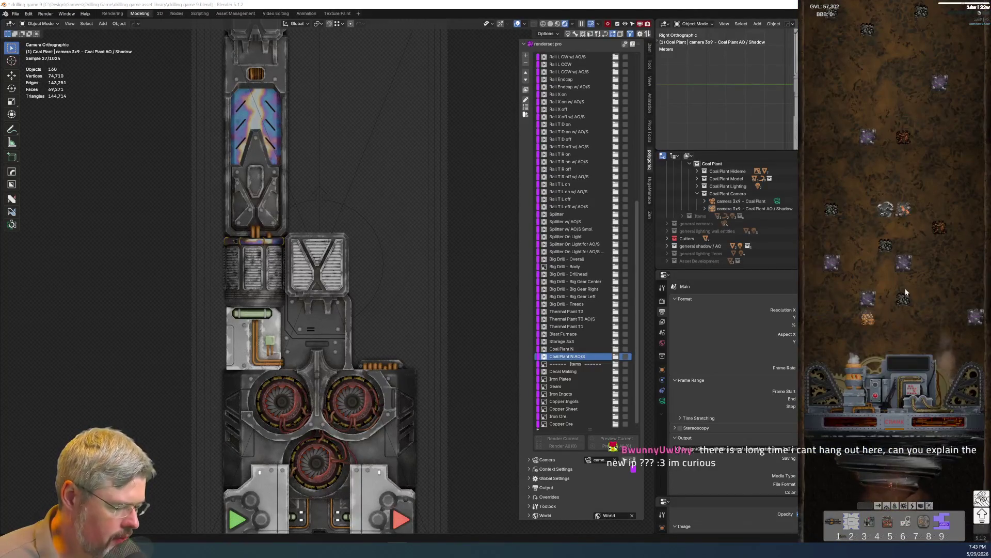
{"action": "key", "text": "w"}
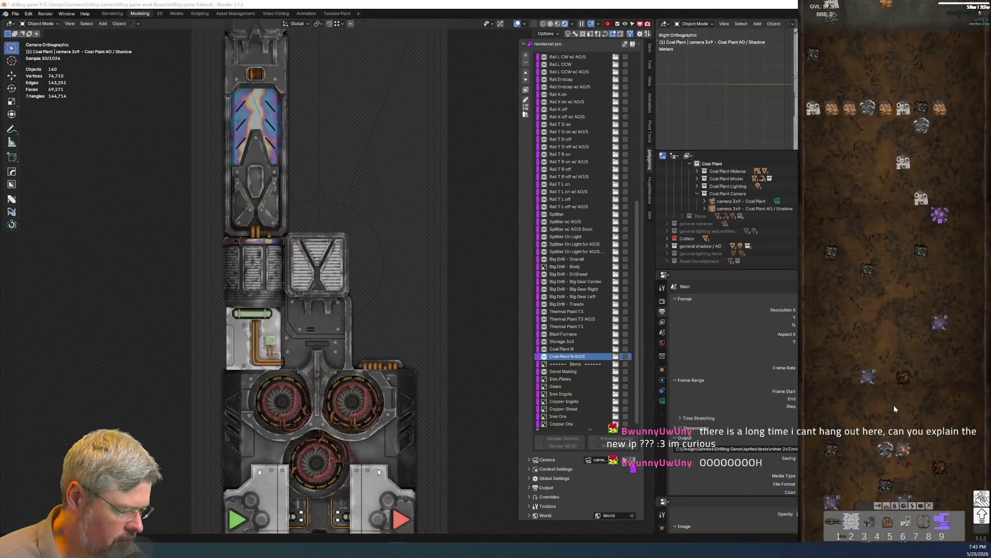
{"action": "key", "text": "w"}
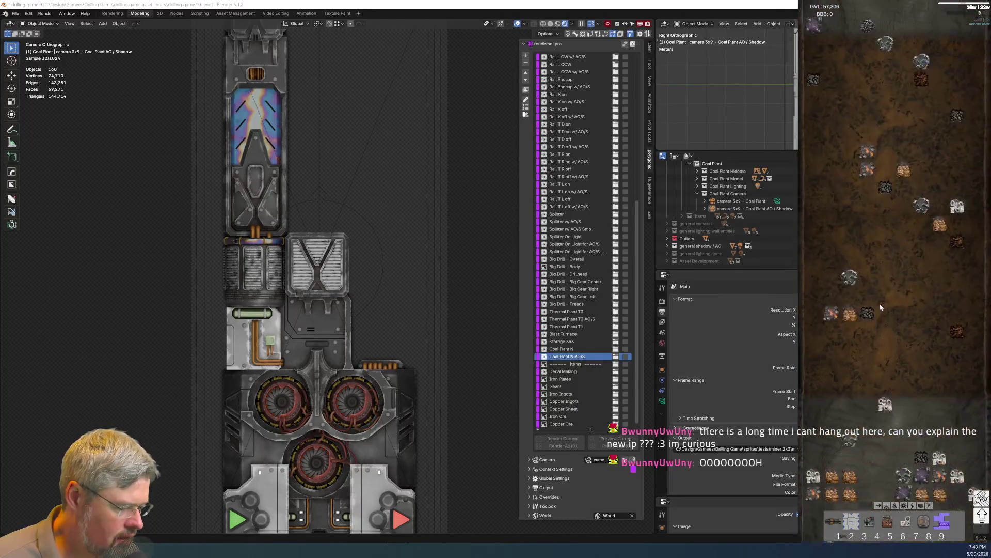
{"action": "key", "text": "w"}
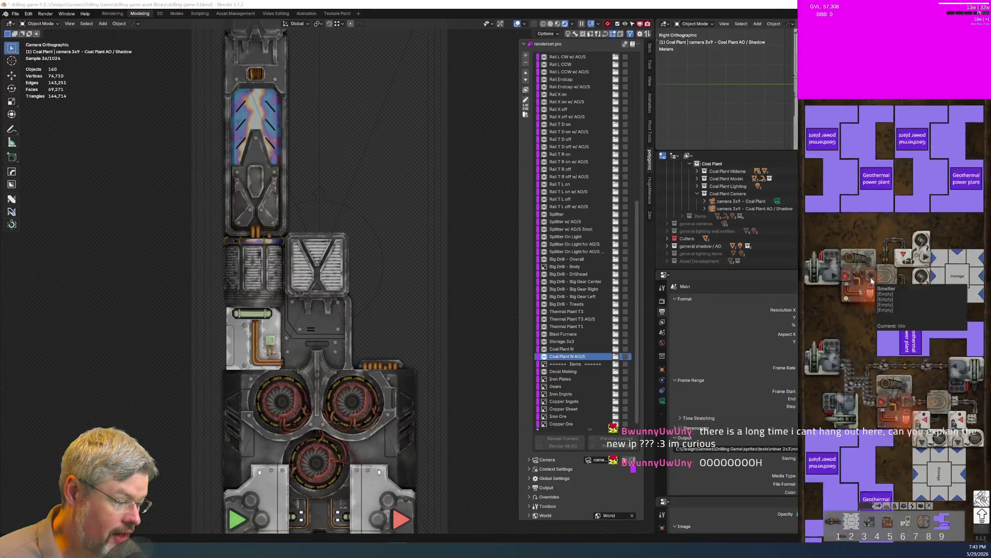
{"action": "key", "text": "s"}
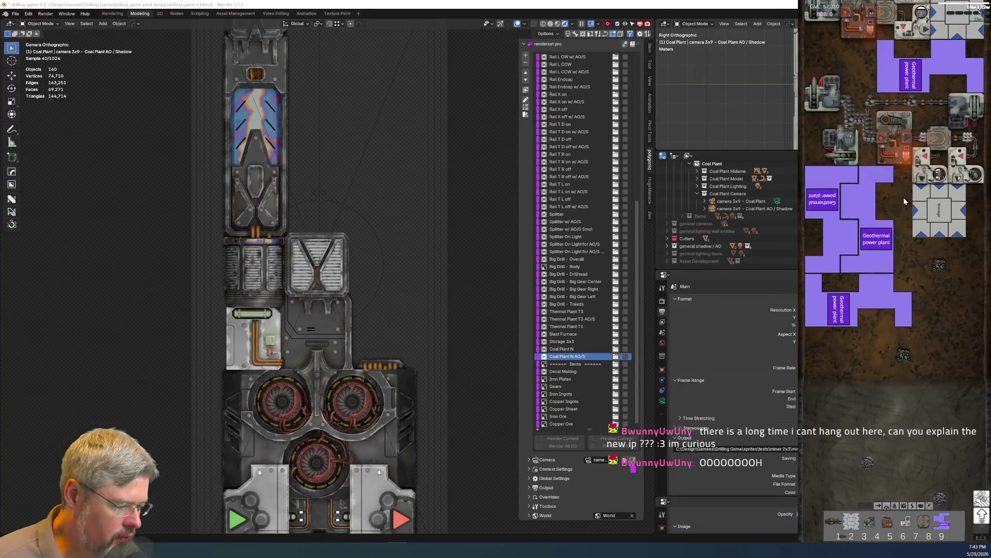
{"action": "key", "text": "w"}
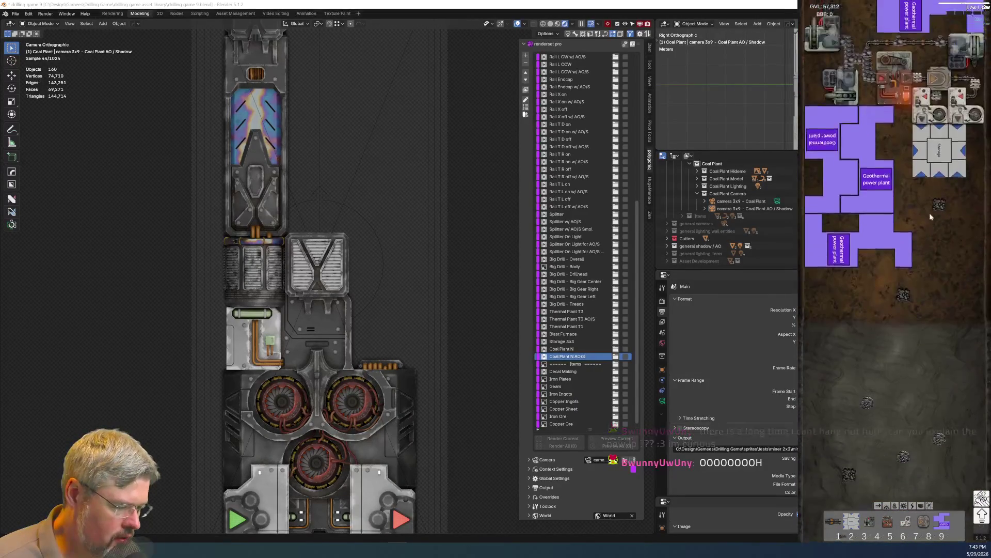
{"action": "mouse_move", "coordinate": [868, 195]}
{"action": "mouse_move", "coordinate": [926, 202]}
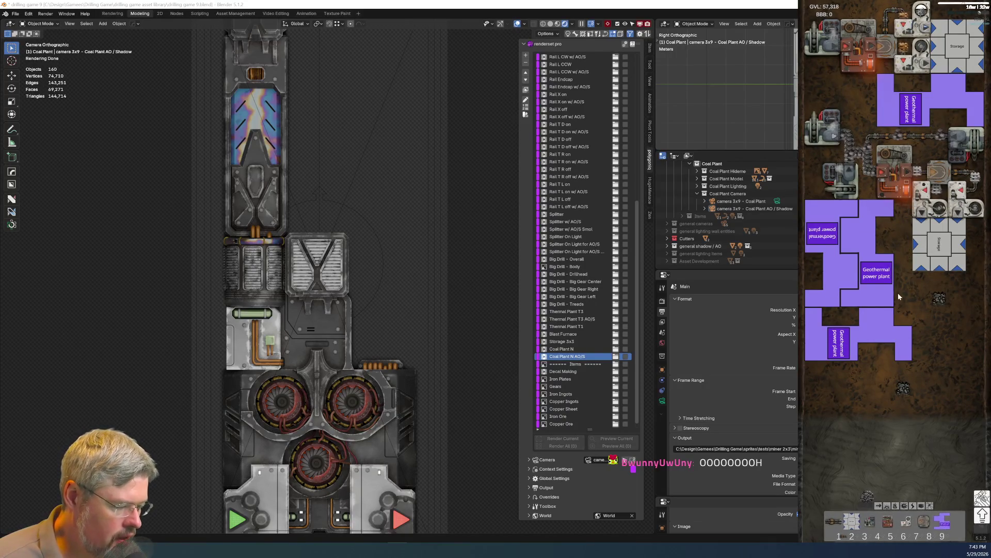
{"action": "scroll", "coordinate": [894, 290], "scroll_direction": "down", "scroll_amount": 3}
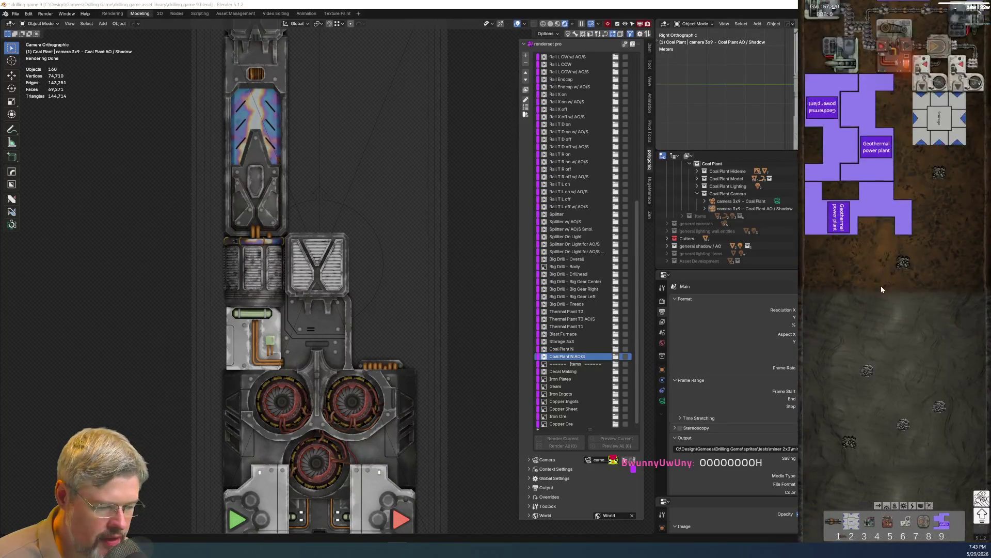
{"action": "scroll", "coordinate": [881, 286], "scroll_direction": "up", "scroll_amount": 3}
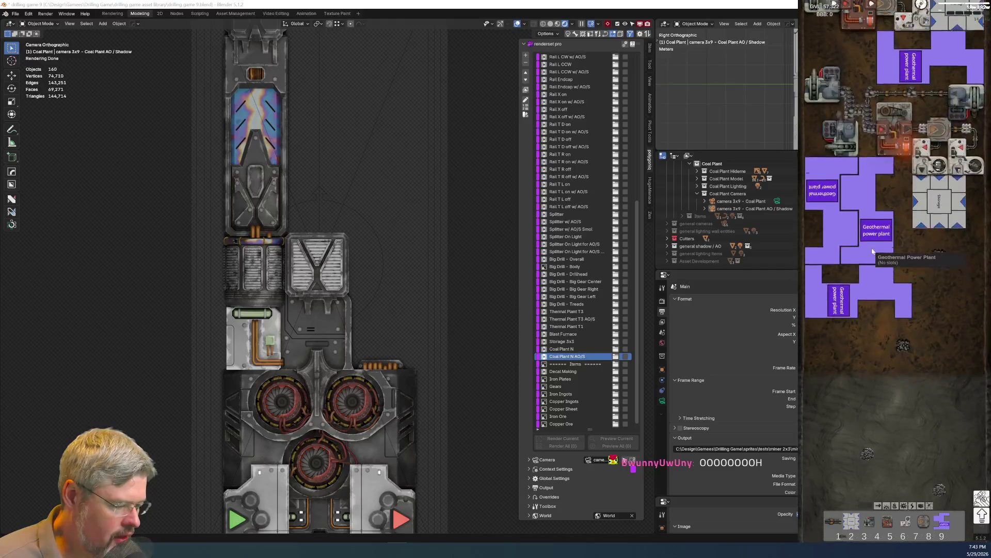
{"action": "scroll", "coordinate": [903, 245], "scroll_direction": "up", "scroll_amount": 2}
{"action": "scroll", "coordinate": [988, 237], "scroll_direction": "up", "scroll_amount": 2}
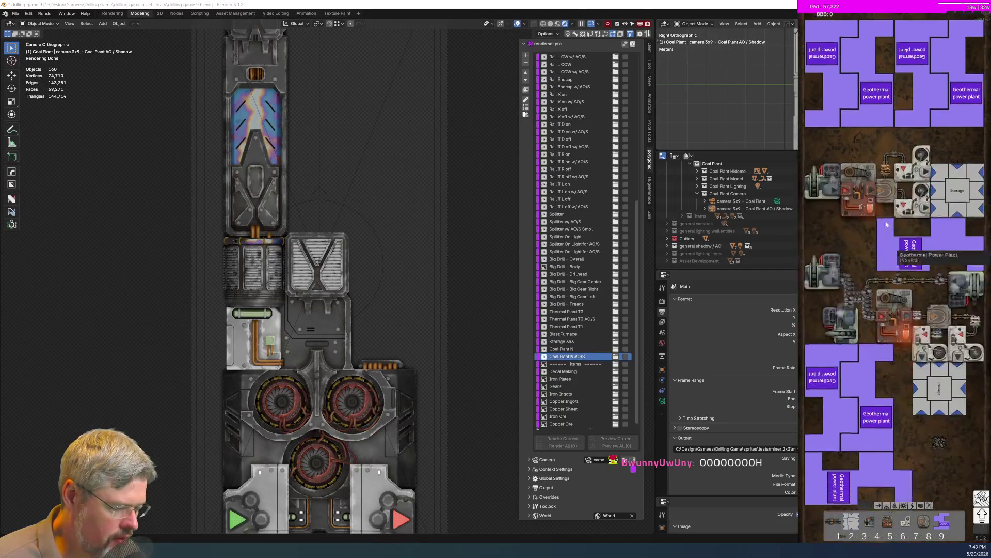
{"action": "scroll", "coordinate": [989, 237], "scroll_direction": "up", "scroll_amount": 10}
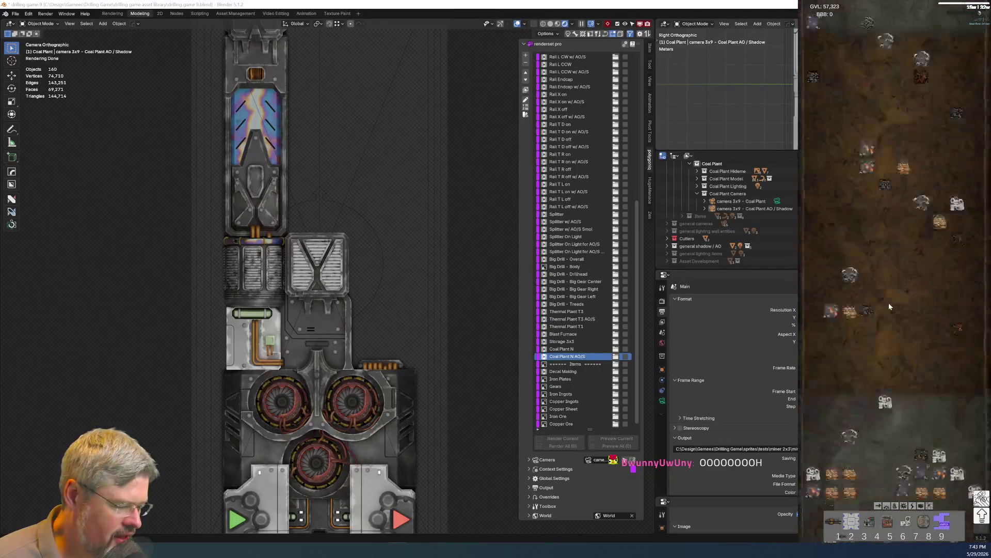
{"action": "scroll", "coordinate": [892, 408], "scroll_direction": "down", "scroll_amount": 10}
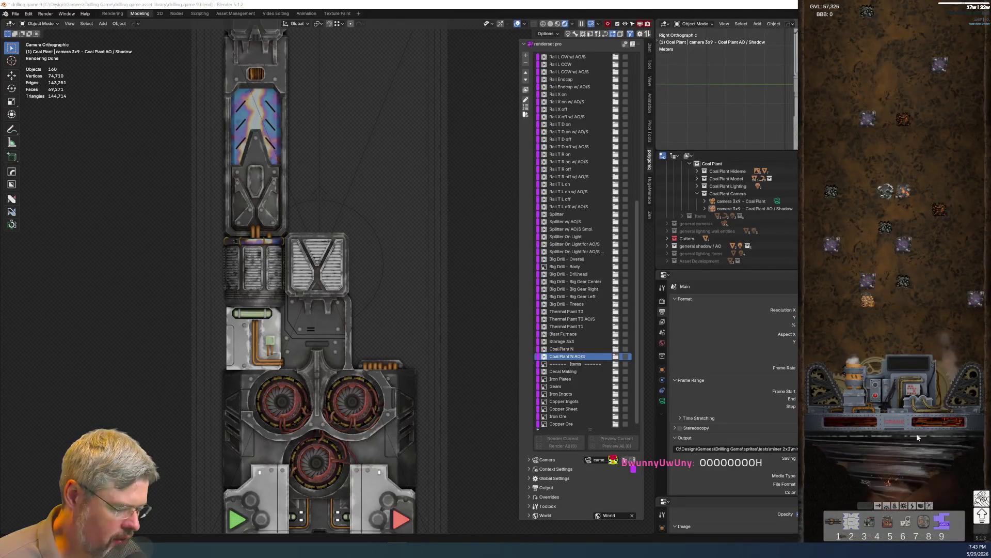
{"action": "scroll", "coordinate": [857, 330], "scroll_direction": "up", "scroll_amount": 1}
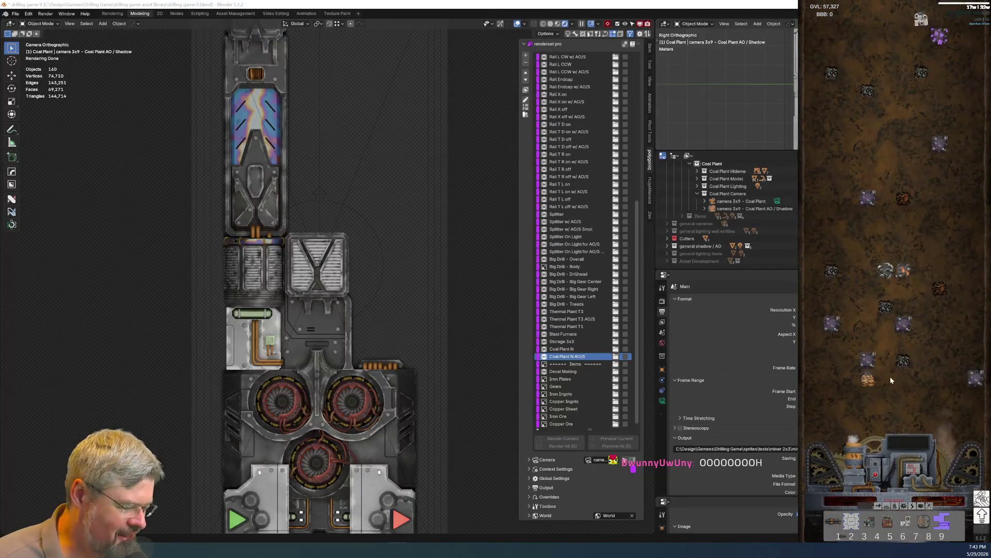
Break the first Solid Rock tile, clicking until its count reaches zero
{"action": "left_click", "coordinate": [866, 366]}
{"action": "left_click", "coordinate": [865, 363]}
{"action": "left_click", "coordinate": [866, 363]}
{"action": "left_click", "coordinate": [865, 364]}
{"action": "left_click", "coordinate": [866, 363]}
{"action": "left_click", "coordinate": [865, 364]}
{"action": "left_click", "coordinate": [865, 364]}
{"action": "left_click", "coordinate": [865, 364]}
{"action": "left_click", "coordinate": [865, 364]}
Break the second Solid Rock tile the same way
{"action": "left_click", "coordinate": [970, 379]}
{"action": "left_click", "coordinate": [970, 379]}
{"action": "left_click", "coordinate": [971, 379]}
{"action": "left_click", "coordinate": [970, 380]}
{"action": "left_click", "coordinate": [971, 381]}
{"action": "left_click", "coordinate": [971, 381]}
{"action": "left_click", "coordinate": [971, 381]}
{"action": "left_click", "coordinate": [970, 381]}
{"action": "left_click", "coordinate": [971, 380]}
{"action": "left_click", "coordinate": [971, 380]}
{"action": "left_click", "coordinate": [971, 381]}
{"action": "left_click", "coordinate": [971, 381]}
{"action": "left_click", "coordinate": [971, 380]}
{"action": "left_click", "coordinate": [970, 381]}
{"action": "left_click", "coordinate": [970, 380]}
{"action": "left_click", "coordinate": [968, 378]}
{"action": "left_click", "coordinate": [968, 378]}
{"action": "left_click", "coordinate": [969, 378]}
{"action": "left_click", "coordinate": [968, 378]}
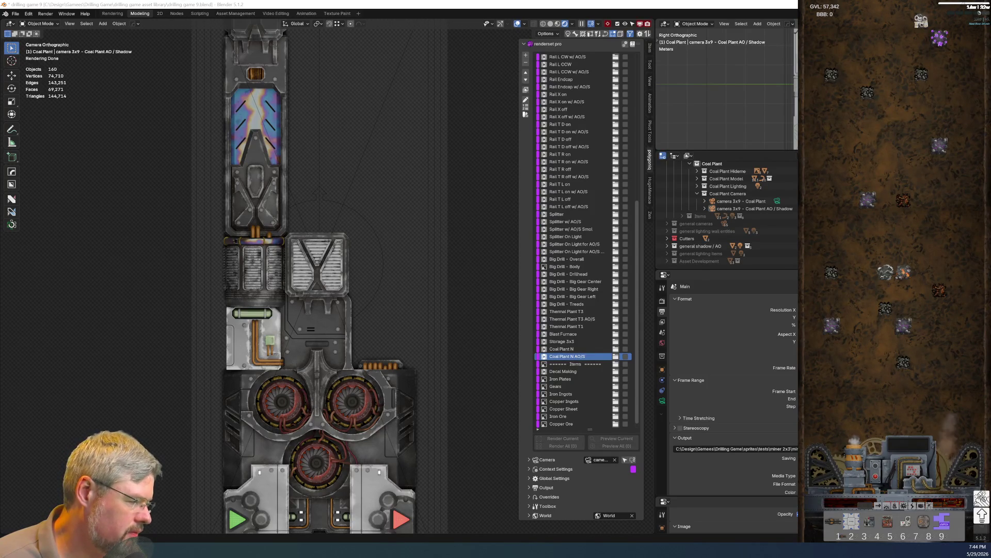
{"action": "key", "text": "alt+Tab"}
{"action": "left_click", "coordinate": [559, 188]}
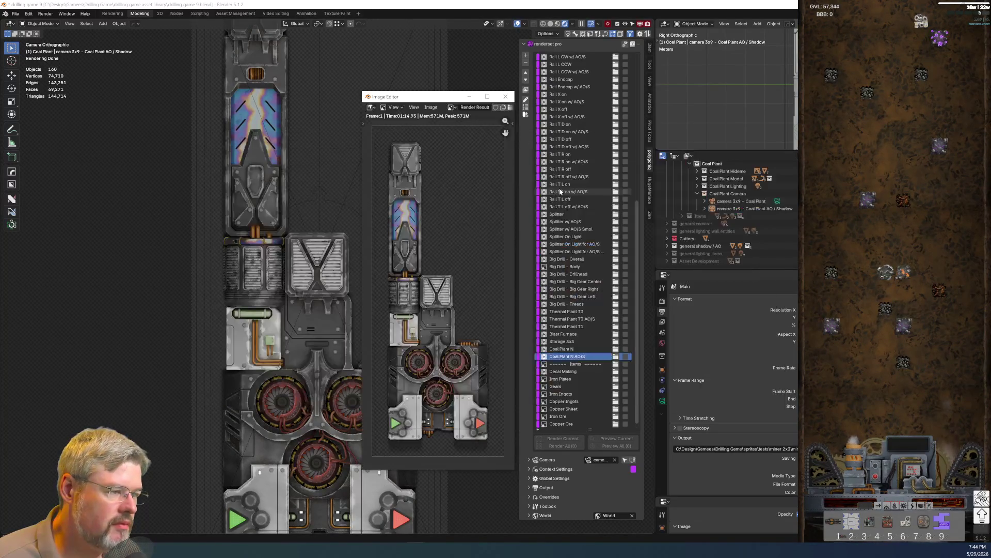
{"action": "key", "text": "alt+Tab"}
{"action": "left_click", "coordinate": [618, 197]}
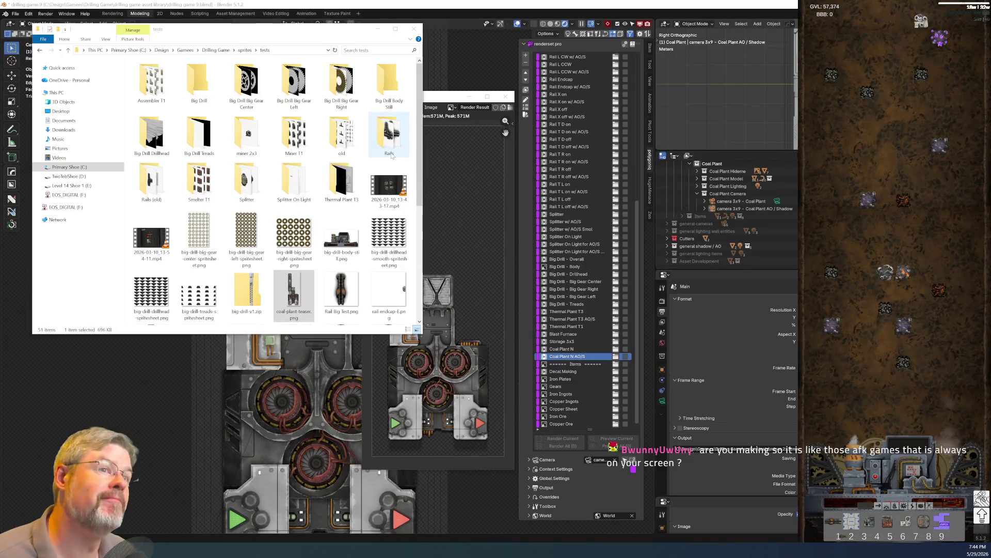
{"action": "left_click", "coordinate": [160, 410]}
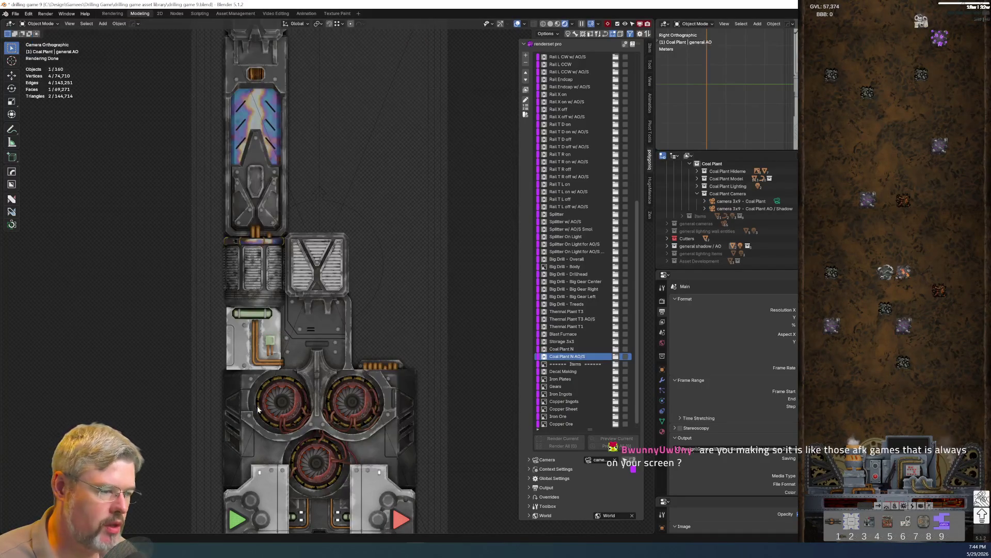
Frame the camera view with Home and save drilling game 9.blend
{"action": "key", "text": "Home"}
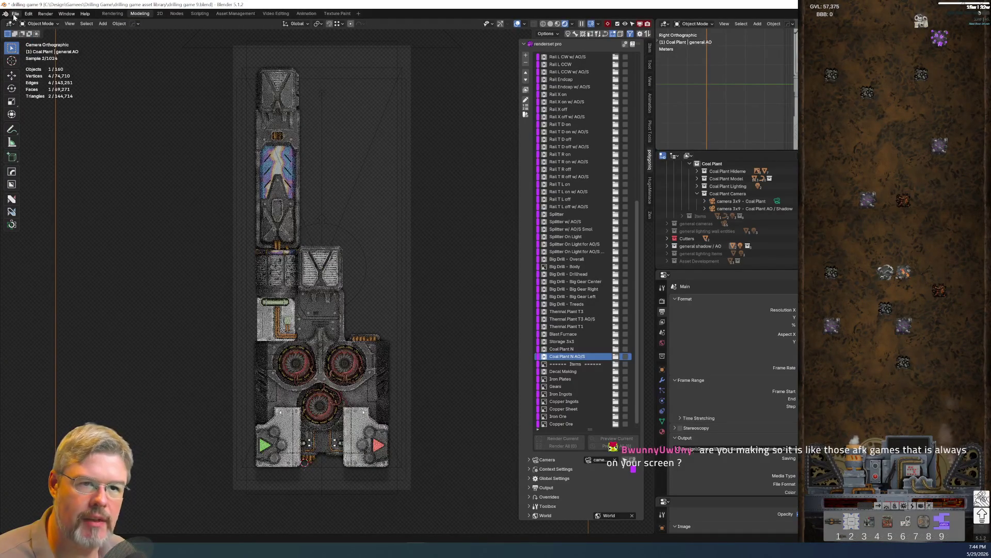
{"action": "left_click", "coordinate": [13, 13]}
{"action": "left_click", "coordinate": [39, 64]}
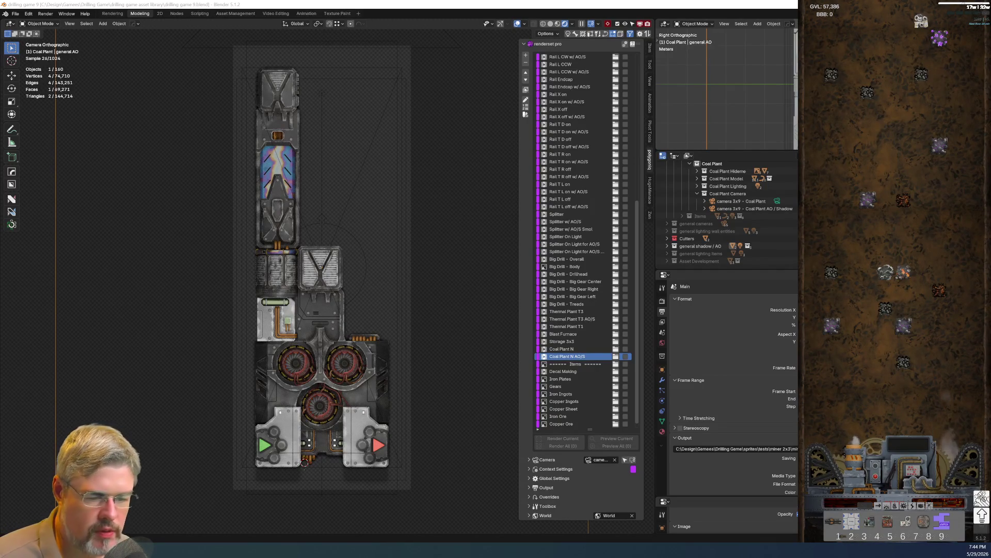
Zoom into the turbine gears and select the near-left gear
{"action": "scroll", "coordinate": [338, 222], "scroll_direction": "up", "scroll_amount": 6}
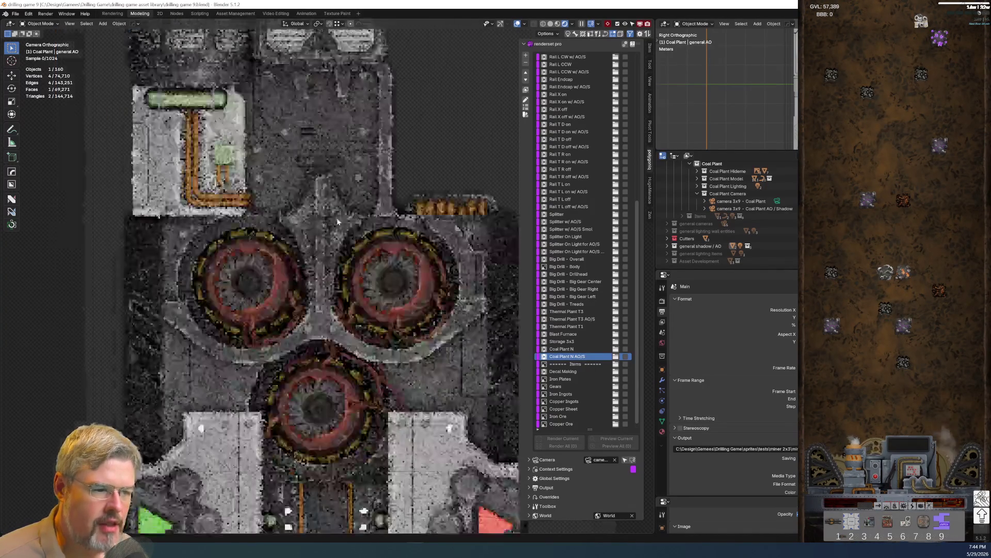
{"action": "scroll", "coordinate": [242, 335], "scroll_direction": "up", "scroll_amount": 5}
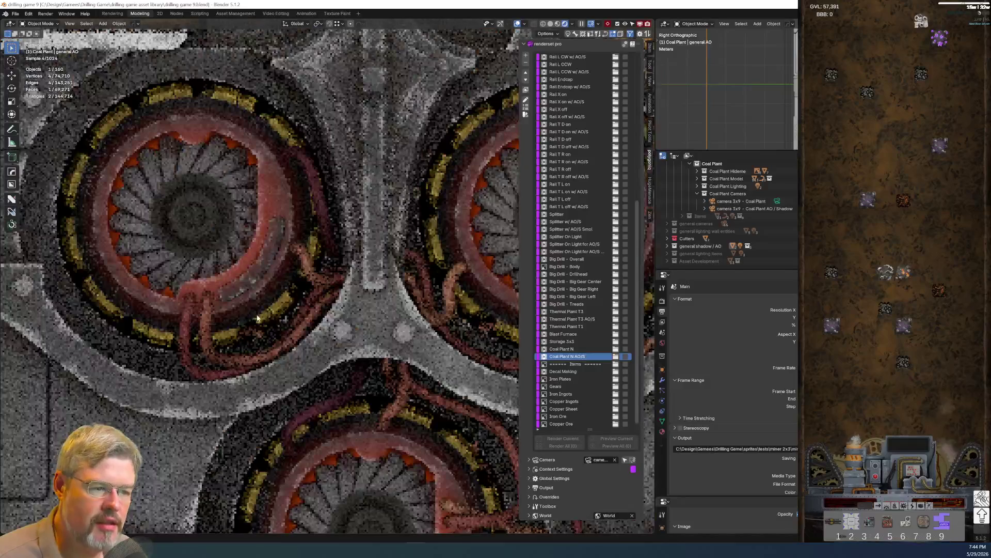
{"action": "left_click", "coordinate": [257, 318]}
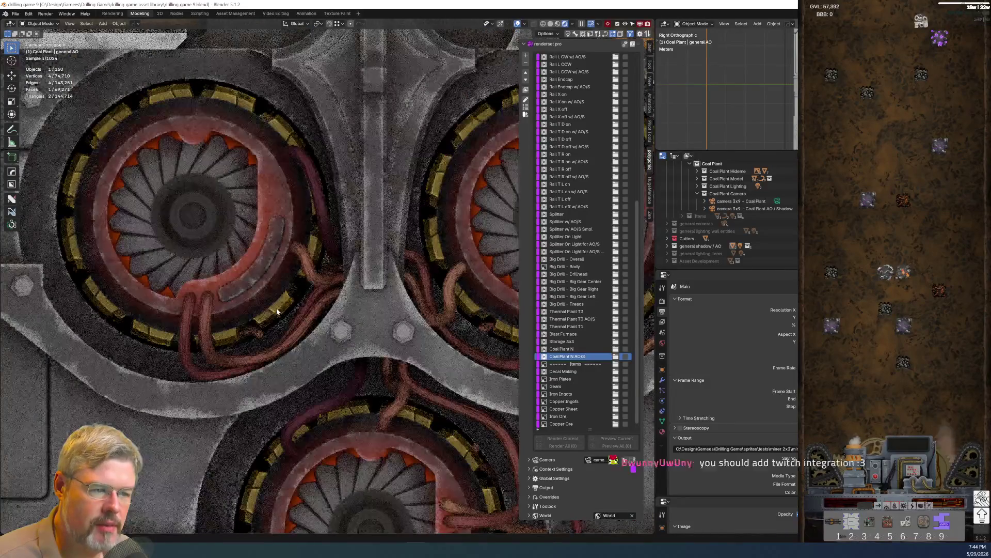
Switch to solid shading in free perspective, framed and orbited around the selected gear
{"action": "left_click", "coordinate": [551, 24]}
{"action": "key", "text": "KP_0"}
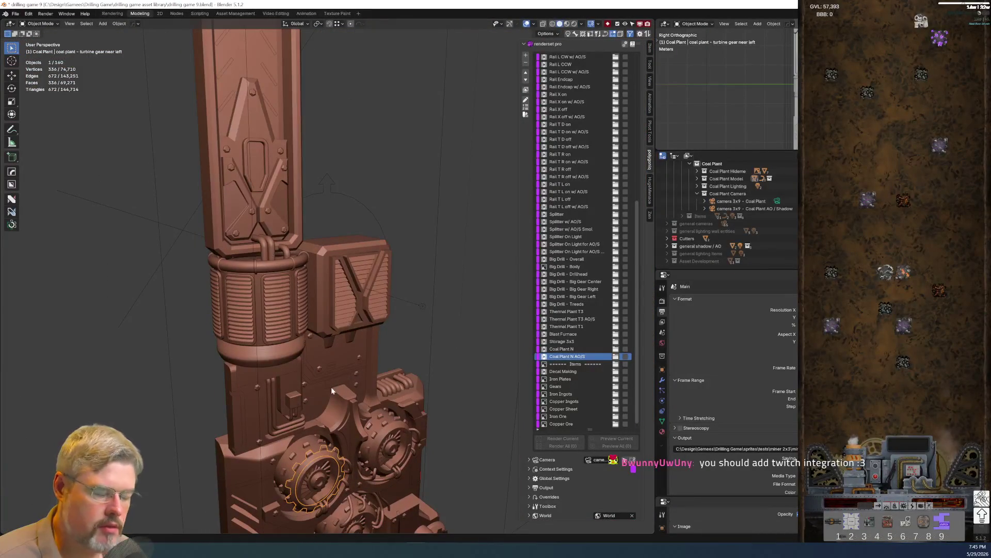
{"action": "key", "text": "KP_Decimal"}
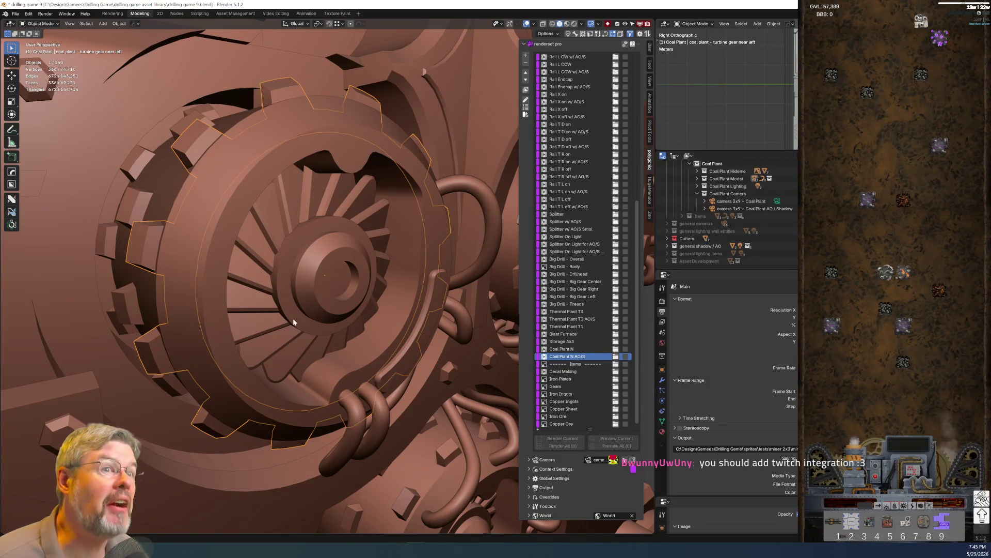
{"action": "mouse_move", "coordinate": [231, 213]}
{"action": "middle_mouse_down"}
{"action": "mouse_move", "coordinate": [264, 239]}
{"action": "mouse_move", "coordinate": [286, 242]}
{"action": "mouse_move", "coordinate": [251, 243]}
{"action": "mouse_move", "coordinate": [159, 364]}
{"action": "middle_mouse_up"}
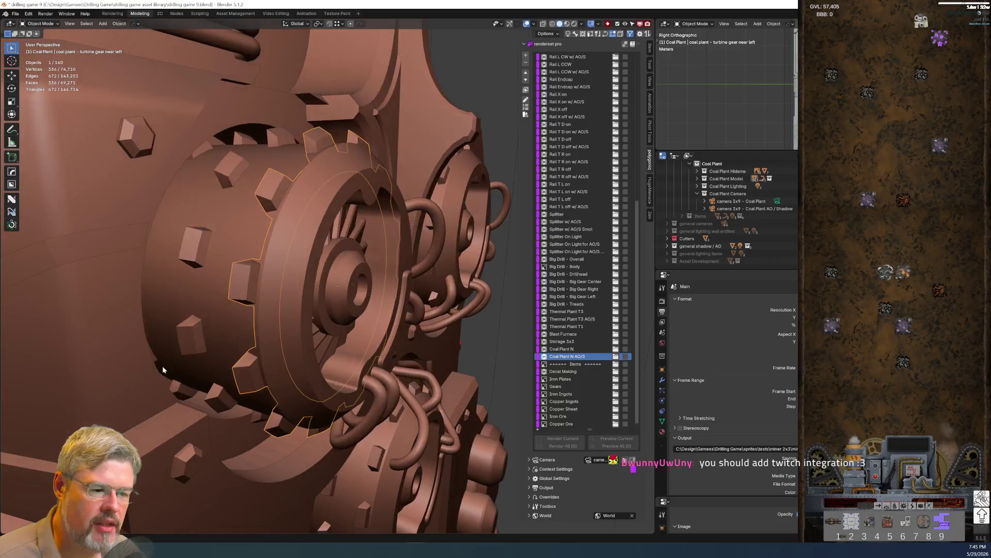
{"action": "middle_click_drag", "start_coordinate": [318, 386], "coordinate": [193, 392]}
{"action": "scroll", "coordinate": [193, 393], "scroll_direction": "down", "scroll_amount": 3}
{"action": "scroll", "coordinate": [413, 315], "scroll_direction": "up", "scroll_amount": 5}
Select the rear-left, rear-right and rear-lower turbine gears together
{"action": "left_click", "coordinate": [411, 316], "text": "shift"}
{"action": "scroll", "coordinate": [415, 372], "scroll_direction": "down", "scroll_amount": 3}
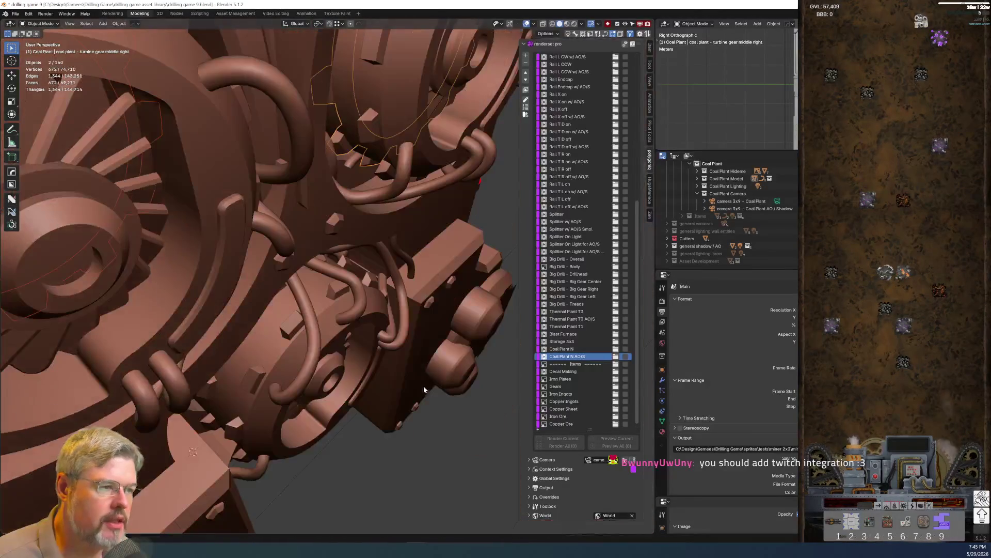
{"action": "left_click", "coordinate": [411, 311]}
{"action": "scroll", "coordinate": [388, 190], "scroll_direction": "up", "scroll_amount": 5}
{"action": "scroll", "coordinate": [357, 314], "scroll_direction": "down", "scroll_amount": 3}
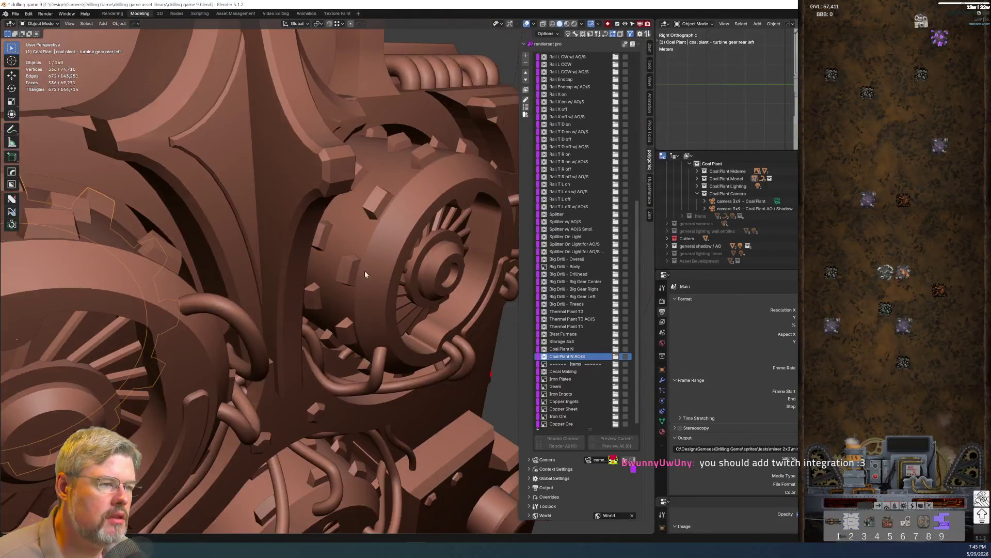
{"action": "left_click", "coordinate": [358, 298], "text": "shift"}
{"action": "scroll", "coordinate": [330, 302], "scroll_direction": "up", "scroll_amount": 4}
{"action": "scroll", "coordinate": [309, 331], "scroll_direction": "down", "scroll_amount": 3}
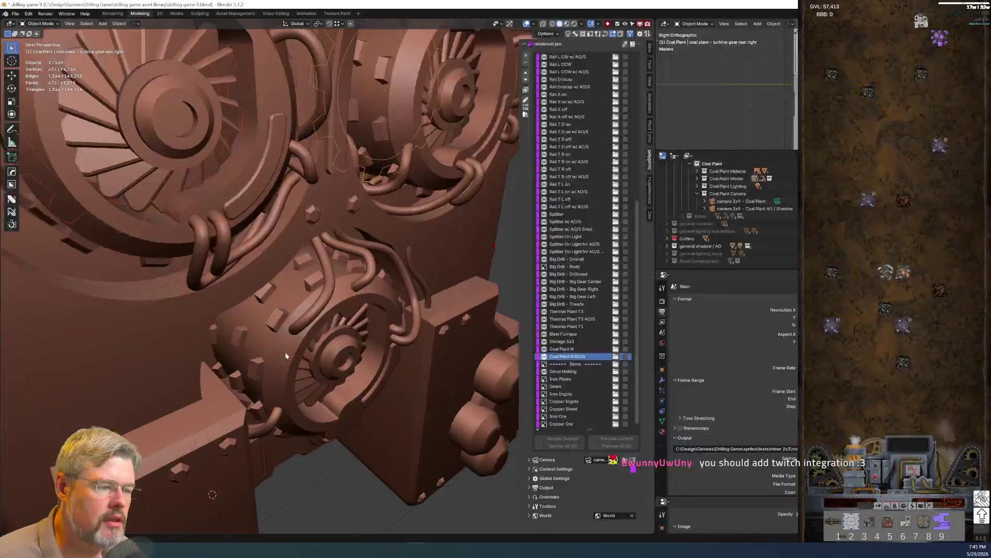
{"action": "scroll", "coordinate": [263, 350], "scroll_direction": "up", "scroll_amount": 4}
{"action": "left_click", "coordinate": [185, 416], "text": "shift"}
{"action": "scroll", "coordinate": [184, 416], "scroll_direction": "down", "scroll_amount": 3}
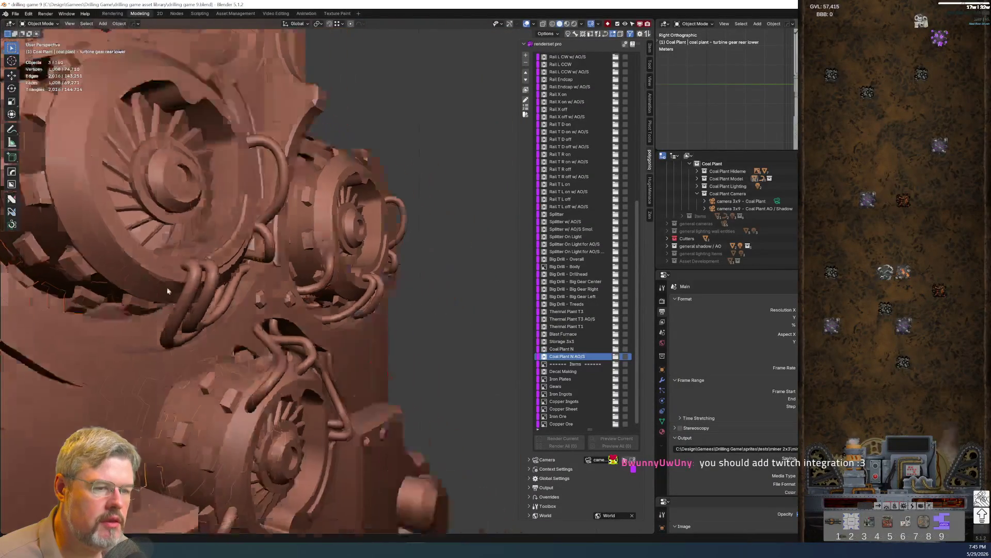
{"action": "scroll", "coordinate": [321, 345], "scroll_direction": "up", "scroll_amount": 5}
Move the selected gears along global X twice, ending roughly where they started
{"action": "key", "text": "g"}
{"action": "key", "text": "x"}
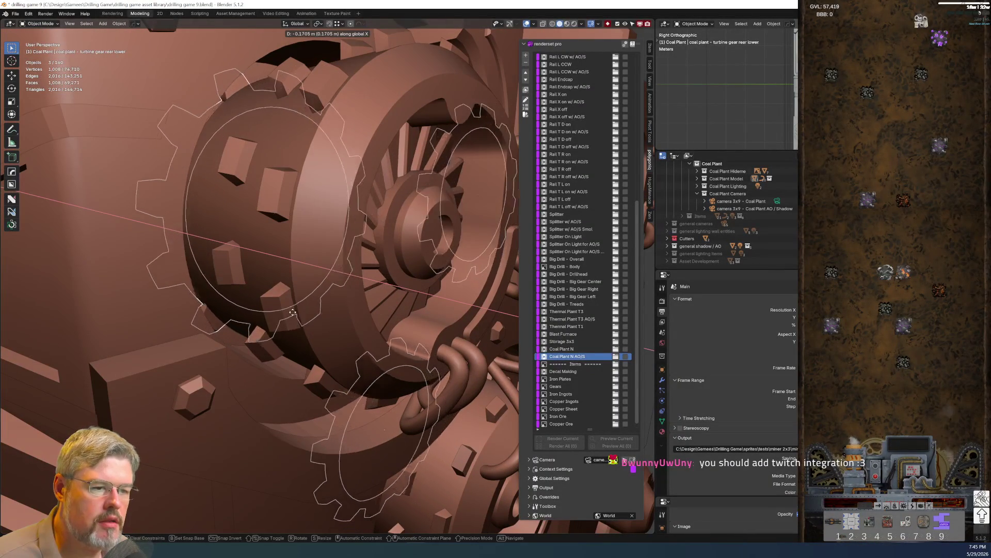
{"action": "left_click", "coordinate": [277, 321]}
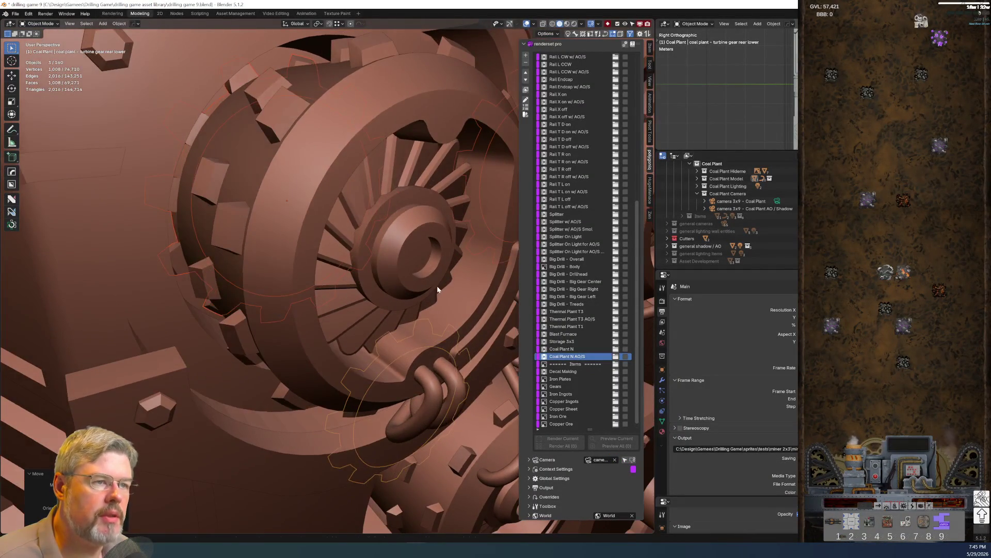
{"action": "key", "text": "g"}
{"action": "key", "text": "x"}
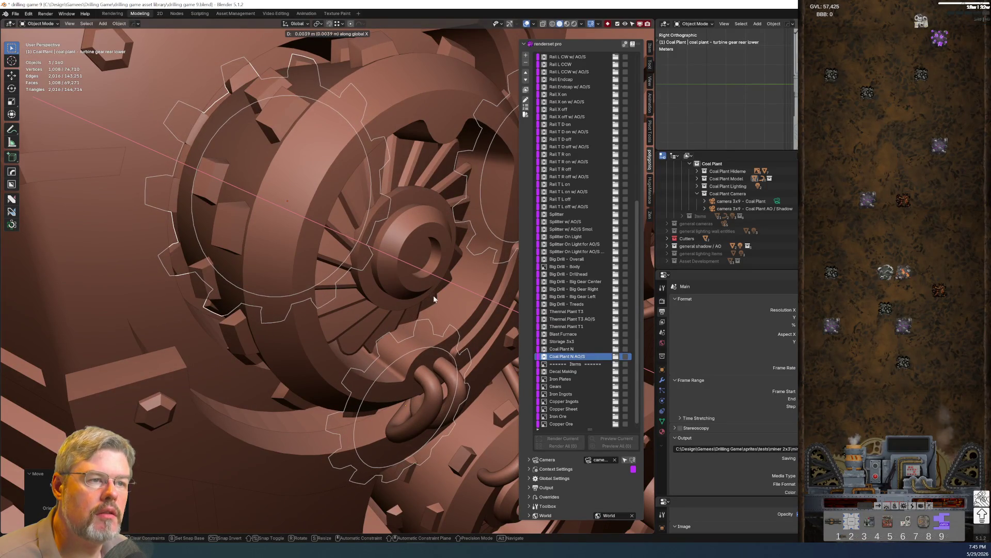
{"action": "left_click", "coordinate": [434, 296]}
Orbit around the gears while selecting the middle-left and middle-lower turbine gears
{"action": "middle_click_drag", "start_coordinate": [434, 295], "coordinate": [336, 282]}
{"action": "left_click", "coordinate": [227, 201]}
{"action": "left_click", "coordinate": [227, 205]}
{"action": "mouse_move", "coordinate": [228, 205]}
{"action": "middle_mouse_down"}
{"action": "mouse_move", "coordinate": [332, 327]}
{"action": "mouse_move", "coordinate": [278, 242]}
{"action": "middle_mouse_up"}
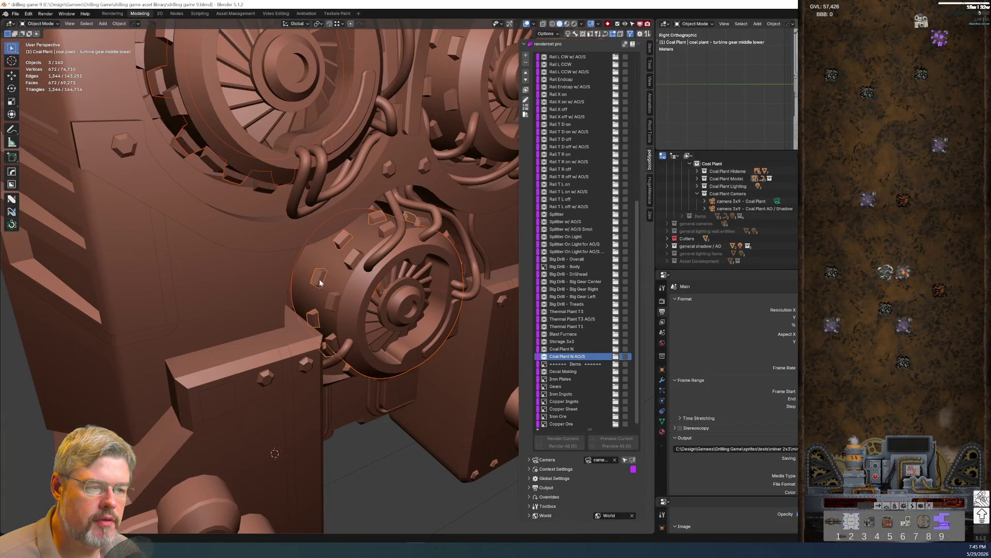
{"action": "left_click", "coordinate": [347, 350], "text": "shift"}
{"action": "left_click", "coordinate": [347, 351], "text": "shift"}
{"action": "left_click", "coordinate": [361, 310], "text": "shift"}
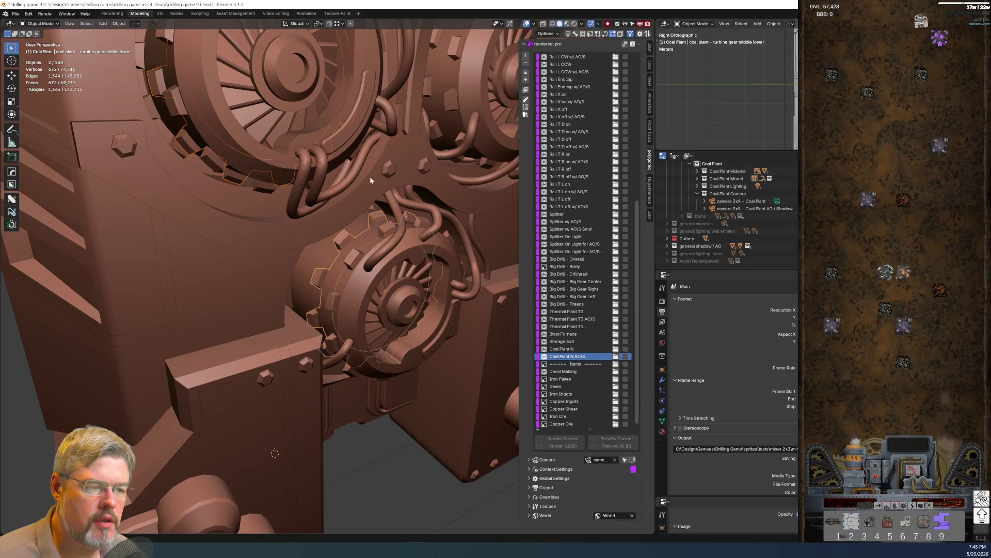
{"action": "middle_click_drag", "start_coordinate": [362, 310], "coordinate": [239, 291]}
{"action": "middle_click_drag", "start_coordinate": [292, 192], "coordinate": [337, 255]}
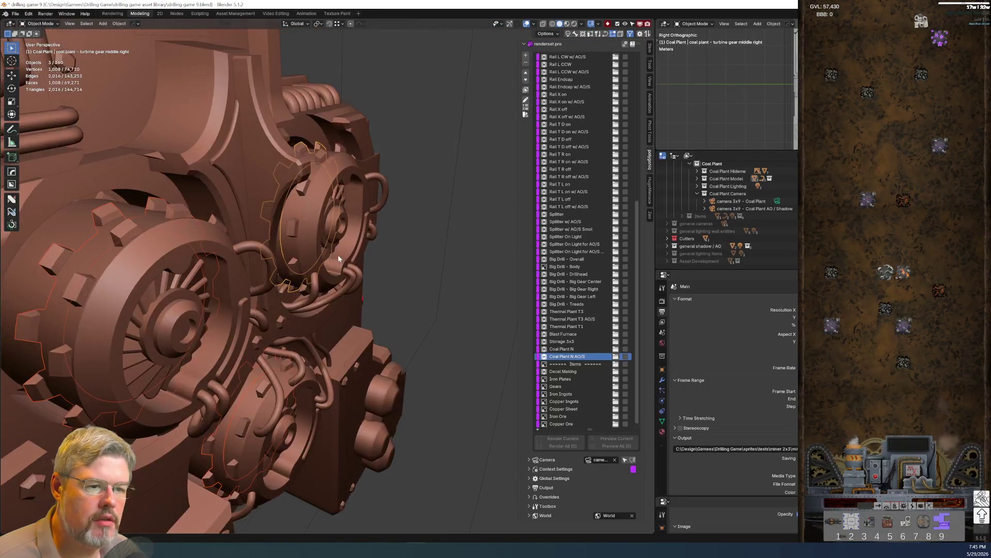
Add turbine gear middle right and move the selection along X
{"action": "left_click", "coordinate": [338, 255], "text": "shift"}
{"action": "key", "text": "g"}
{"action": "key", "text": "x"}
{"action": "left_click", "coordinate": [239, 313]}
Show the middle-right gear in wireframe from the front orthographic view
{"action": "key", "text": "z"}
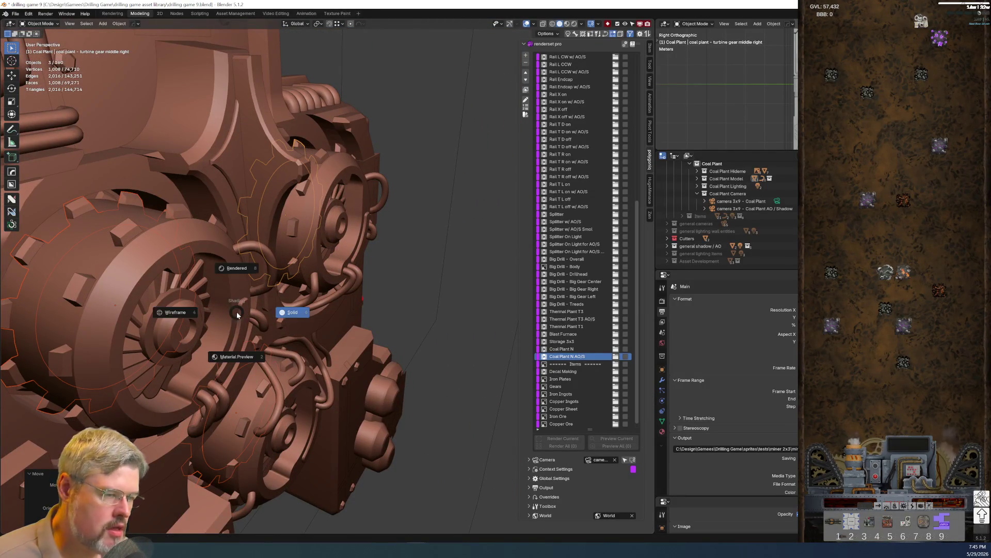
{"action": "left_click", "coordinate": [192, 317]}
{"action": "key", "text": "KP_3"}
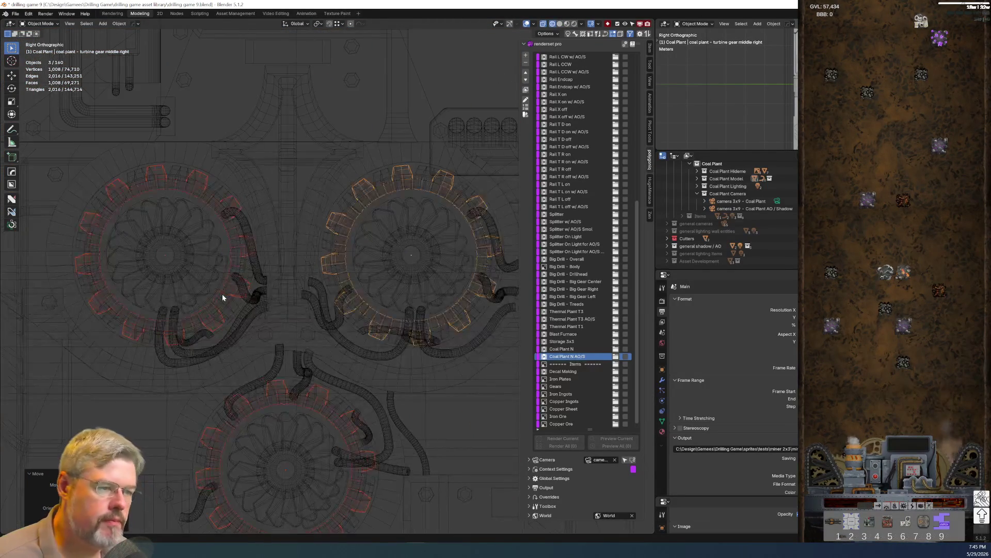
{"action": "key", "text": "KP_1"}
{"action": "scroll", "coordinate": [223, 297], "scroll_direction": "up", "scroll_amount": 3}
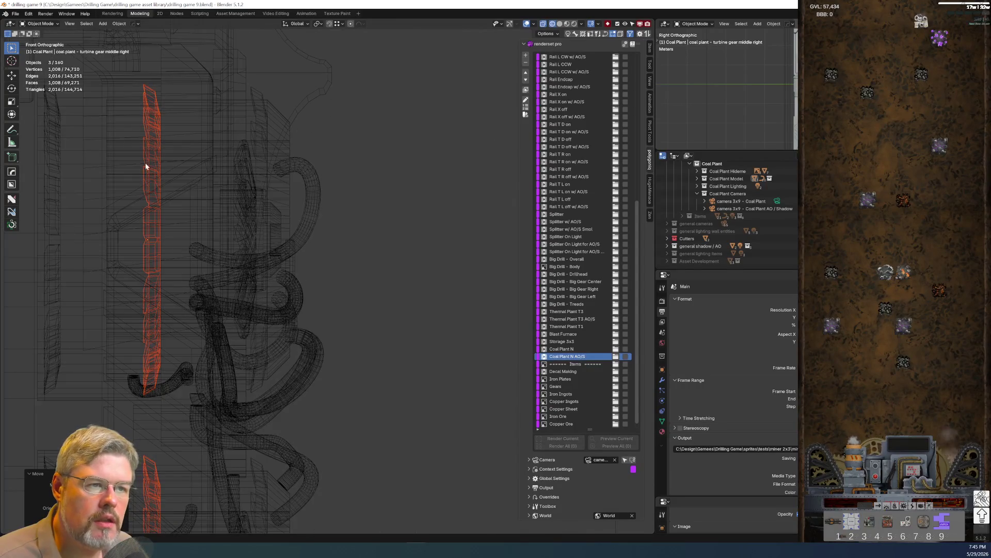
{"action": "middle_click_drag", "start_coordinate": [144, 164], "coordinate": [335, 200], "text": "shift"}
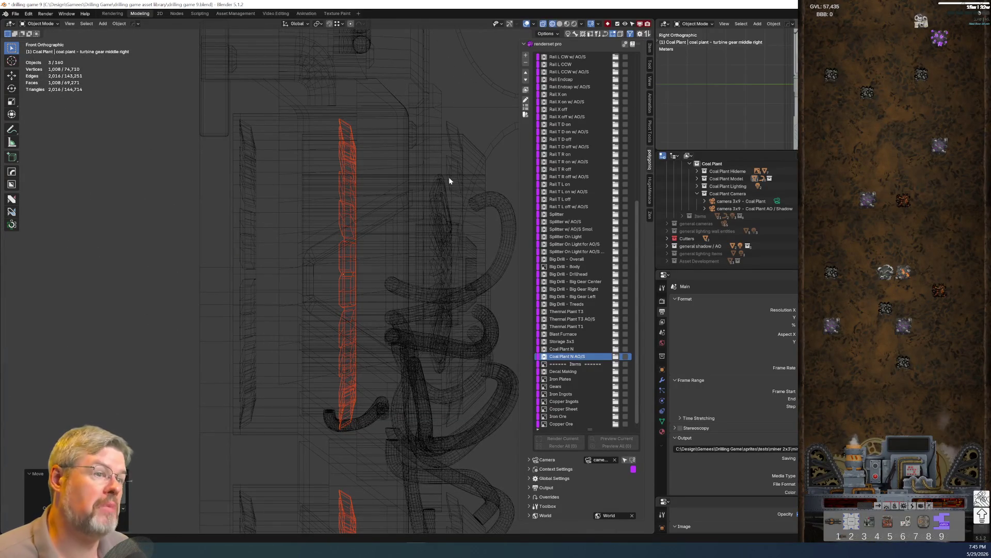
Enter Edit Mode on the gear and deselect all its vertices
{"action": "key", "text": "Tab"}
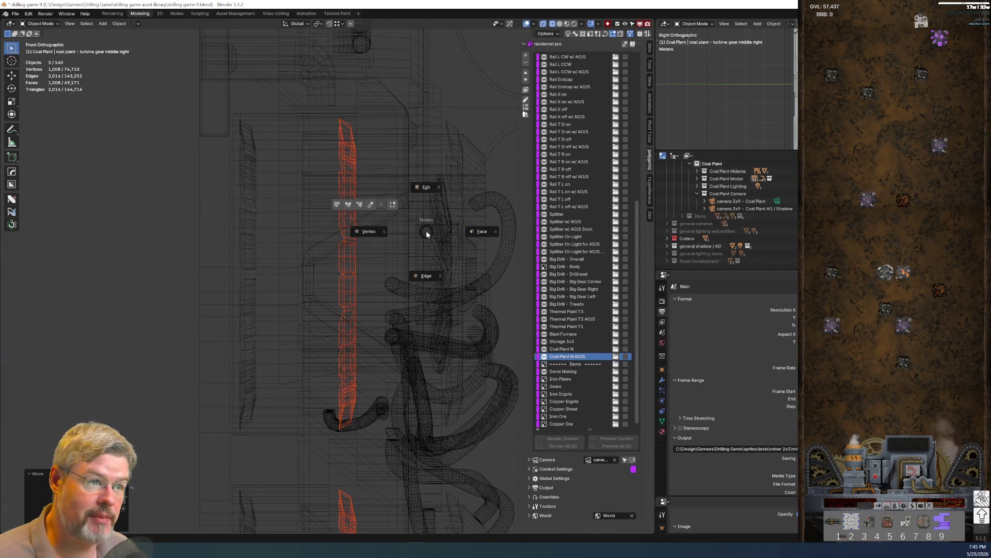
{"action": "key", "text": "2"}
{"action": "middle_click_drag", "start_coordinate": [426, 230], "coordinate": [399, 485]}
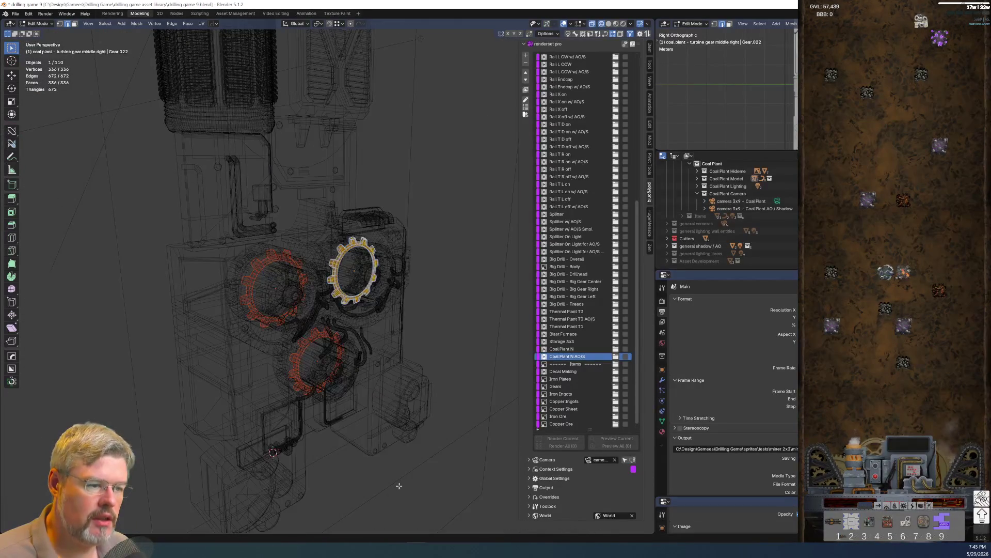
{"action": "key", "text": "alt+a"}
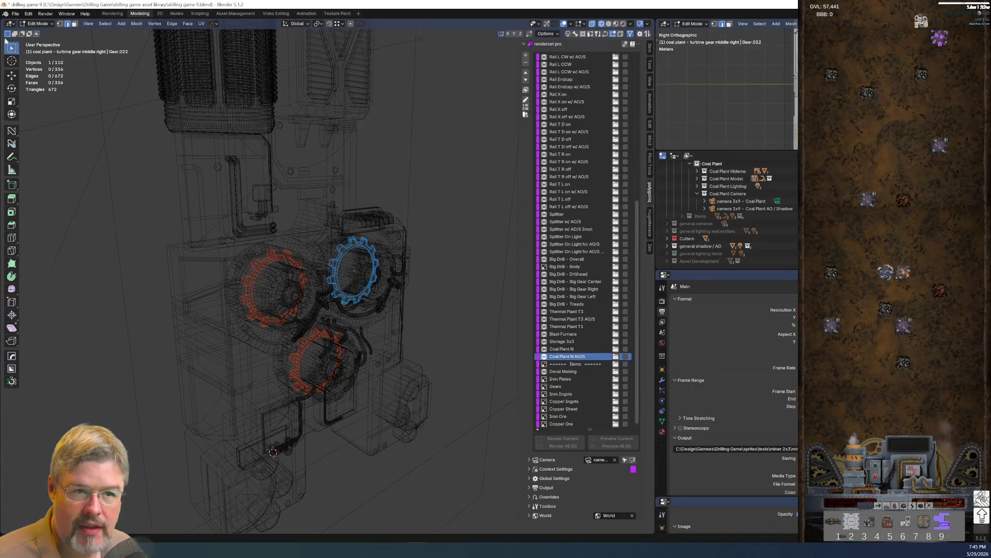
Save drilling game 9.blend, return to Object Mode and deselect all gears
{"action": "left_click", "coordinate": [16, 13]}
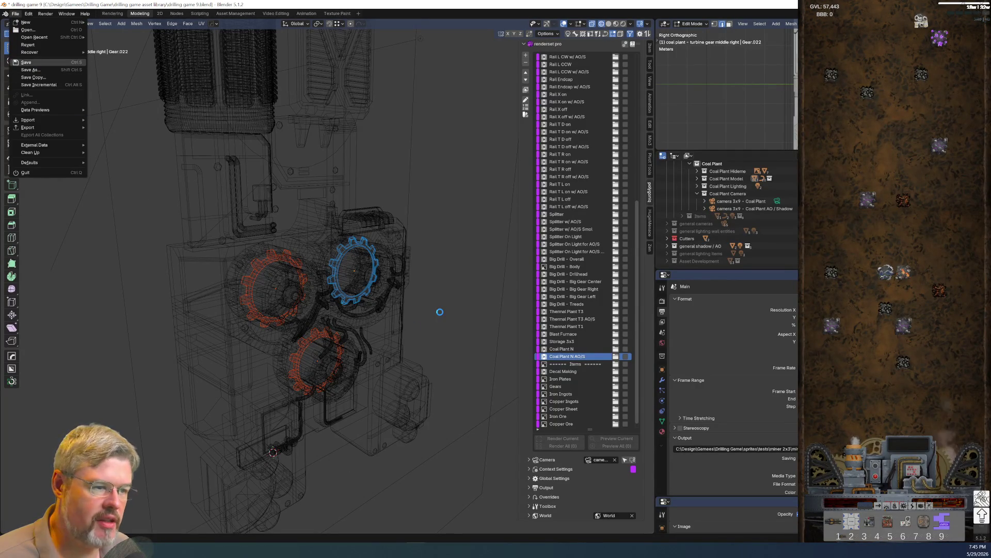
{"action": "left_click", "coordinate": [28, 63]}
{"action": "key", "text": "ctrl+Tab"}
{"action": "key", "text": "1"}
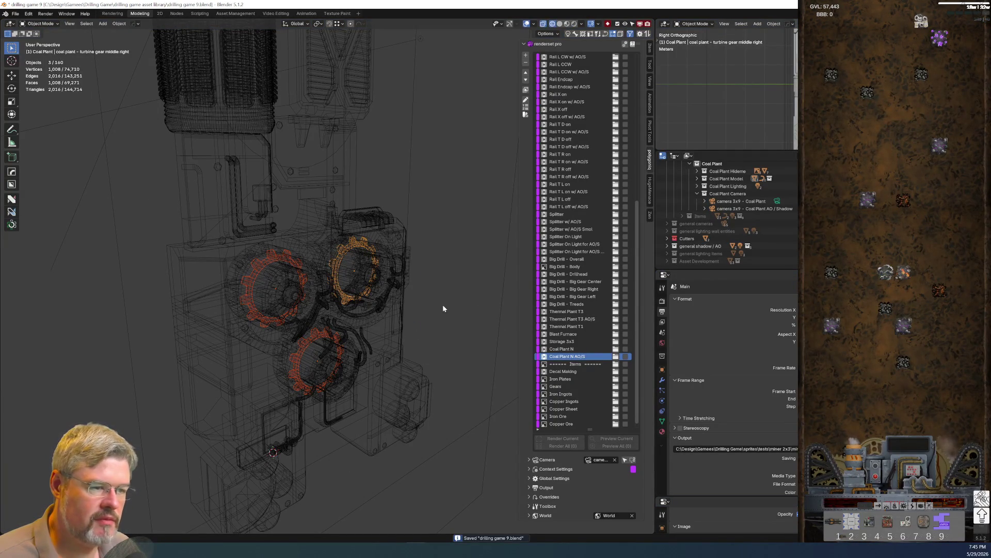
{"action": "key", "text": "alt+a"}
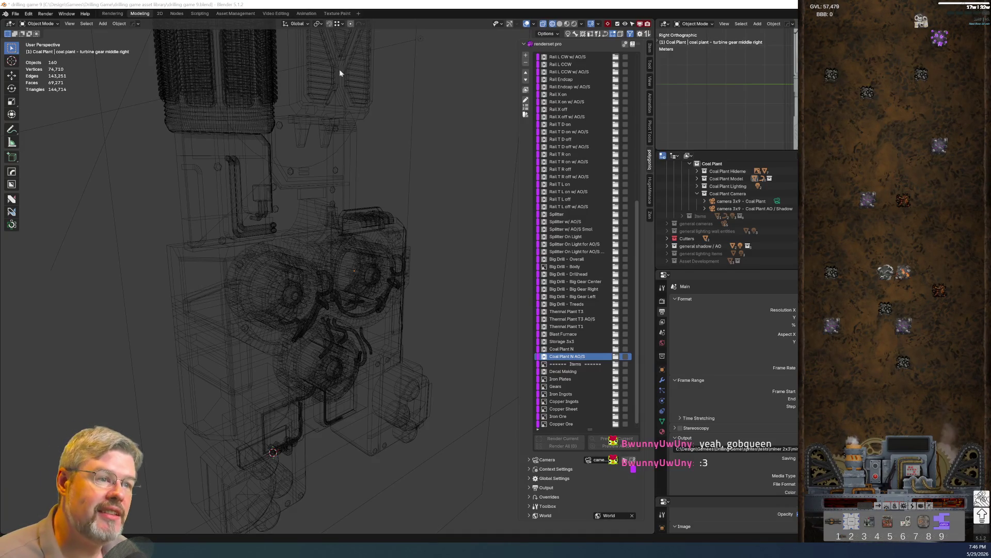
Switch the viewport back to solid shading
{"action": "scroll", "coordinate": [453, 249], "scroll_direction": "down", "scroll_amount": 3}
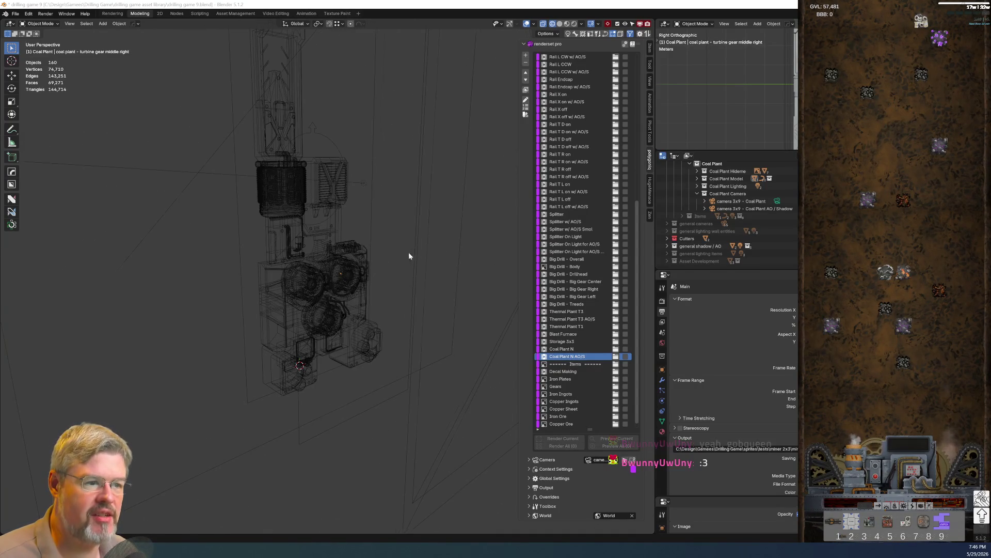
{"action": "scroll", "coordinate": [403, 261], "scroll_direction": "up", "scroll_amount": 6}
{"action": "scroll", "coordinate": [327, 302], "scroll_direction": "up", "scroll_amount": 3}
{"action": "key", "text": "z"}
{"action": "left_click", "coordinate": [361, 292]}
Save the blend file again
{"action": "scroll", "coordinate": [145, 276], "scroll_direction": "down", "scroll_amount": 4}
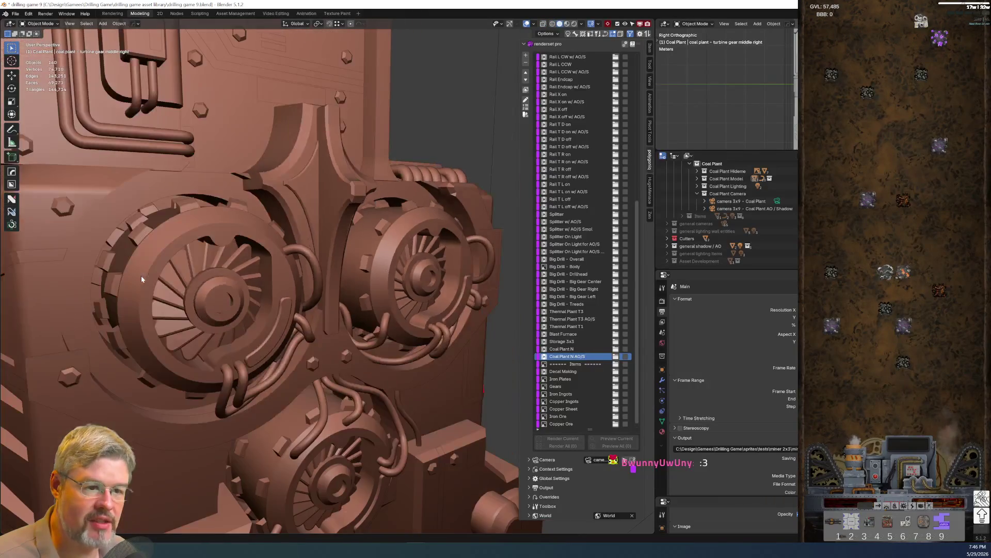
{"action": "scroll", "coordinate": [205, 275], "scroll_direction": "up", "scroll_amount": 5}
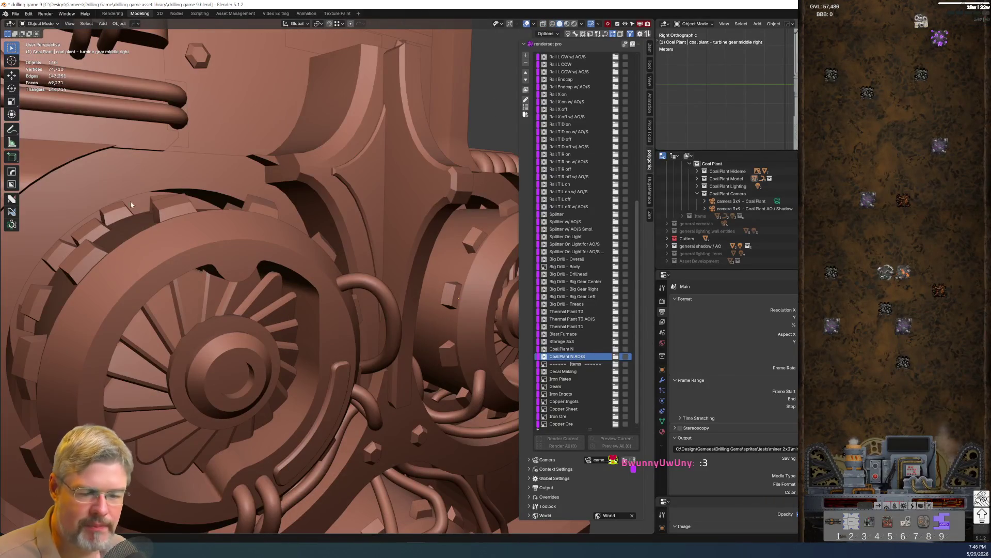
{"action": "left_click", "coordinate": [16, 13]}
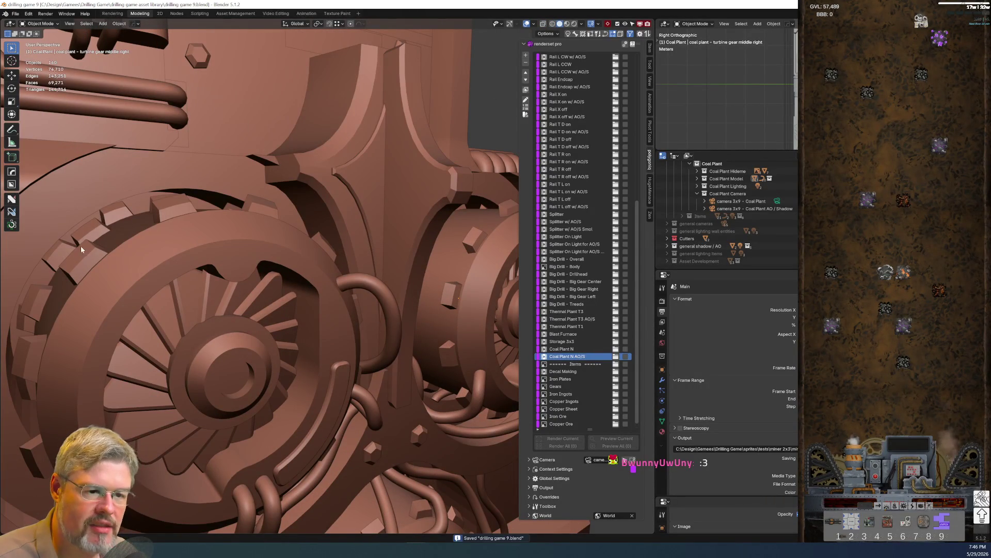
Select the rear left, rear right and rear lower turbine gears, then go to the Animation workspace
{"action": "left_click", "coordinate": [107, 227]}
{"action": "mouse_move", "coordinate": [228, 236]}
{"action": "middle_mouse_down"}
{"action": "mouse_move", "coordinate": [305, 284]}
{"action": "mouse_move", "coordinate": [273, 237]}
{"action": "middle_mouse_up"}
{"action": "left_click", "coordinate": [321, 256], "text": "shift"}
{"action": "mouse_move", "coordinate": [321, 256]}
{"action": "middle_mouse_down"}
{"action": "mouse_move", "coordinate": [335, 236]}
{"action": "mouse_move", "coordinate": [273, 276]}
{"action": "middle_mouse_up"}
{"action": "scroll", "coordinate": [272, 275], "scroll_direction": "up", "scroll_amount": 5}
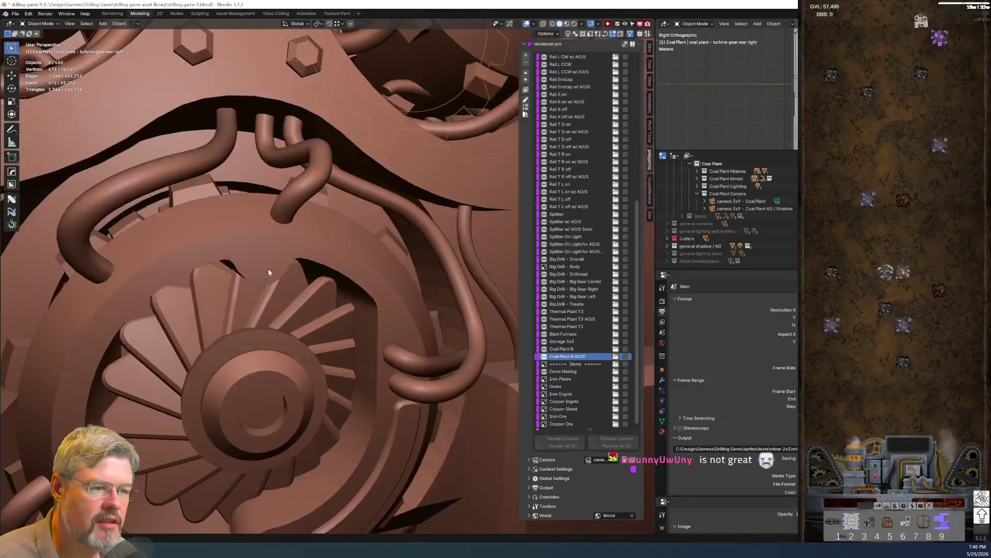
{"action": "left_click", "coordinate": [370, 224], "text": "shift"}
{"action": "scroll", "coordinate": [370, 225], "scroll_direction": "down", "scroll_amount": 5}
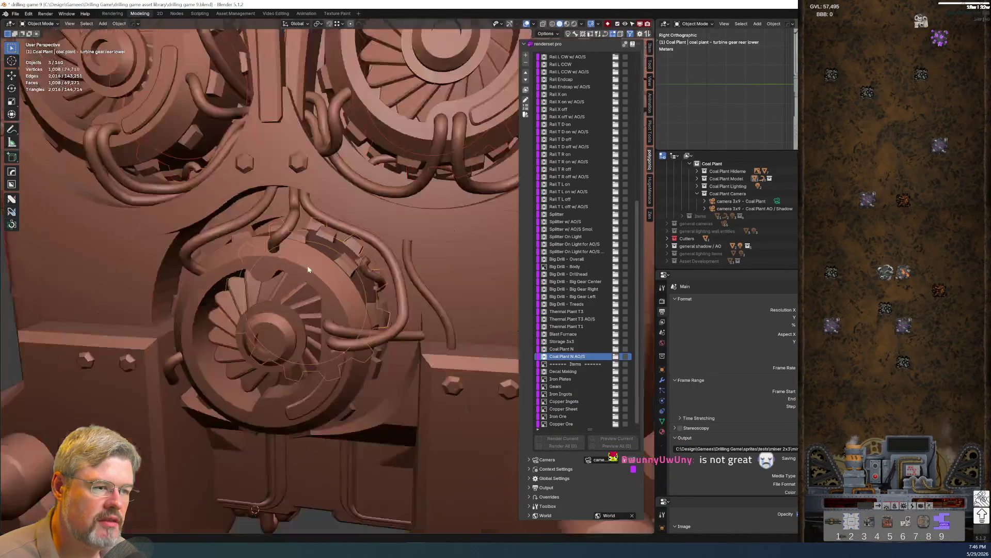
{"action": "middle_click_drag", "start_coordinate": [370, 224], "coordinate": [337, 272]}
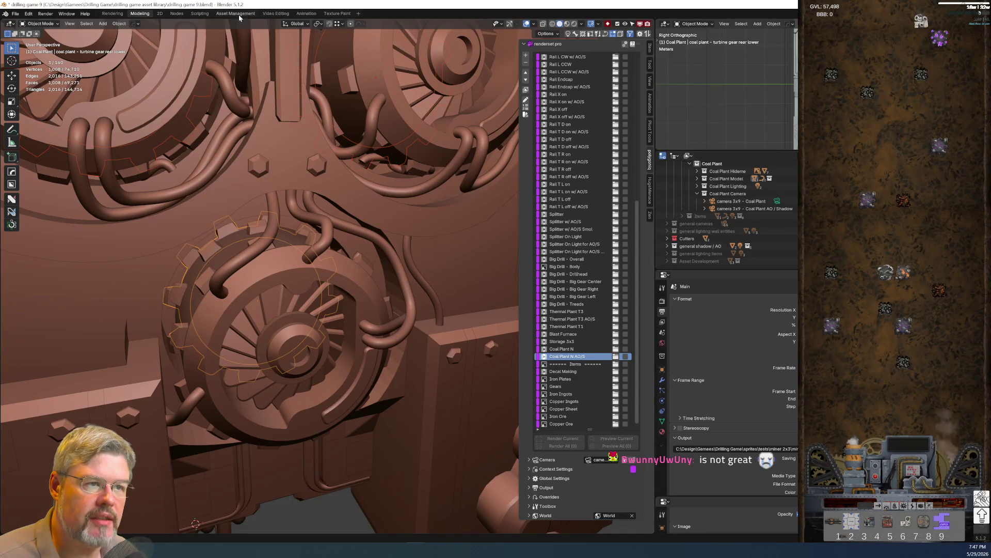
{"action": "left_click", "coordinate": [306, 14]}
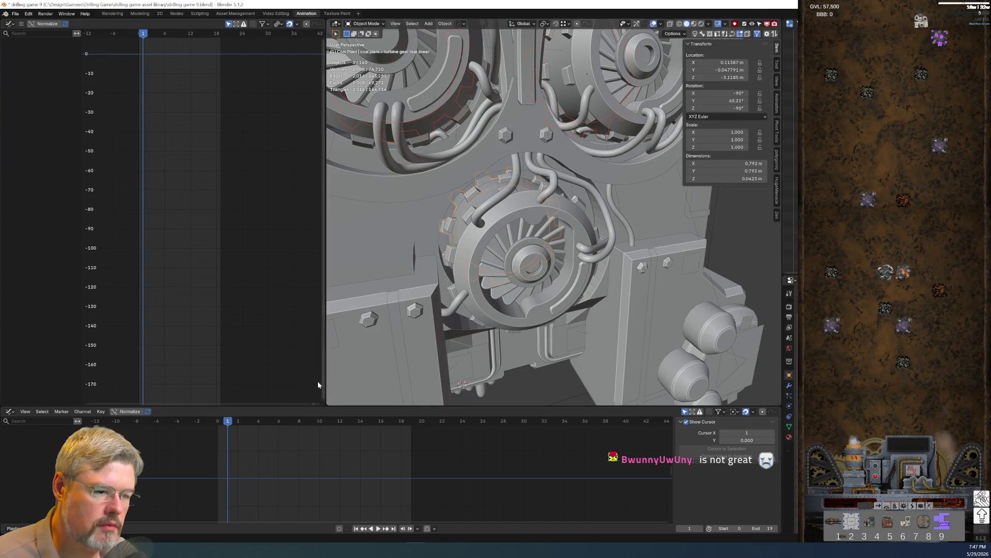
Widen the 3D view beside the Graph Editor and orbit so the three gear housings face the camera
{"action": "left_click_drag", "start_coordinate": [325, 383], "coordinate": [224, 385]}
{"action": "scroll", "coordinate": [413, 289], "scroll_direction": "down", "scroll_amount": 2}
{"action": "middle_click_drag", "start_coordinate": [413, 289], "coordinate": [469, 312]}
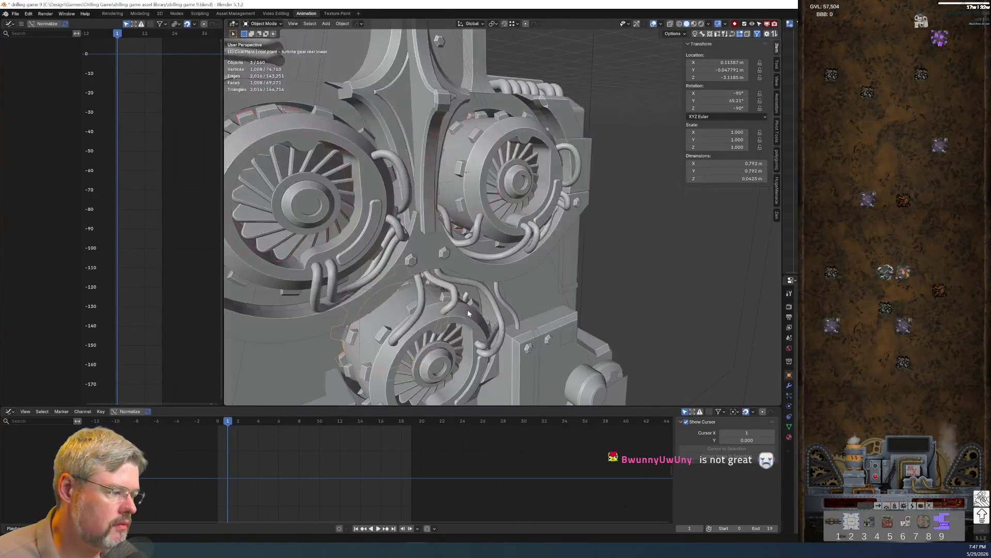
{"action": "scroll", "coordinate": [469, 313], "scroll_direction": "up", "scroll_amount": 3}
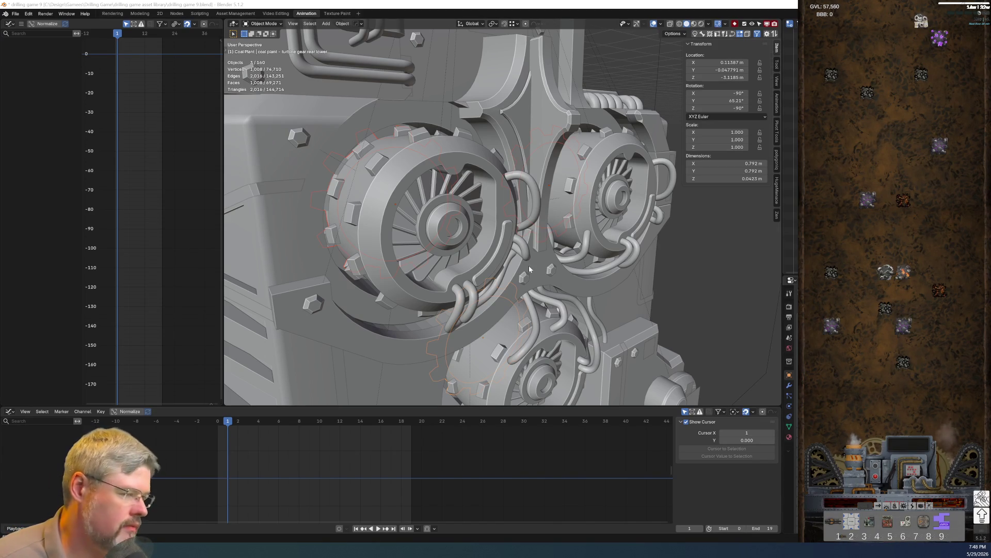
{"action": "mouse_move", "coordinate": [529, 269]}
{"action": "middle_mouse_down"}
{"action": "mouse_move", "coordinate": [518, 264]}
{"action": "mouse_move", "coordinate": [501, 289]}
{"action": "middle_mouse_up"}
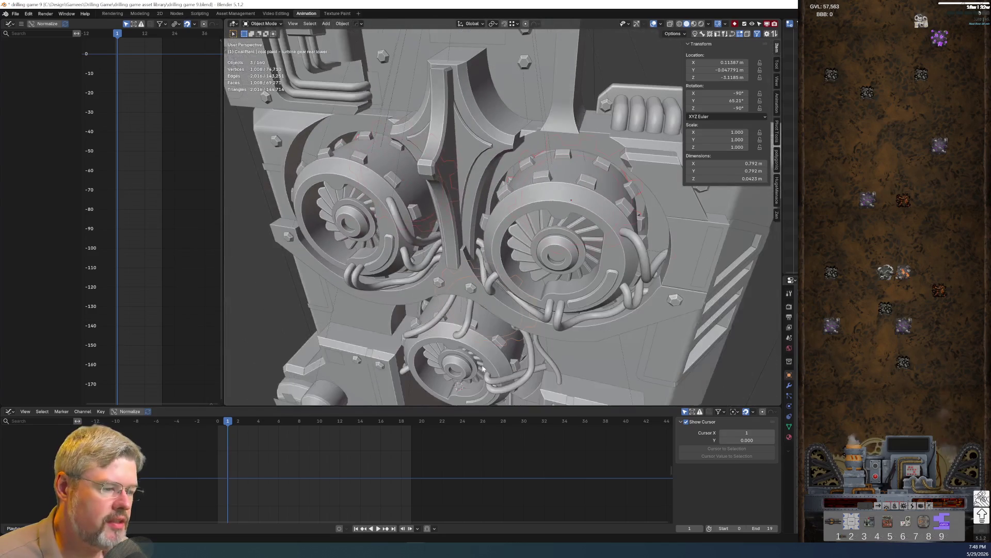
Set the current frame to 0 in the timeline
{"action": "left_click", "coordinate": [215, 422]}
{"action": "scroll", "coordinate": [408, 293], "scroll_direction": "down", "scroll_amount": 5}
{"action": "mouse_move", "coordinate": [411, 284]}
{"action": "middle_mouse_down"}
{"action": "mouse_move", "coordinate": [438, 243]}
{"action": "mouse_move", "coordinate": [442, 253]}
{"action": "middle_mouse_up"}
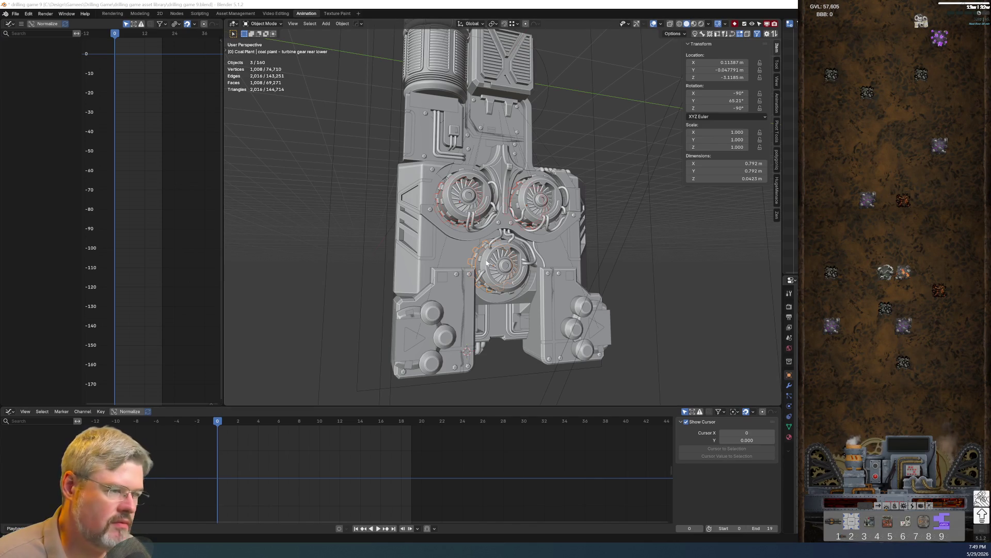
Add the middle left, near left, near right and near front gears, making nine selected
{"action": "scroll", "coordinate": [525, 201], "scroll_direction": "up", "scroll_amount": 6}
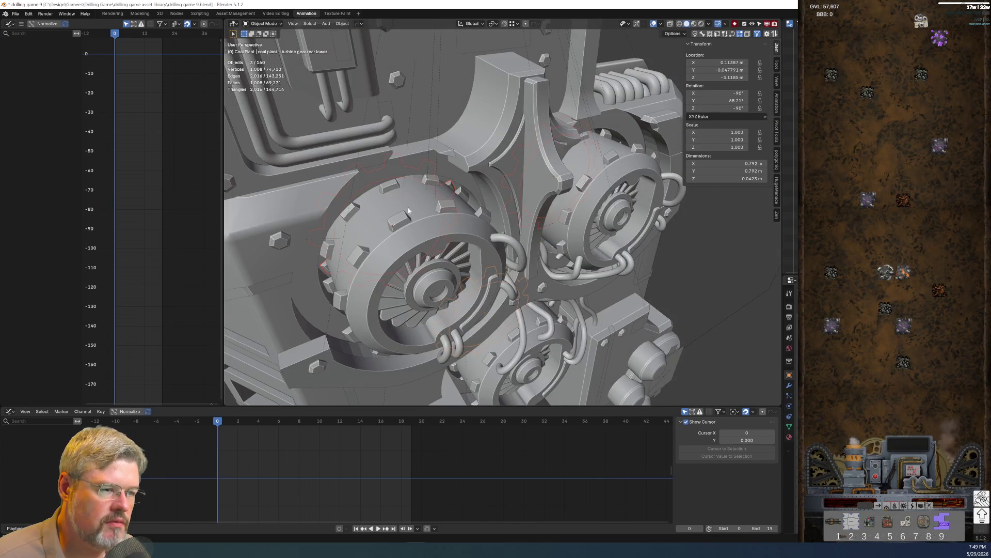
{"action": "left_click", "coordinate": [394, 229], "text": "shift"}
{"action": "middle_click_drag", "start_coordinate": [394, 230], "coordinate": [538, 163]}
{"action": "left_click", "coordinate": [568, 189], "text": "shift"}
{"action": "left_click", "coordinate": [559, 181], "text": "shift"}
{"action": "left_click", "coordinate": [567, 184], "text": "shift"}
{"action": "mouse_move", "coordinate": [567, 185]}
{"action": "middle_mouse_down"}
{"action": "mouse_move", "coordinate": [553, 237]}
{"action": "mouse_move", "coordinate": [434, 261]}
{"action": "mouse_move", "coordinate": [439, 234]}
{"action": "middle_mouse_up"}
{"action": "left_click", "coordinate": [436, 234], "text": "shift"}
{"action": "left_click", "coordinate": [439, 234], "text": "shift"}
{"action": "scroll", "coordinate": [439, 234], "scroll_direction": "down", "scroll_amount": 5}
{"action": "key", "text": "g"}
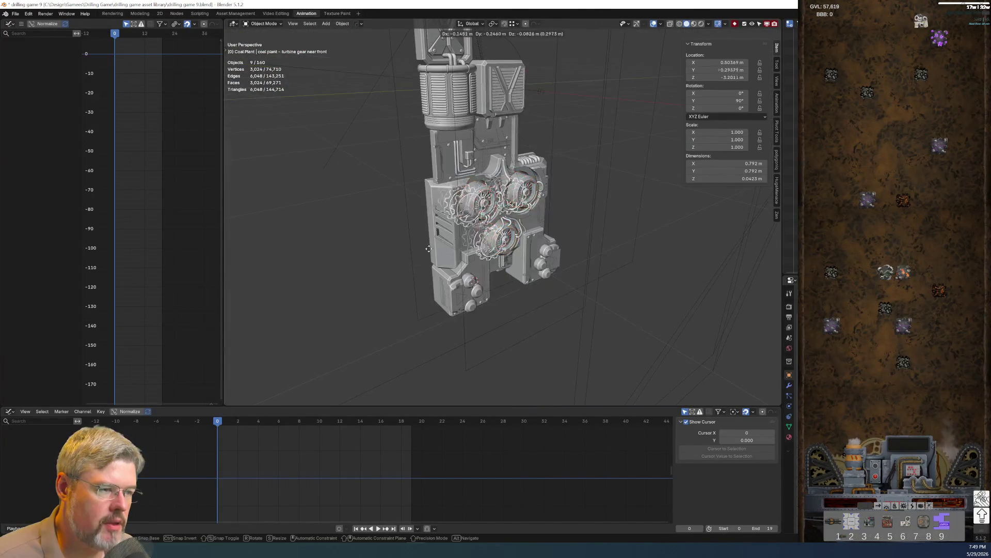
{"action": "left_click", "coordinate": [312, 255]}
{"action": "mouse_move", "coordinate": [336, 292]}
{"action": "middle_mouse_down"}
{"action": "mouse_move", "coordinate": [414, 300]}
{"action": "mouse_move", "coordinate": [348, 272]}
{"action": "mouse_move", "coordinate": [413, 281]}
{"action": "middle_mouse_up"}
{"action": "key", "text": "ctrl+z"}
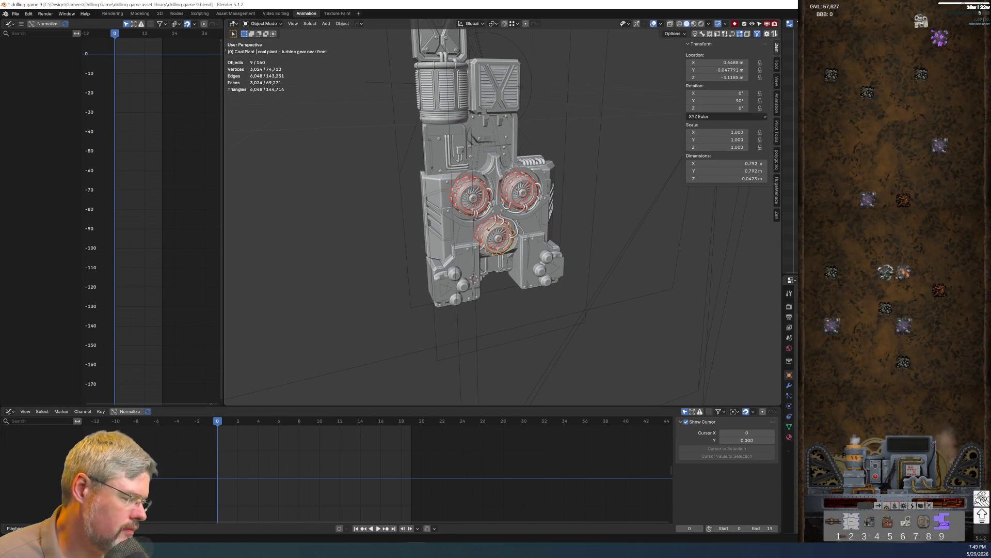
{"action": "middle_click_drag", "start_coordinate": [531, 237], "coordinate": [546, 251]}
{"action": "scroll", "coordinate": [547, 251], "scroll_direction": "up", "scroll_amount": 4}
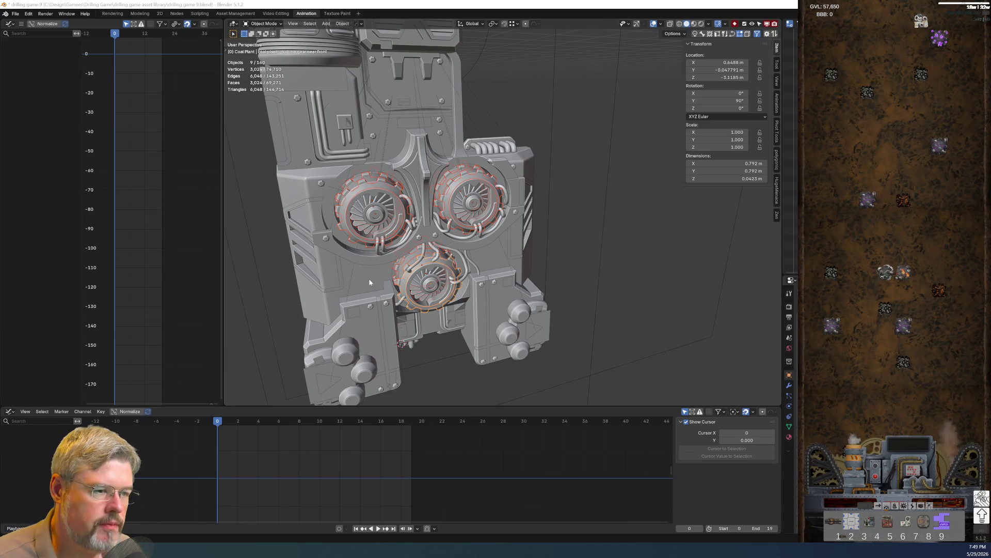
Smooth-shade the selected gears and insert keyframes on them
{"action": "right_click", "coordinate": [455, 214]}
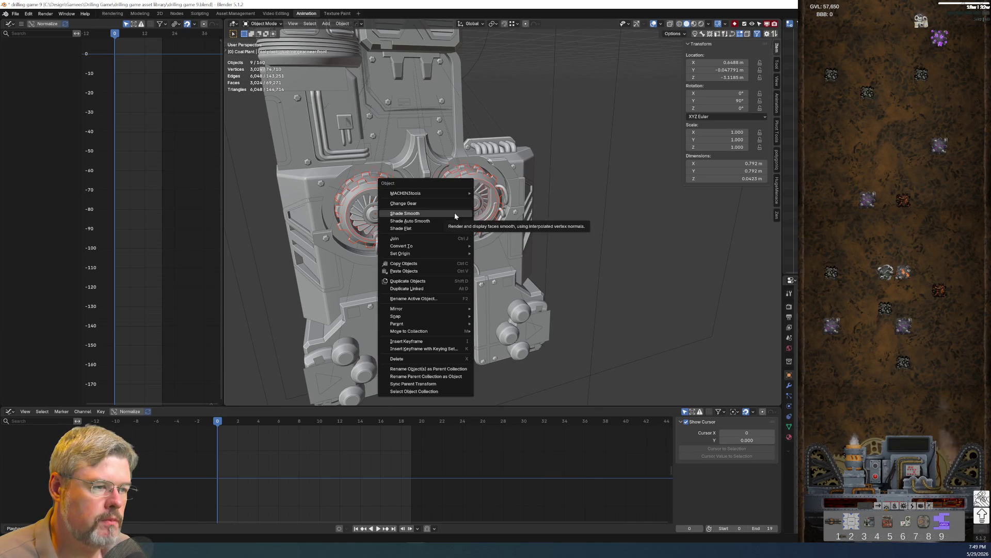
{"action": "left_click", "coordinate": [454, 213]}
{"action": "key", "text": "i"}
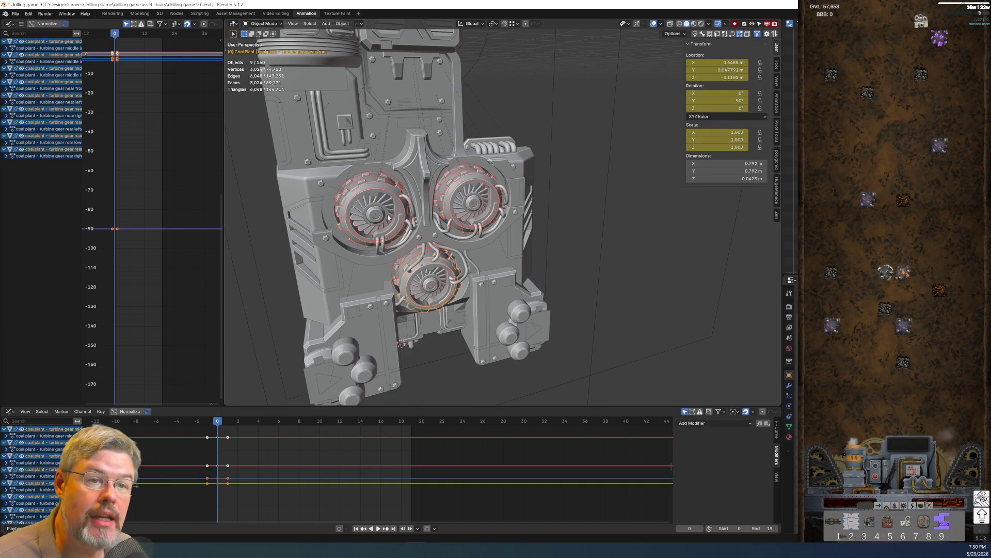
{"action": "scroll", "coordinate": [269, 456], "scroll_direction": "down", "scroll_amount": 7}
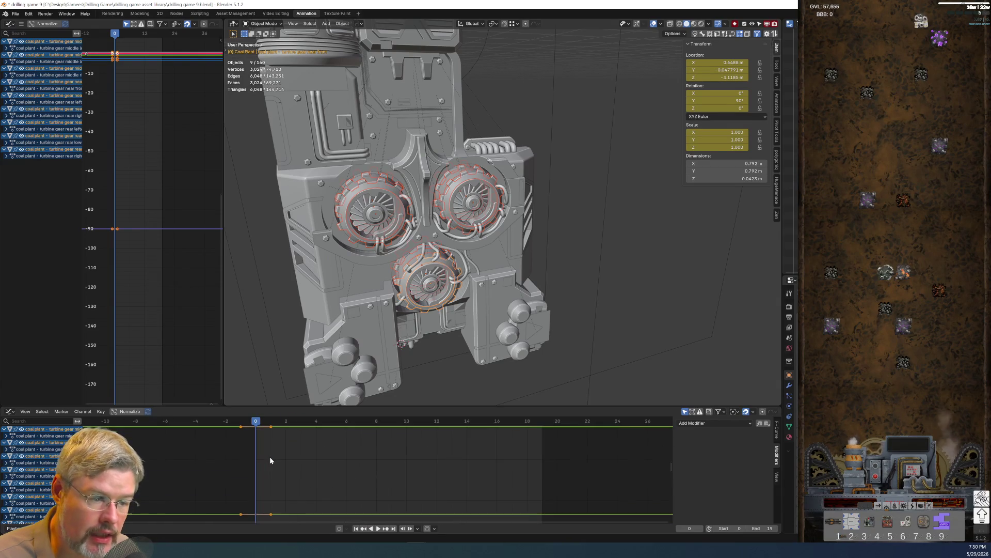
{"action": "scroll", "coordinate": [342, 466], "scroll_direction": "down", "scroll_amount": 5}
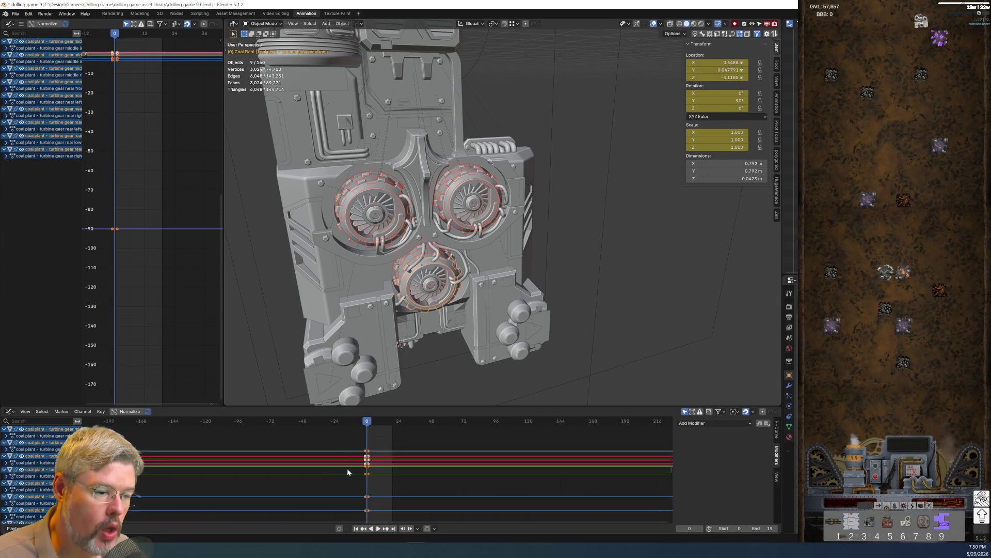
Delete the gears' keyframes, enable Auto Keying, rotate the gears, then undo the recorded keys
{"action": "key", "text": "x"}
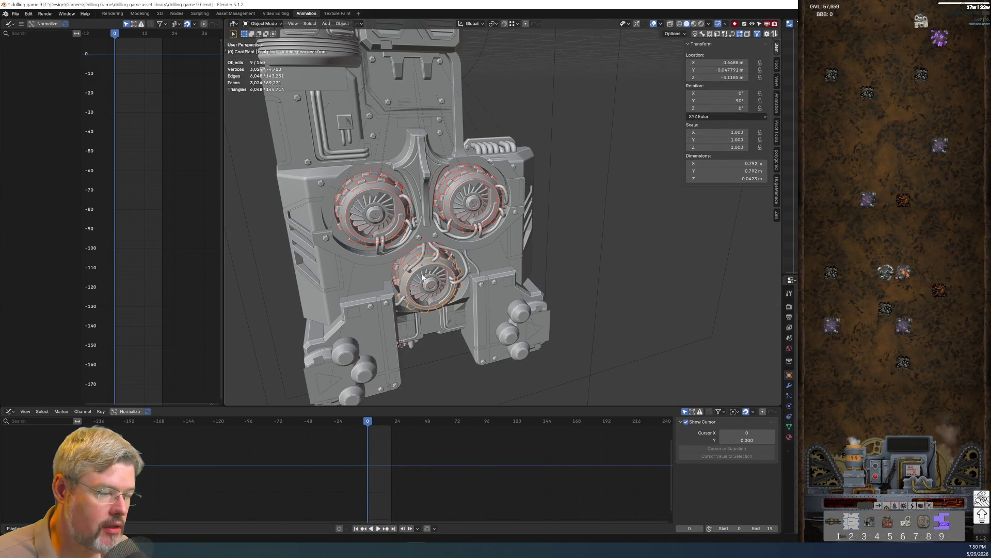
{"action": "left_click", "coordinate": [339, 528]}
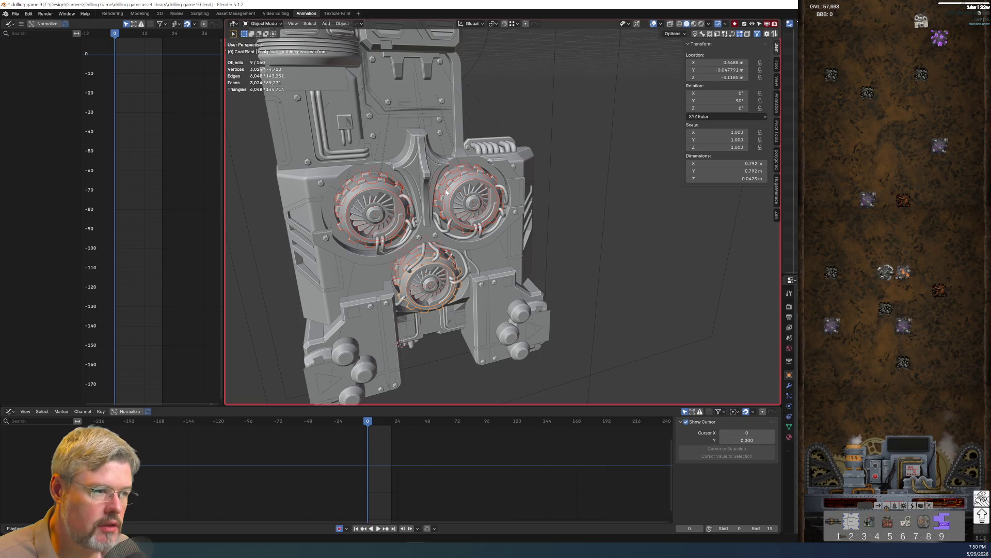
{"action": "key", "text": "r"}
{"action": "key", "text": "Return"}
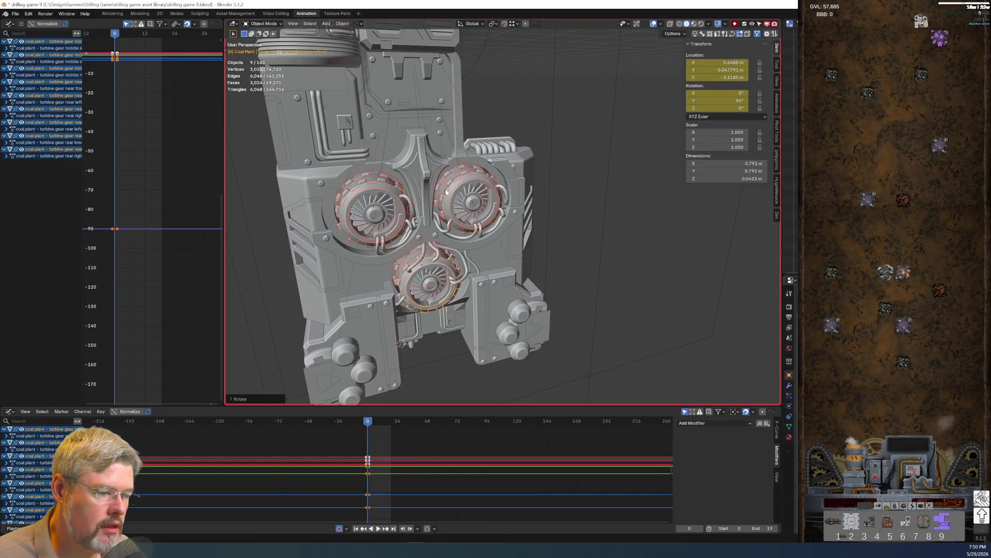
{"action": "scroll", "coordinate": [308, 476], "scroll_direction": "down", "scroll_amount": 1}
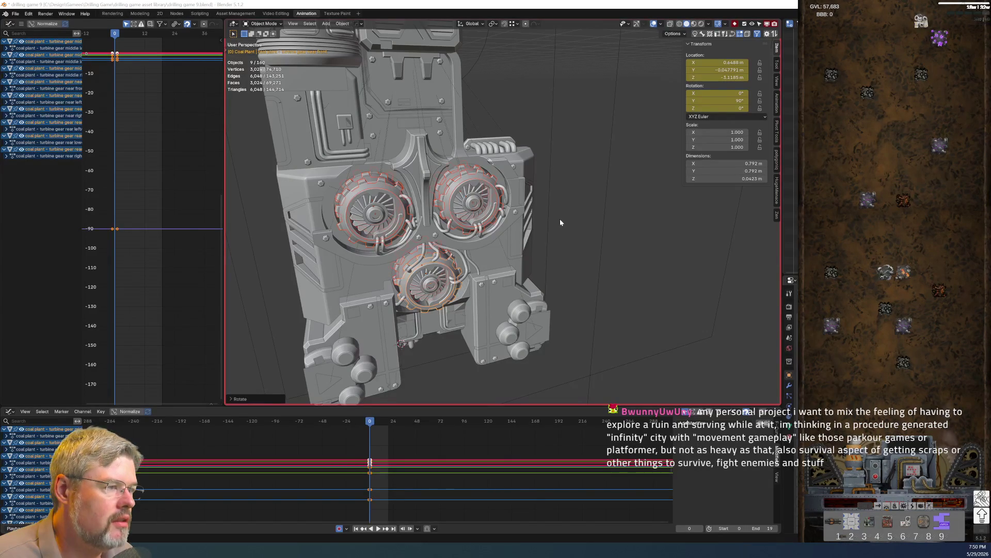
{"action": "key", "text": "alt+i"}
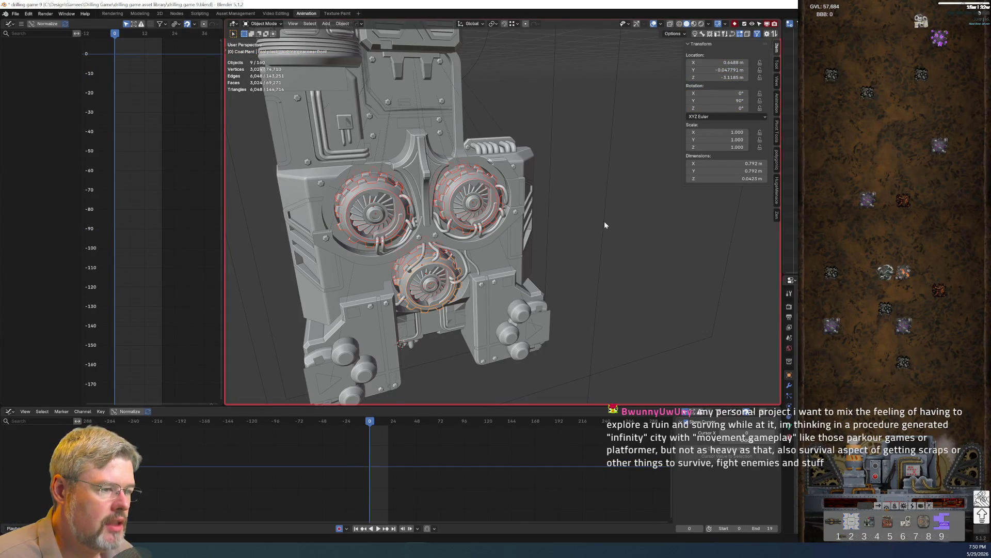
{"action": "key", "text": "ctrl+z"}
{"action": "key", "text": "ctrl+shift+z"}
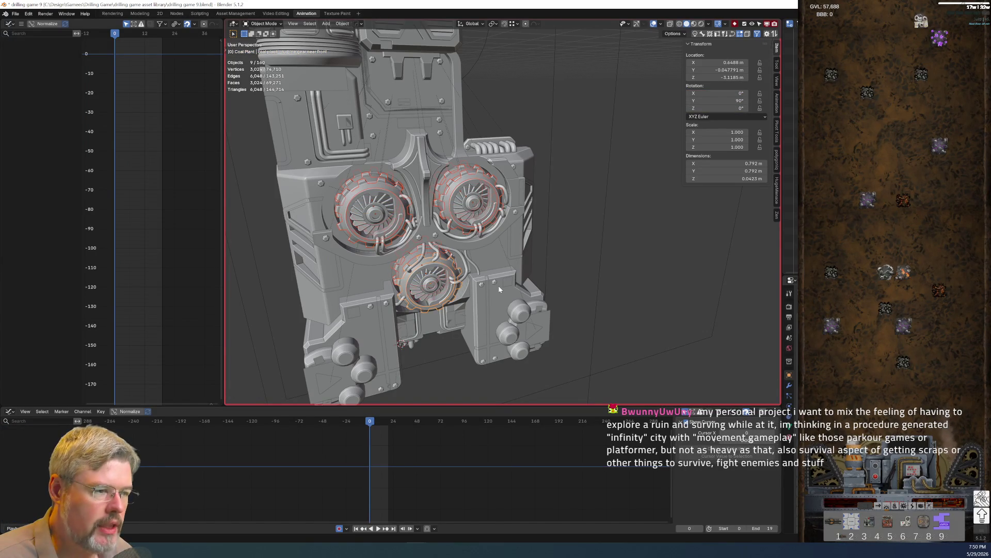
Attempt Apply Rotation on the multi-user gears, then turn Auto Keying off
{"action": "key", "text": "ctrl+a"}
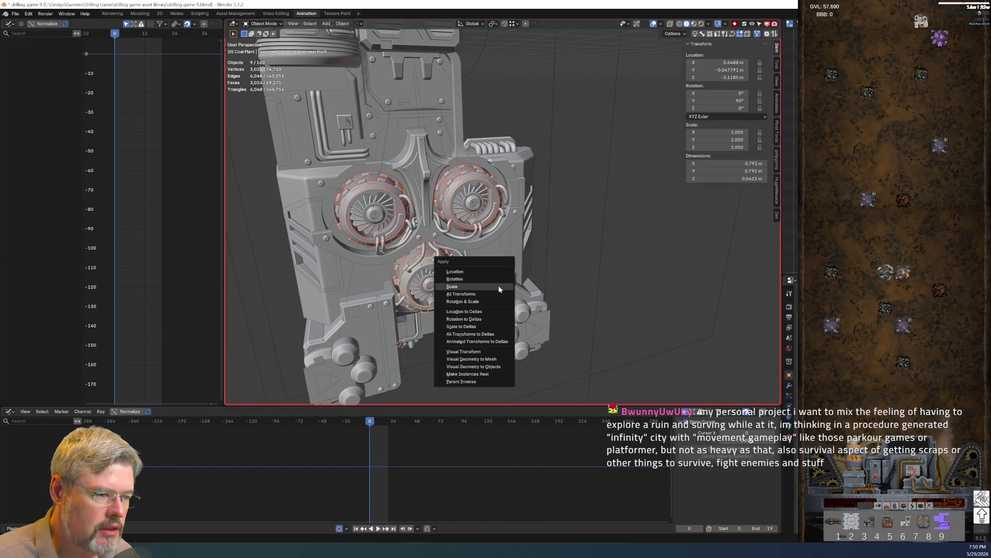
{"action": "left_click", "coordinate": [499, 283]}
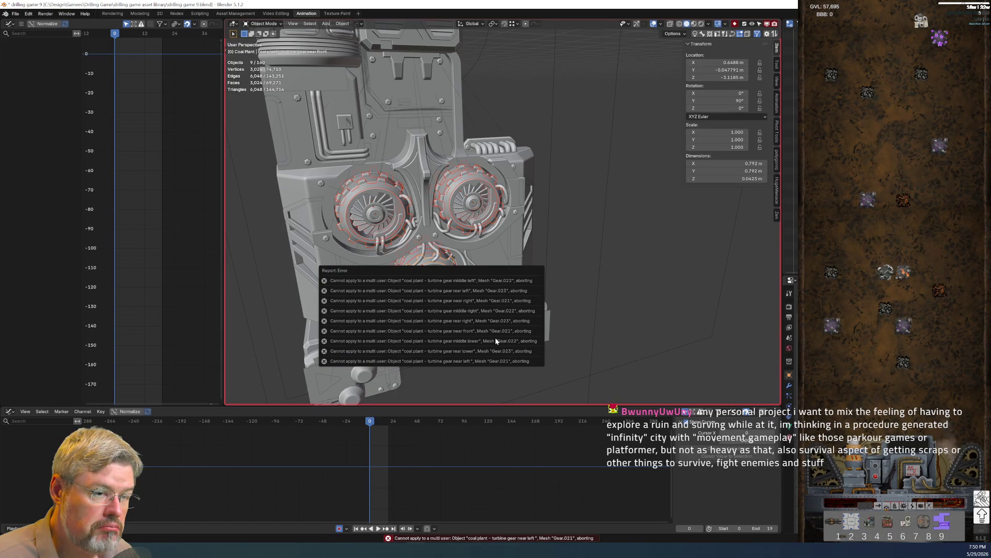
{"action": "left_click", "coordinate": [339, 528]}
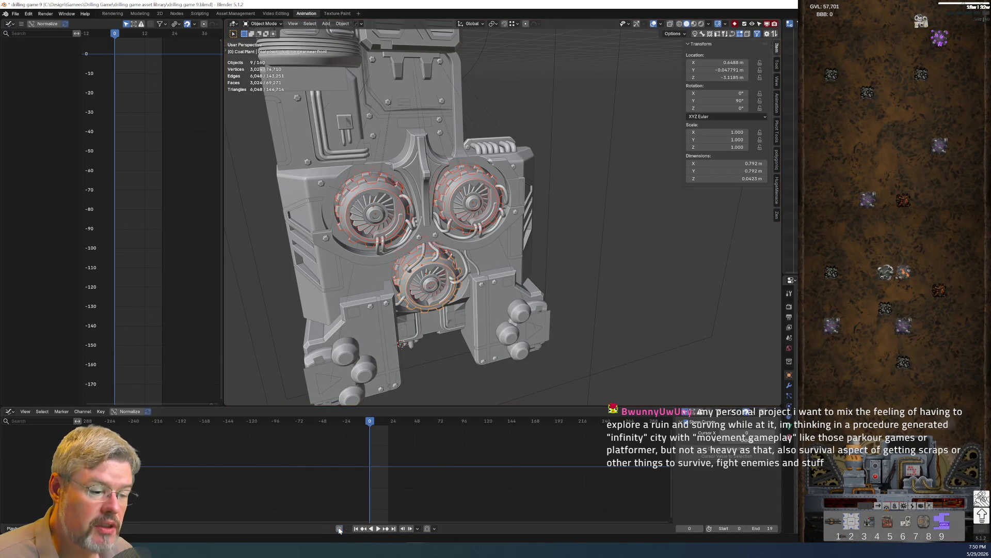
Reselect all nine turbine gears with the near front gear active and open the Object context menu
{"action": "scroll", "coordinate": [440, 206], "scroll_direction": "up", "scroll_amount": 8}
{"action": "scroll", "coordinate": [336, 171], "scroll_direction": "down", "scroll_amount": 4}
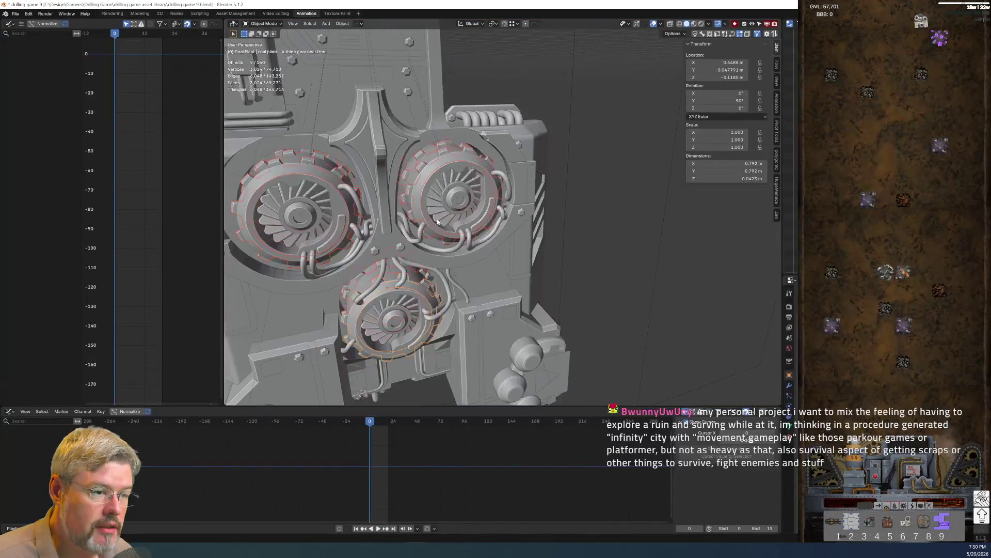
{"action": "left_click", "coordinate": [335, 171]}
{"action": "key", "text": "r"}
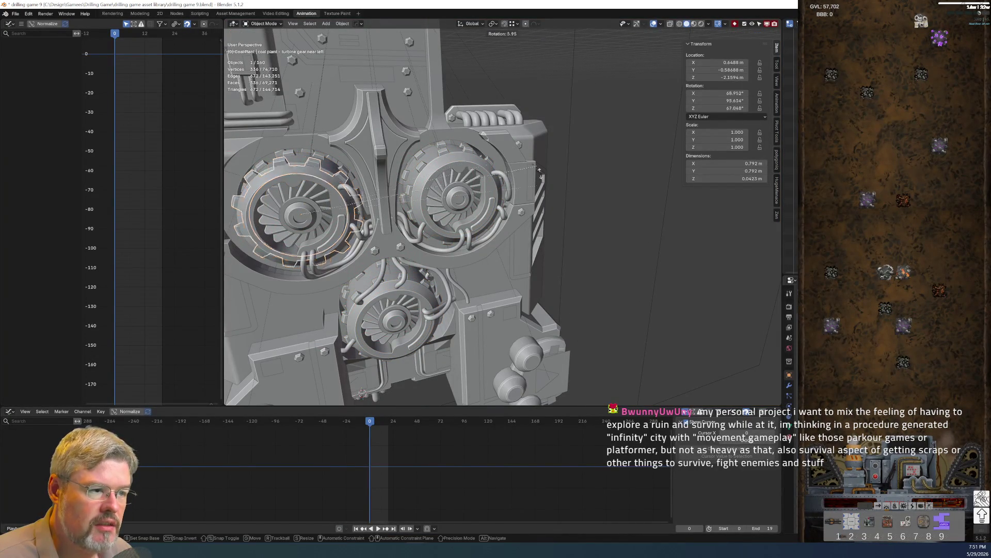
{"action": "key", "text": "Escape"}
{"action": "left_click", "coordinate": [460, 198]}
{"action": "key", "text": "shift+l"}
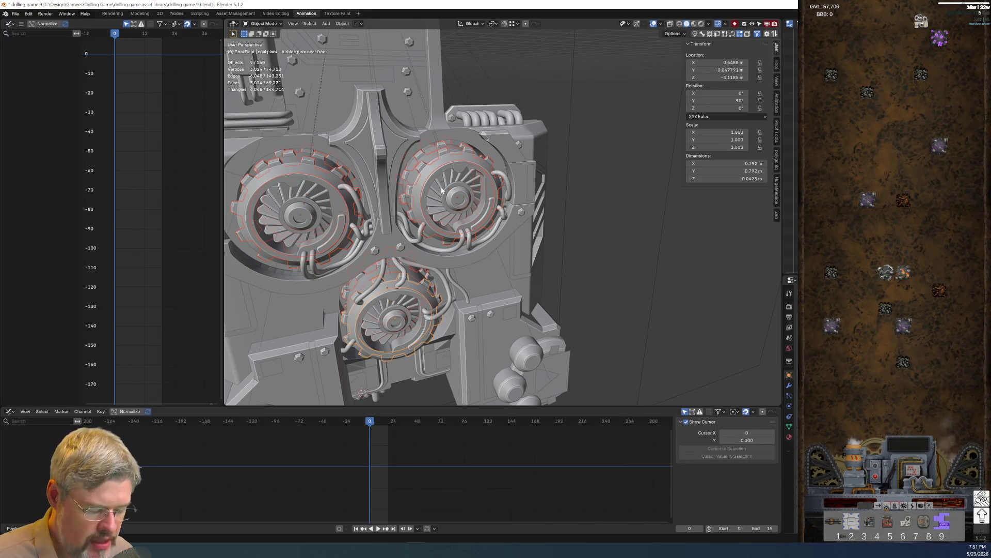
{"action": "right_click", "coordinate": [414, 184]}
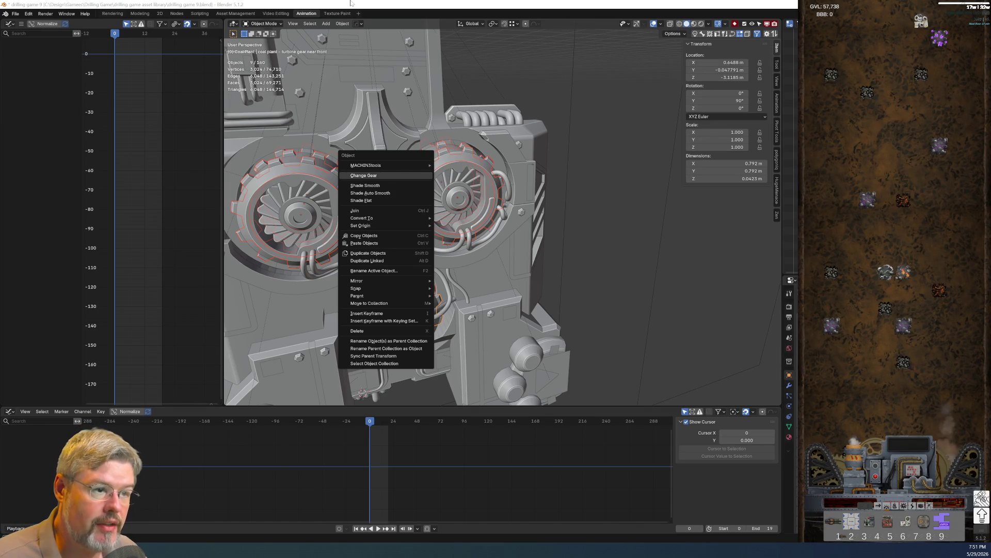
{"action": "left_click", "coordinate": [412, 176]}
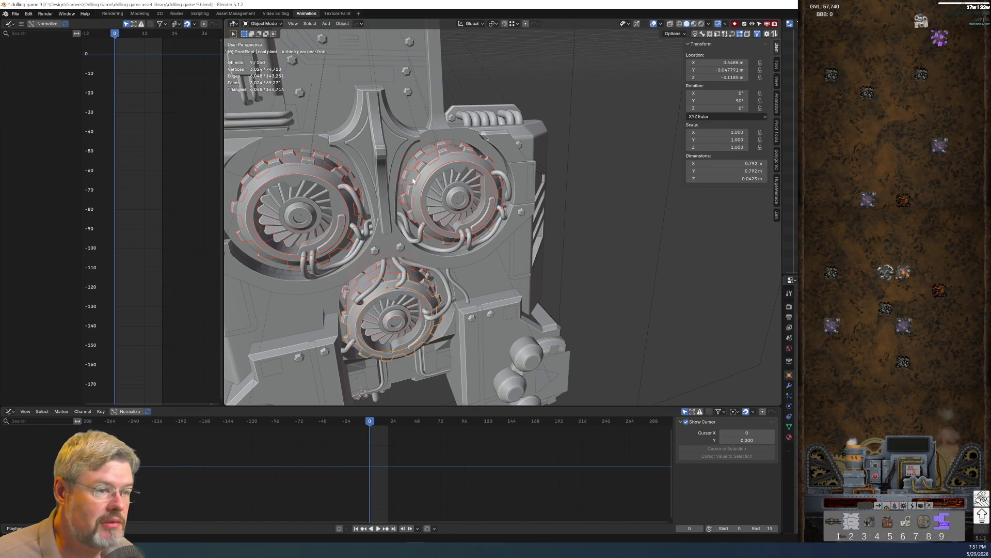
Apply rotation individually to the near left, middle left and rear left gears, accepting single-user conversion
{"action": "left_click", "coordinate": [637, 239]}
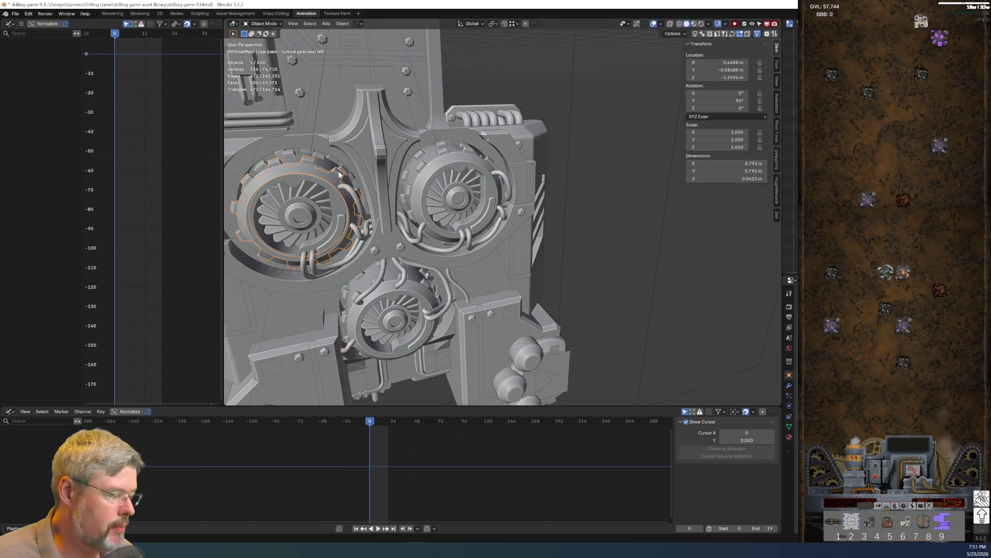
{"action": "key", "text": "ctrl+a"}
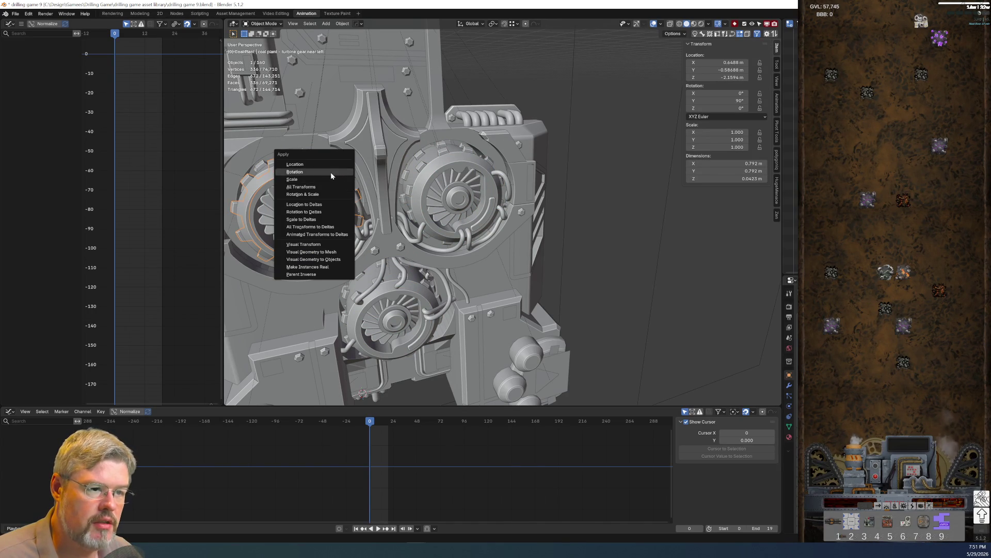
{"action": "left_click", "coordinate": [332, 172]}
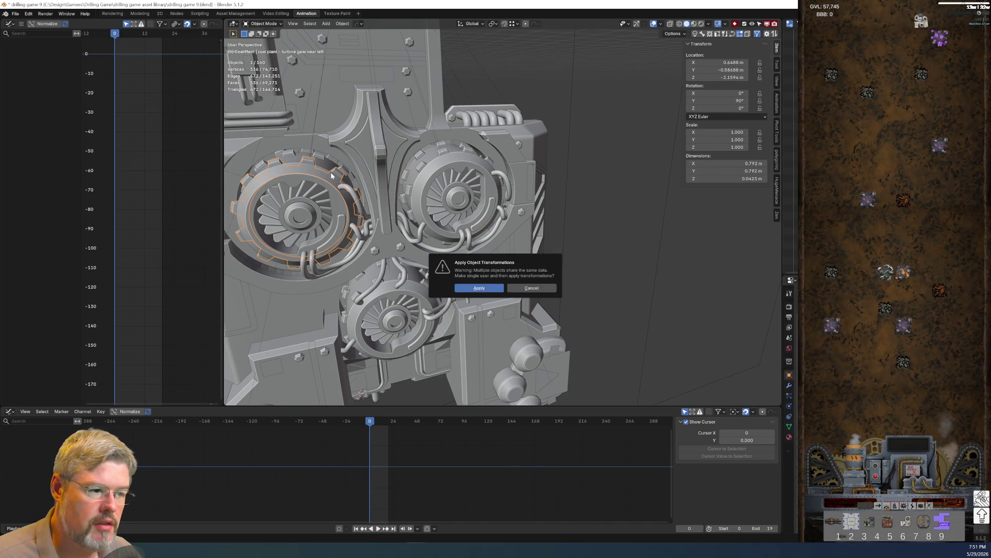
{"action": "left_click", "coordinate": [497, 292]}
{"action": "middle_click_drag", "start_coordinate": [338, 160], "coordinate": [338, 284], "text": "shift"}
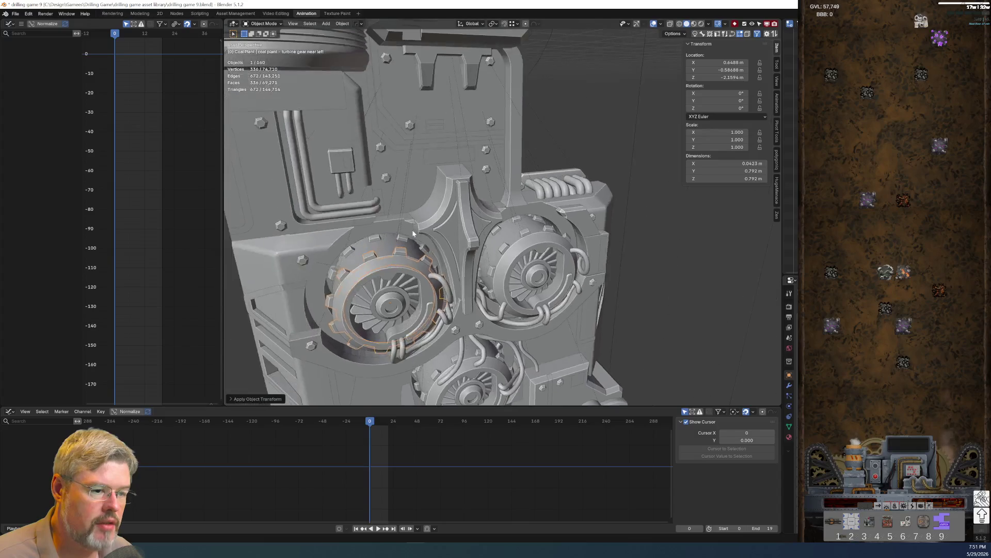
{"action": "scroll", "coordinate": [392, 202], "scroll_direction": "up", "scroll_amount": 4}
{"action": "scroll", "coordinate": [392, 202], "scroll_direction": "up", "scroll_amount": 5}
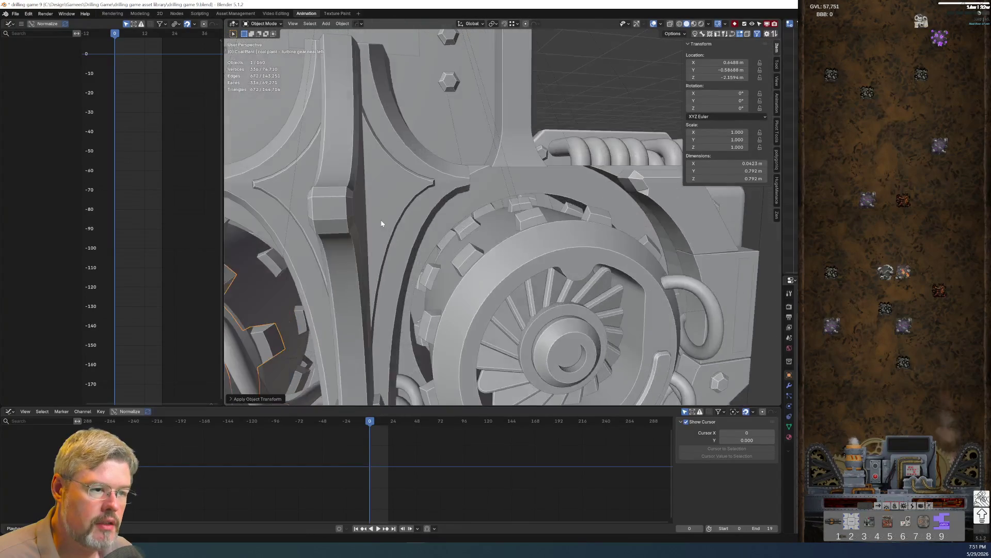
{"action": "left_click", "coordinate": [358, 187]}
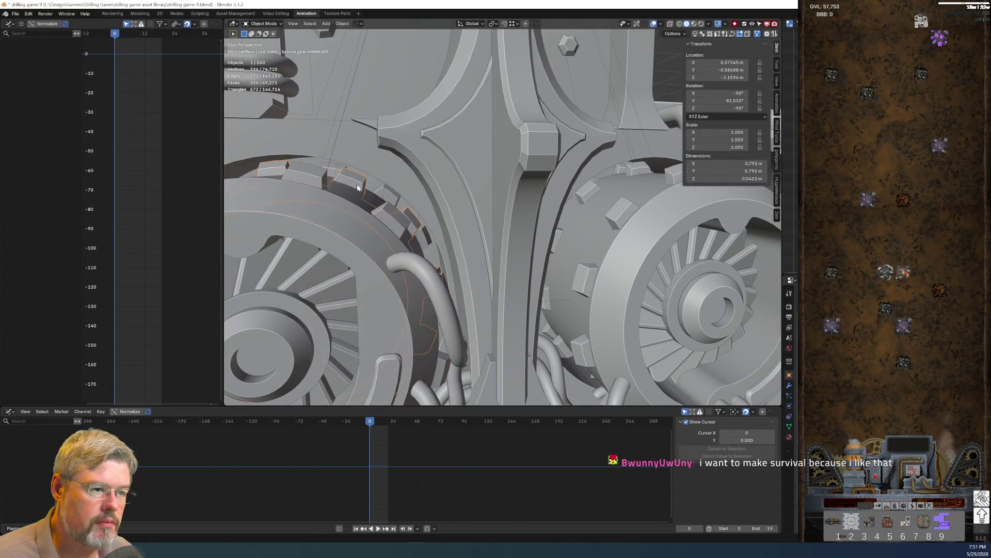
{"action": "key", "text": "ctrl+a"}
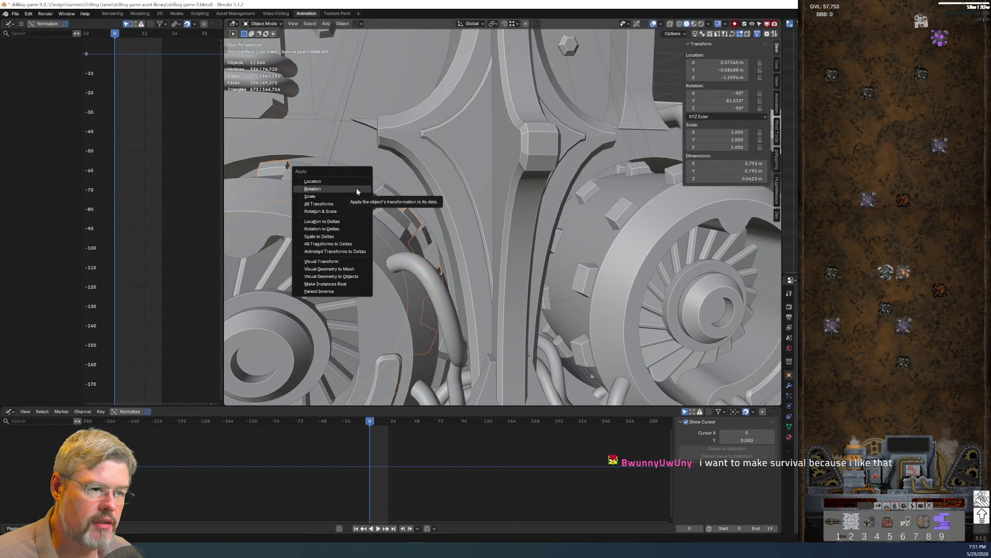
{"action": "left_click", "coordinate": [356, 189]}
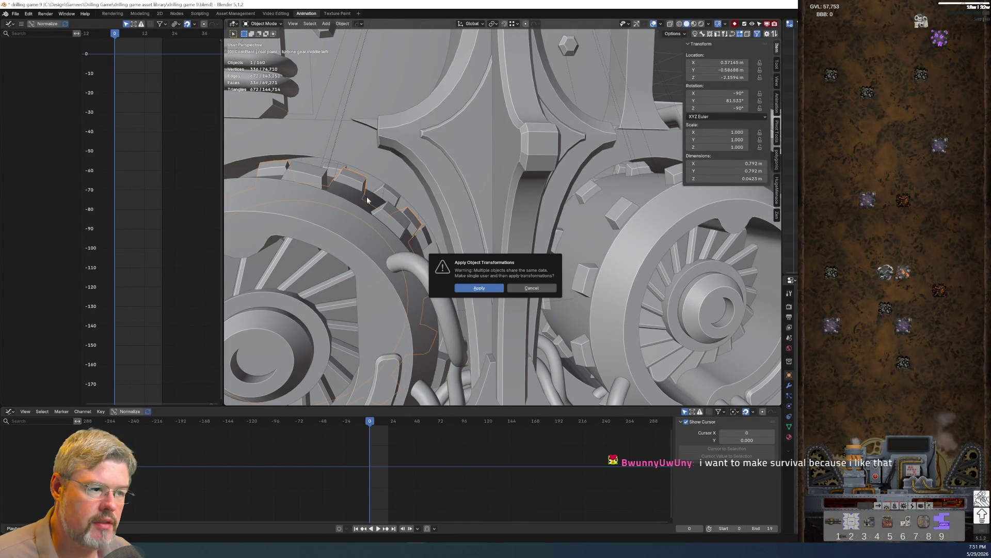
{"action": "left_click", "coordinate": [393, 198]}
{"action": "key", "text": "ctrl+a"}
{"action": "left_click", "coordinate": [392, 195]}
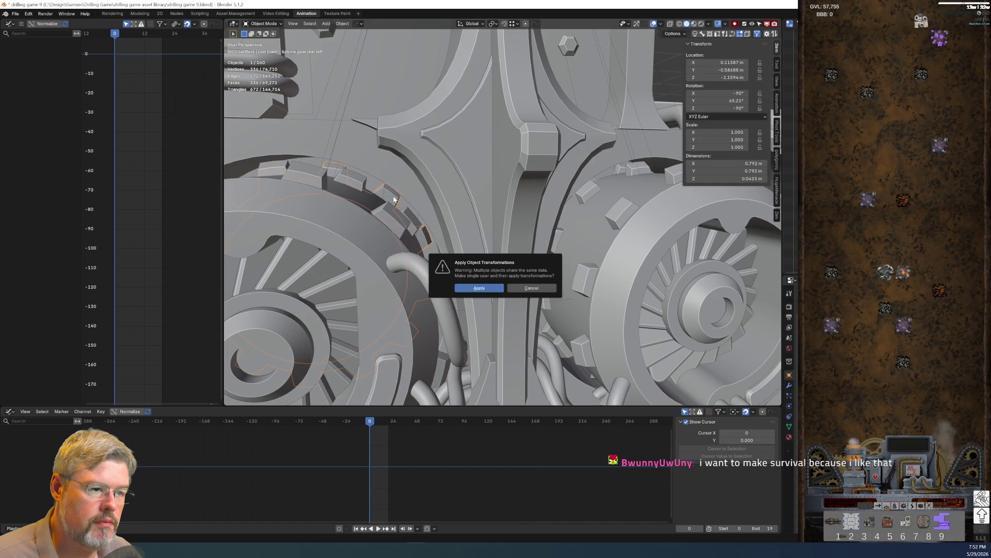
{"action": "left_click", "coordinate": [478, 288]}
Apply rotation to the middle right, near right and rear right gears, confirming each warning
{"action": "left_click", "coordinate": [582, 194]}
{"action": "key", "text": "ctrl+a"}
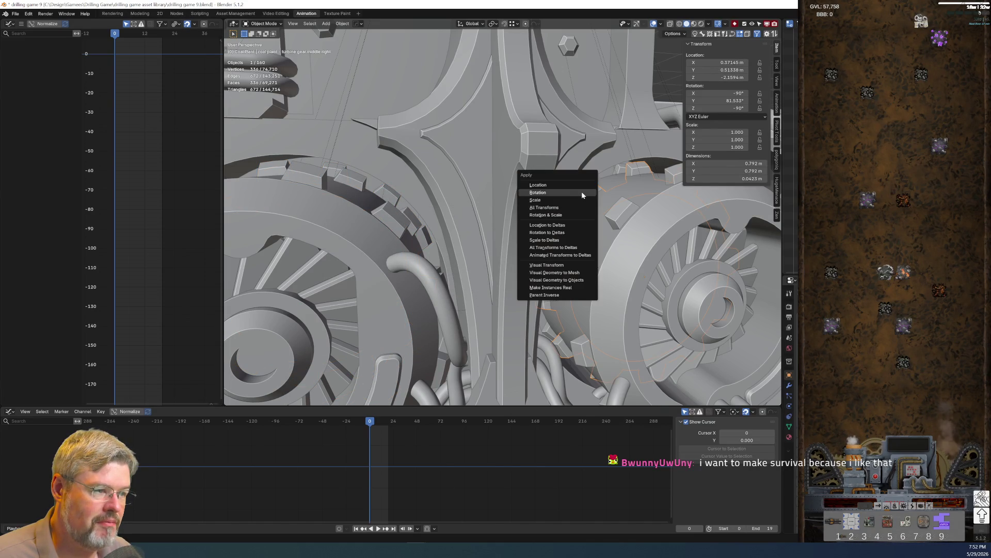
{"action": "left_click", "coordinate": [582, 193]}
{"action": "left_click", "coordinate": [479, 287]}
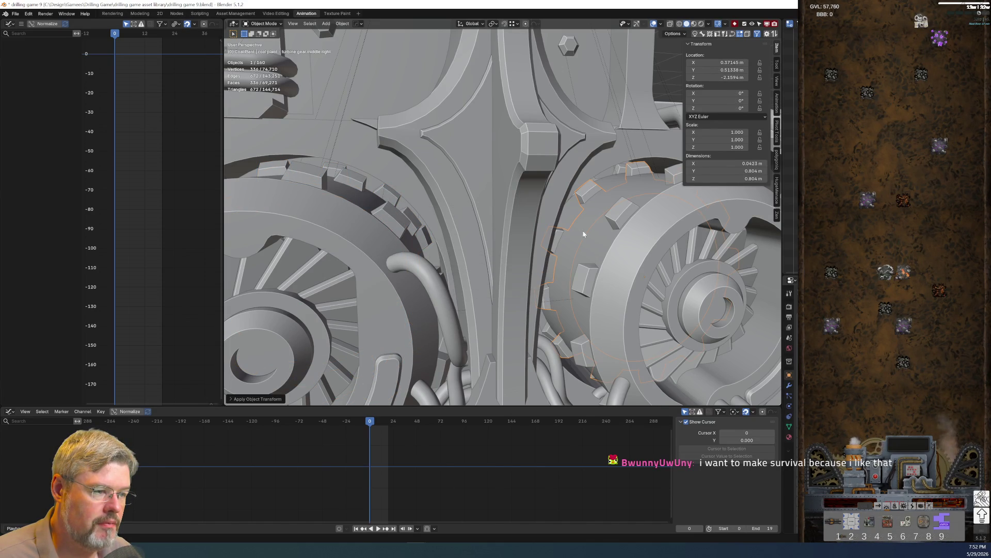
{"action": "left_click", "coordinate": [632, 209]}
{"action": "key", "text": "ctrl+a"}
{"action": "left_click", "coordinate": [573, 199]}
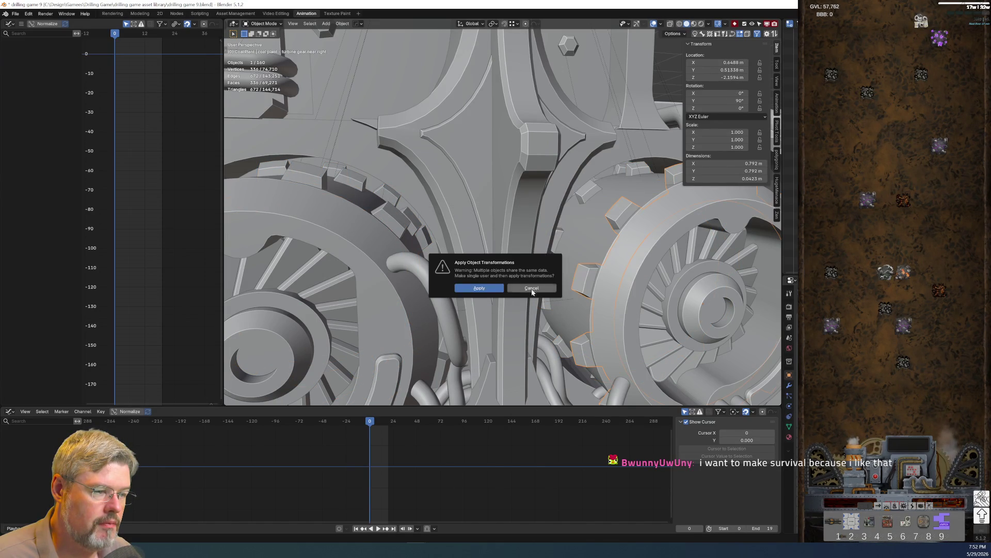
{"action": "left_click", "coordinate": [479, 287]}
{"action": "middle_click_drag", "start_coordinate": [533, 265], "coordinate": [523, 268]}
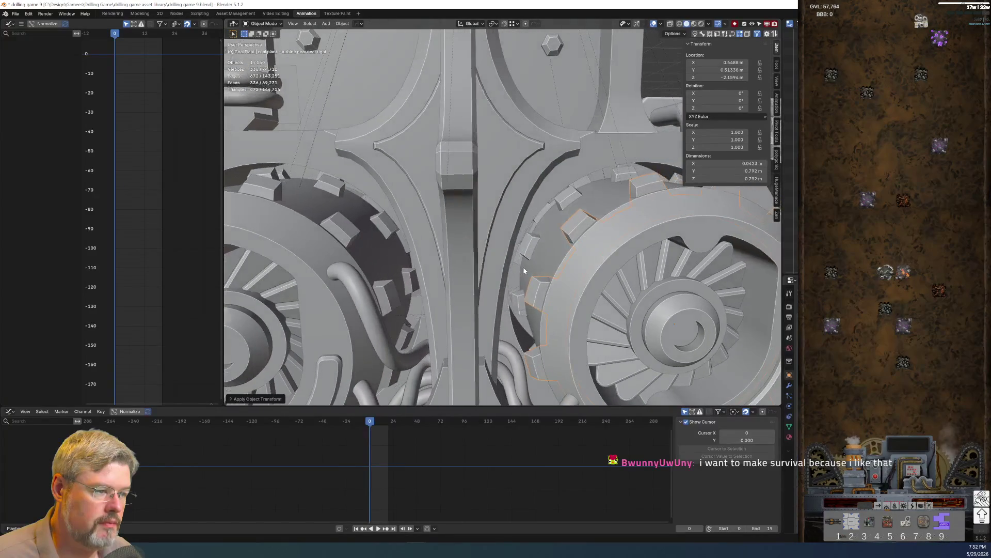
{"action": "left_click", "coordinate": [517, 289]}
{"action": "key", "text": "ctrl+a"}
{"action": "left_click", "coordinate": [516, 287]}
{"action": "left_click", "coordinate": [502, 291]}
Apply rotation to the near front, rear lower and middle lower gears so all read 0°
{"action": "middle_click_drag", "start_coordinate": [497, 340], "coordinate": [459, 196]}
{"action": "left_click", "coordinate": [484, 186]}
{"action": "left_click", "coordinate": [482, 180]}
{"action": "key", "text": "ctrl+a"}
{"action": "left_click", "coordinate": [500, 177]}
{"action": "left_click", "coordinate": [511, 182]}
{"action": "key", "text": "ctrl+a"}
{"action": "left_click", "coordinate": [505, 181]}
{"action": "left_click", "coordinate": [493, 180]}
{"action": "key", "text": "ctrl+a"}
{"action": "left_click", "coordinate": [490, 180]}
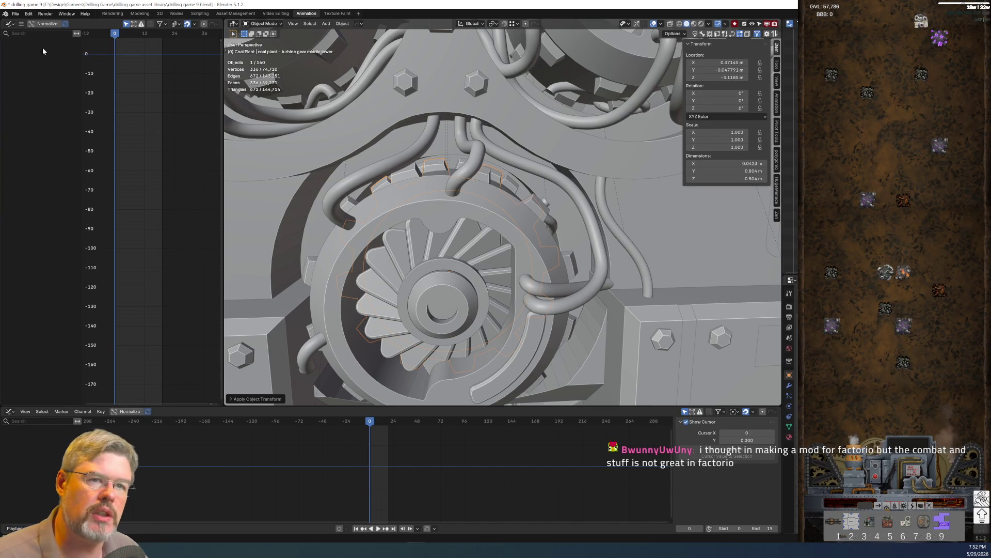
{"action": "left_click", "coordinate": [16, 13]}
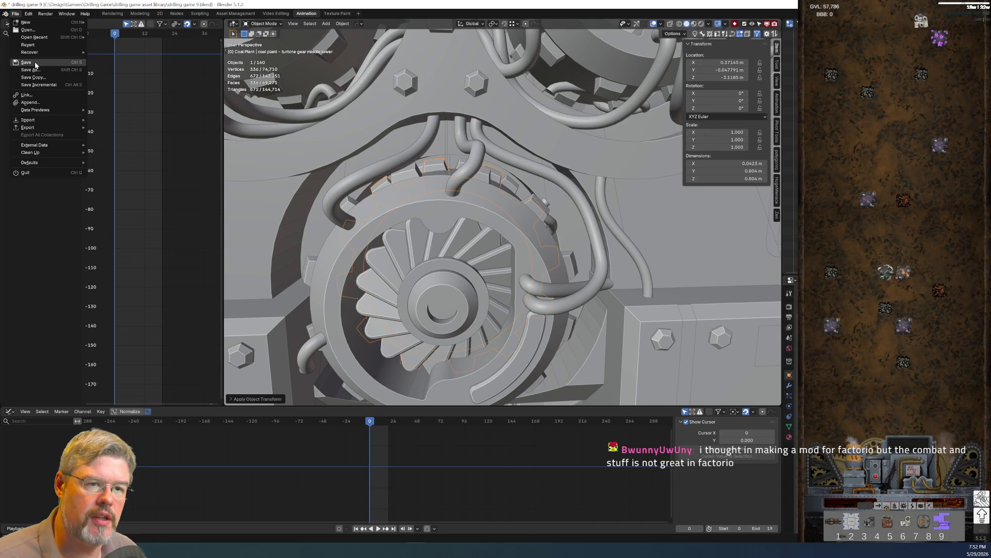
Save the file and select the near front, middle lower and rear lower gears
{"action": "left_click", "coordinate": [26, 62]}
{"action": "middle_click_drag", "start_coordinate": [485, 242], "coordinate": [489, 210]}
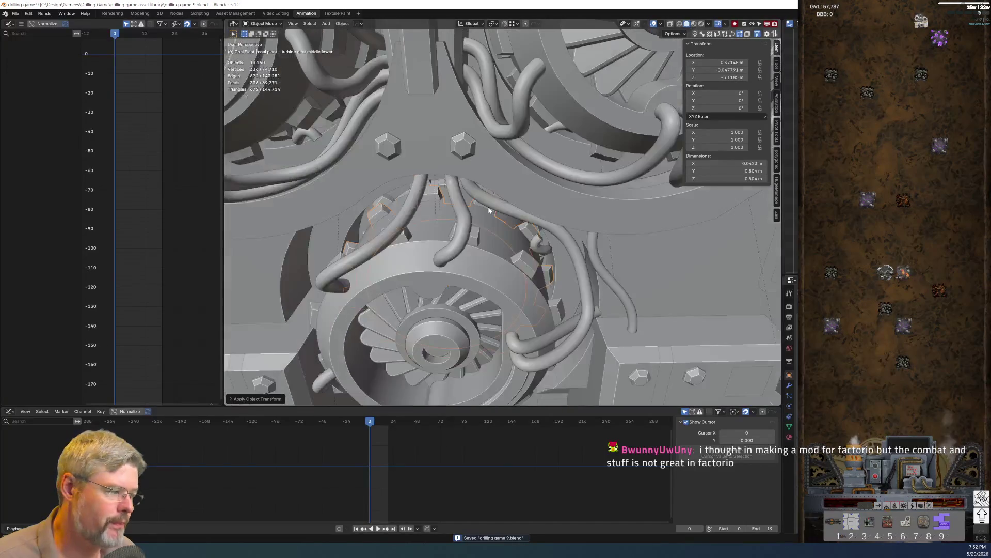
{"action": "left_click", "coordinate": [477, 246]}
{"action": "mouse_move", "coordinate": [477, 246]}
{"action": "middle_mouse_down"}
{"action": "mouse_move", "coordinate": [475, 192]}
{"action": "mouse_move", "coordinate": [529, 244]}
{"action": "middle_mouse_up"}
{"action": "left_click", "coordinate": [476, 194], "text": "shift"}
{"action": "left_click", "coordinate": [479, 130], "text": "shift"}
Add the remaining gears until all nine are selected and enable Auto Keying
{"action": "middle_click_drag", "start_coordinate": [479, 131], "coordinate": [535, 305]}
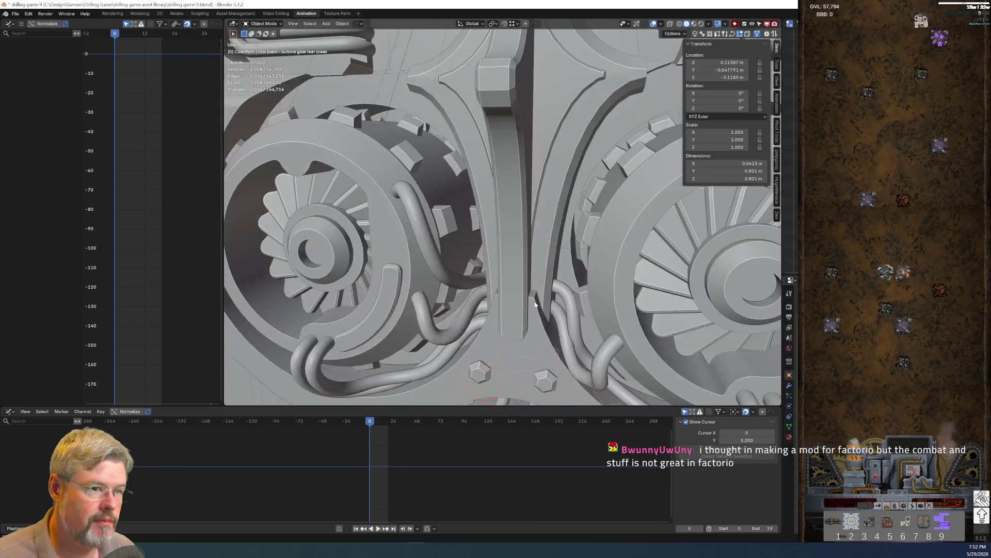
{"action": "left_click", "coordinate": [414, 128], "text": "shift"}
{"action": "middle_click_drag", "start_coordinate": [415, 128], "coordinate": [559, 204]}
{"action": "left_click", "coordinate": [559, 204], "text": "shift"}
{"action": "left_click", "coordinate": [590, 173], "text": "shift"}
{"action": "left_click", "coordinate": [582, 192], "text": "shift"}
{"action": "scroll", "coordinate": [573, 227], "scroll_direction": "down", "scroll_amount": 5}
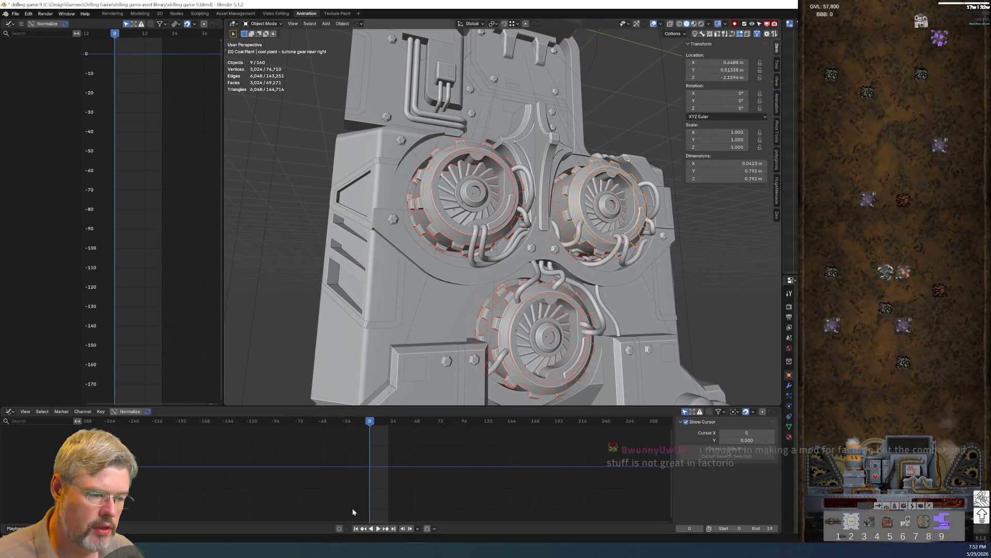
{"action": "left_click", "coordinate": [340, 528]}
Rotate the nine selected gears in place and confirm so Auto Keying records frame-0 keys
{"action": "key", "text": "r"}
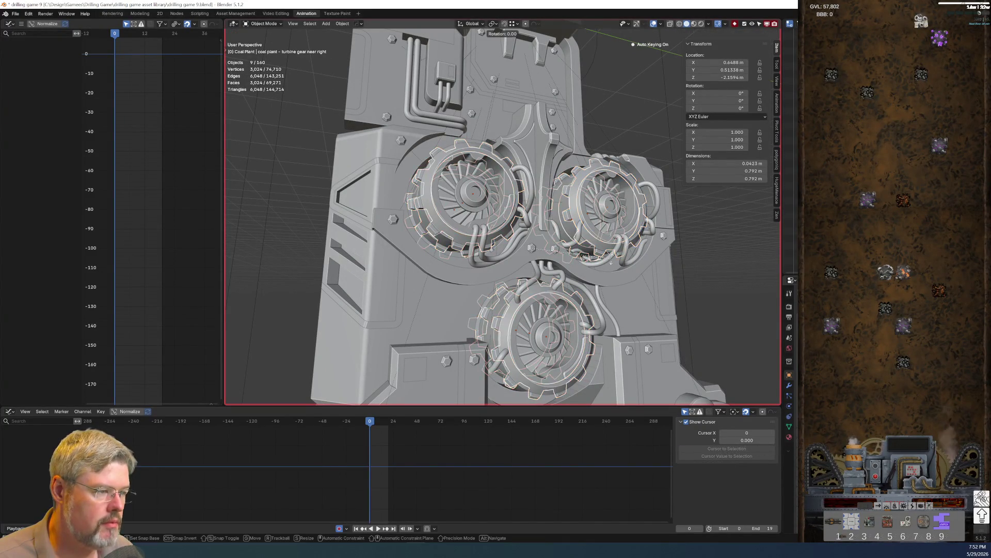
{"action": "key", "text": "Return"}
{"action": "scroll", "coordinate": [380, 470], "scroll_direction": "up", "scroll_amount": 1}
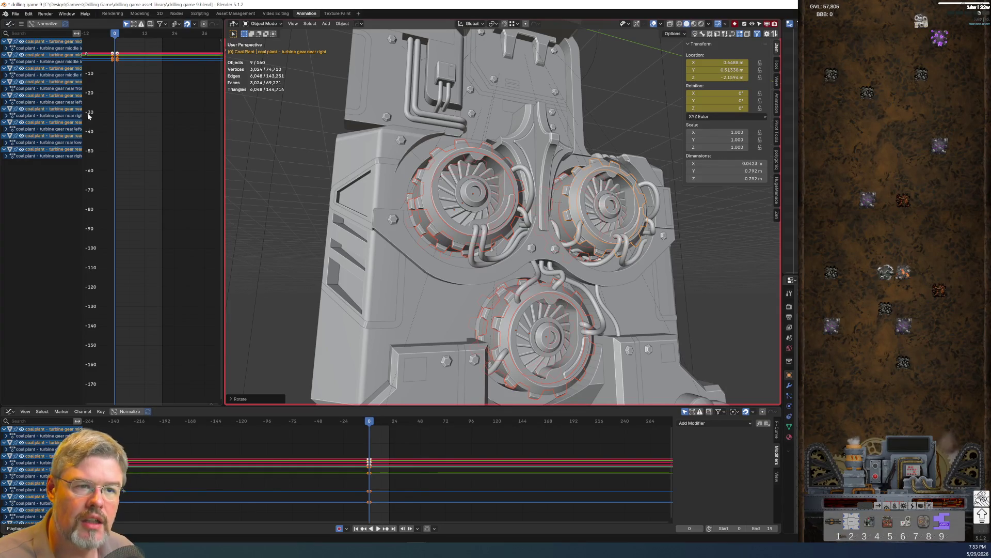
Enlarge the Graph Editor, center on the gear curves and box-select keyframes on the lower curve
{"action": "left_click_drag", "start_coordinate": [181, 406], "coordinate": [182, 182]}
{"action": "scroll", "coordinate": [182, 333], "scroll_direction": "up", "scroll_amount": 6}
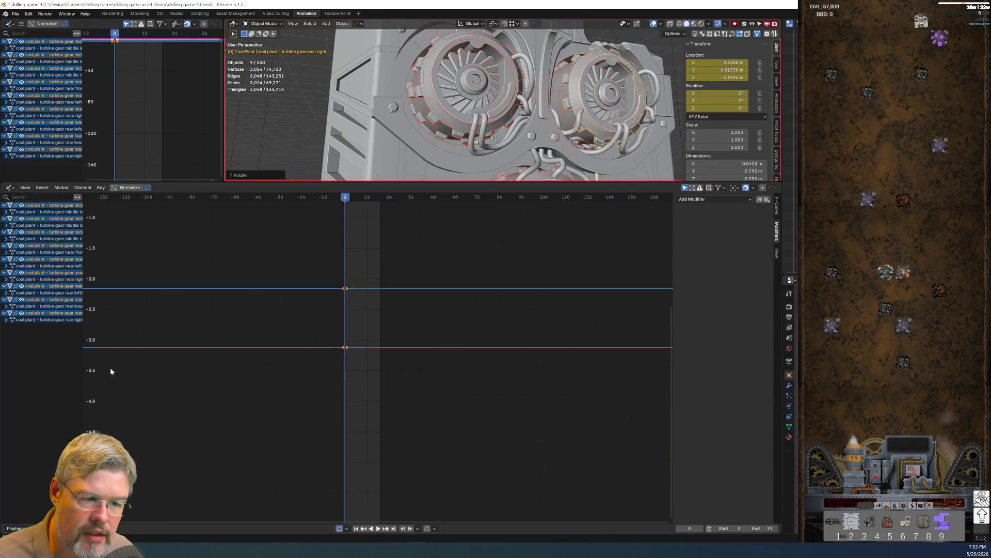
{"action": "scroll", "coordinate": [124, 365], "scroll_direction": "up", "scroll_amount": 3}
{"action": "middle_click_drag", "start_coordinate": [145, 313], "coordinate": [259, 458]}
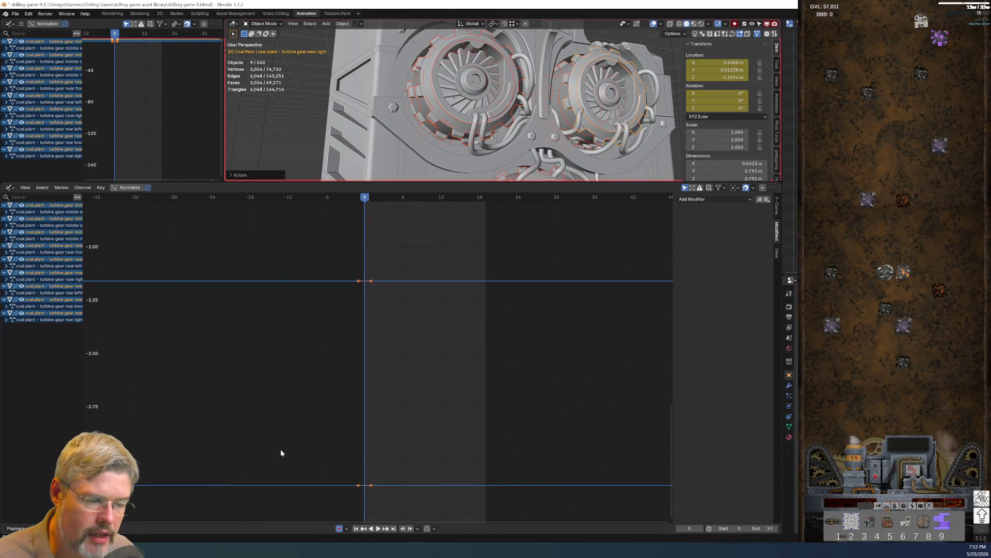
{"action": "left_click", "coordinate": [370, 485]}
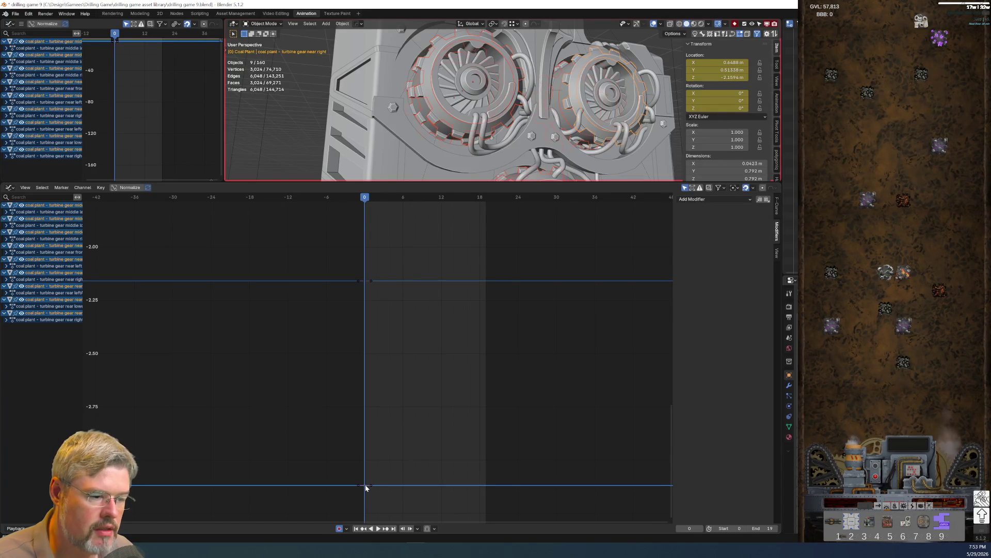
{"action": "left_click", "coordinate": [303, 168]}
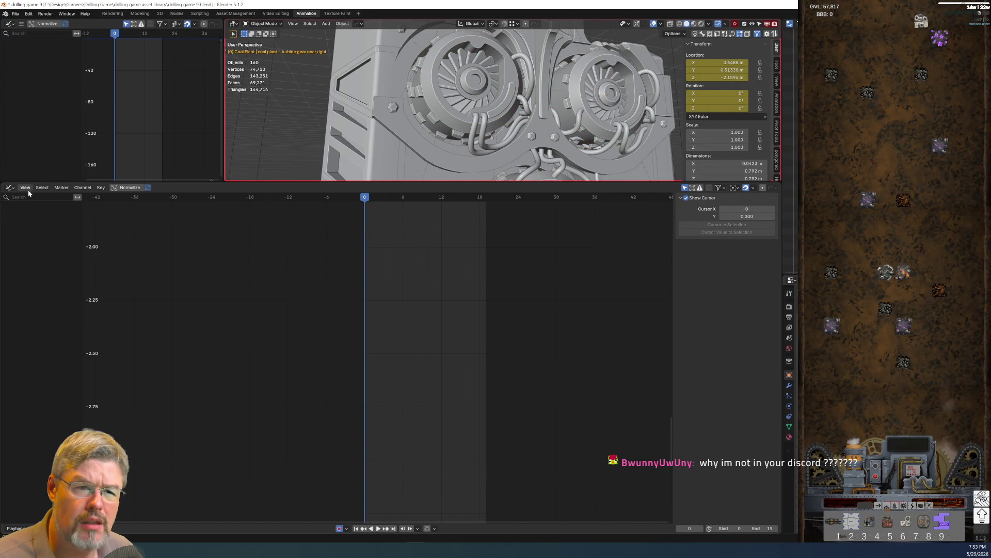
{"action": "left_click", "coordinate": [685, 188]}
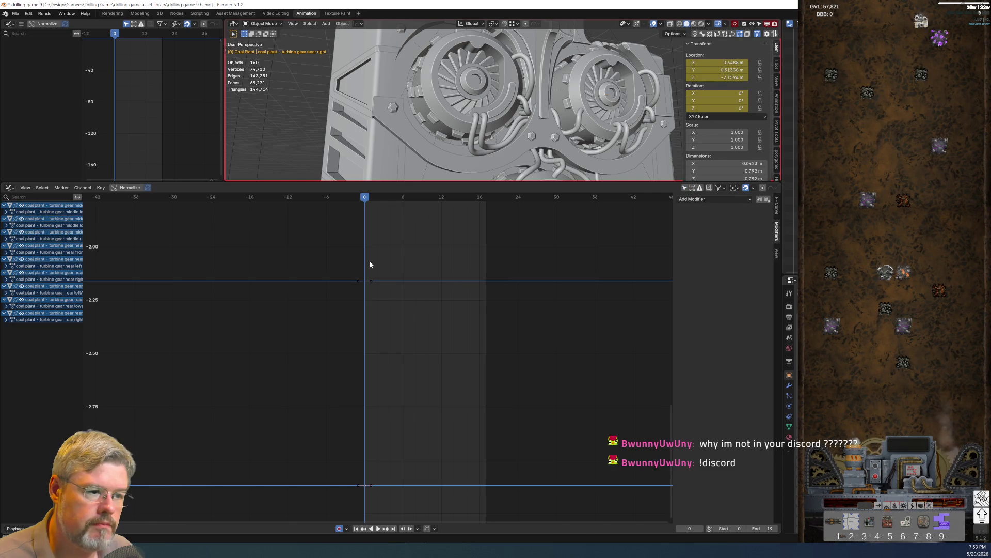
{"action": "left_click", "coordinate": [362, 483]}
{"action": "left_click_drag", "start_coordinate": [355, 480], "coordinate": [410, 499]}
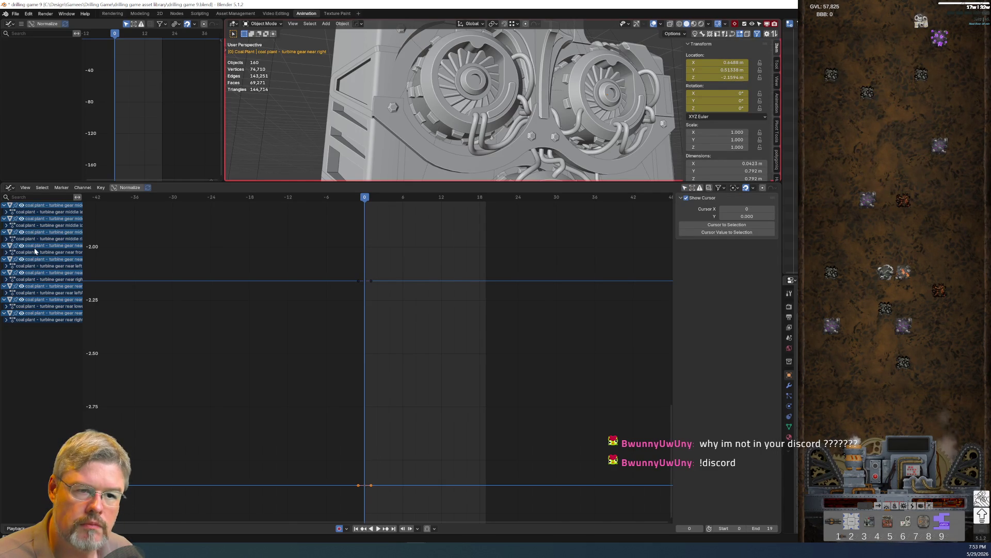
{"action": "scroll", "coordinate": [415, 106], "scroll_direction": "down", "scroll_amount": 5}
Start moving the keys, cancel, select all keyframes and undo until no gear curves remain
{"action": "key", "text": "g"}
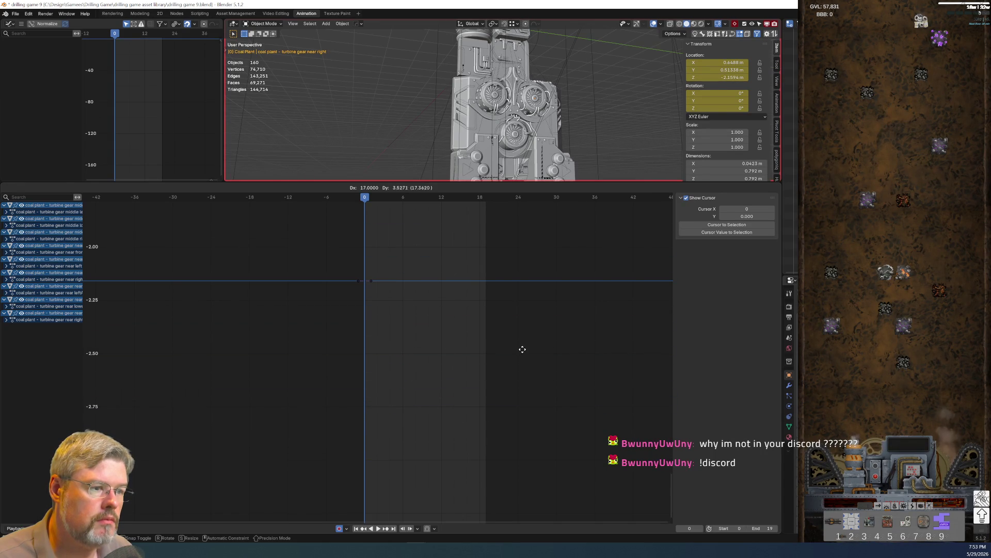
{"action": "key", "text": "Escape"}
{"action": "scroll", "coordinate": [465, 413], "scroll_direction": "down", "scroll_amount": 4}
{"action": "scroll", "coordinate": [426, 453], "scroll_direction": "down", "scroll_amount": 3}
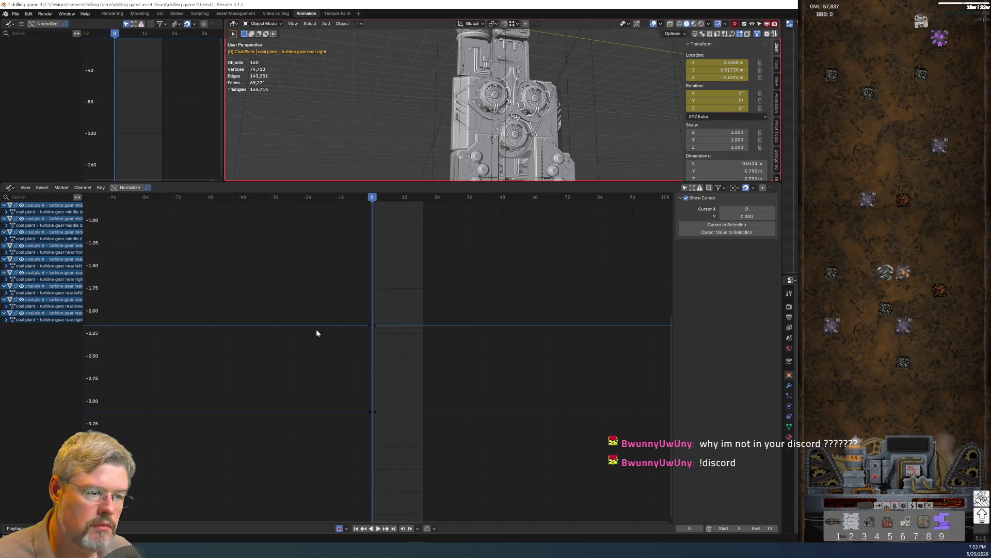
{"action": "scroll", "coordinate": [308, 329], "scroll_direction": "up", "scroll_amount": 5}
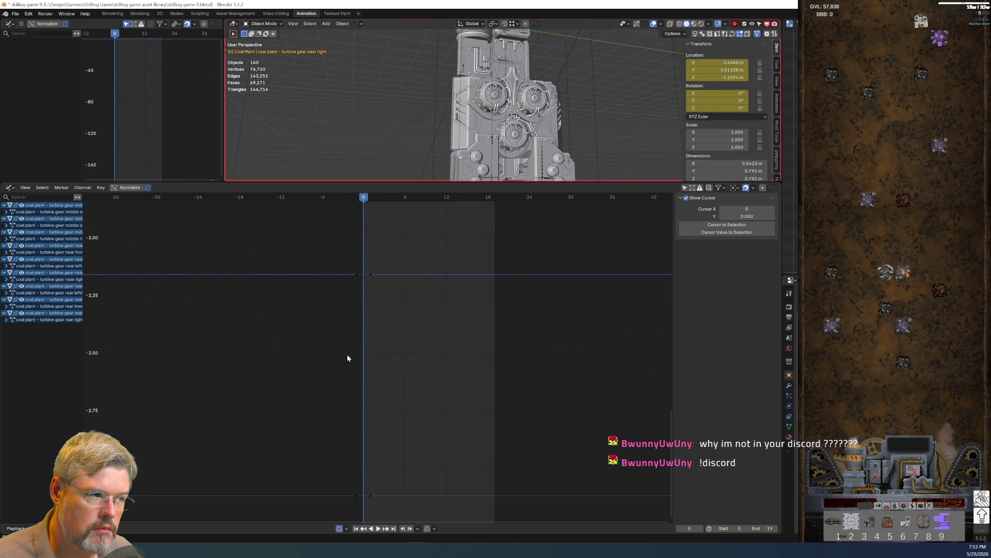
{"action": "key", "text": "a"}
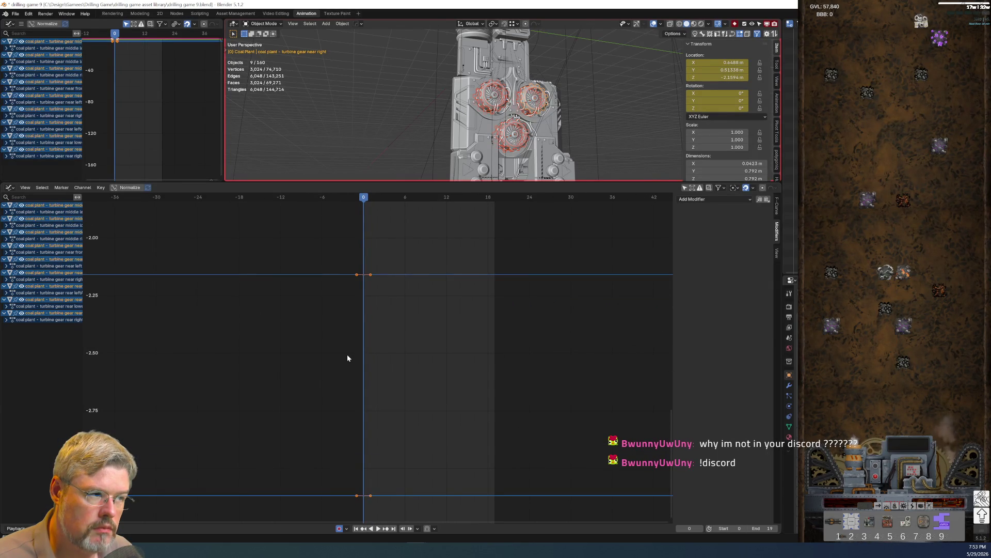
{"action": "key", "text": "ctrl+z"}
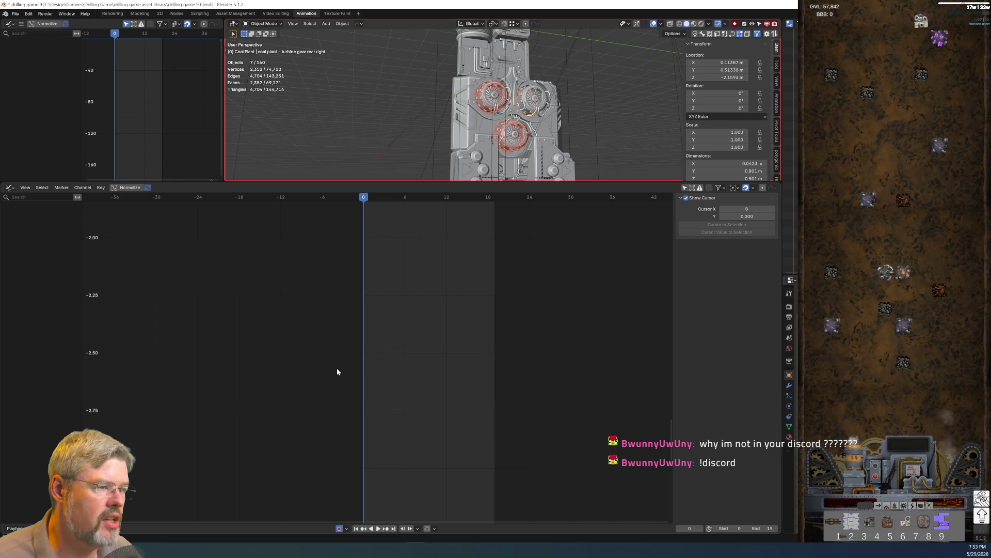
{"action": "mouse_move", "coordinate": [490, 165]}
{"action": "middle_mouse_down"}
{"action": "mouse_move", "coordinate": [488, 150]}
{"action": "mouse_move", "coordinate": [433, 133]}
{"action": "mouse_move", "coordinate": [511, 144]}
{"action": "middle_mouse_up"}
Add the middle right and near right gears back to the selection and shrink the Graph Editor
{"action": "left_click", "coordinate": [487, 147], "text": "shift"}
{"action": "left_click", "coordinate": [514, 131], "text": "shift"}
{"action": "mouse_move", "coordinate": [267, 182]}
{"action": "left_mouse_down"}
{"action": "mouse_move", "coordinate": [276, 216]}
{"action": "mouse_move", "coordinate": [171, 364]}
{"action": "left_mouse_up"}
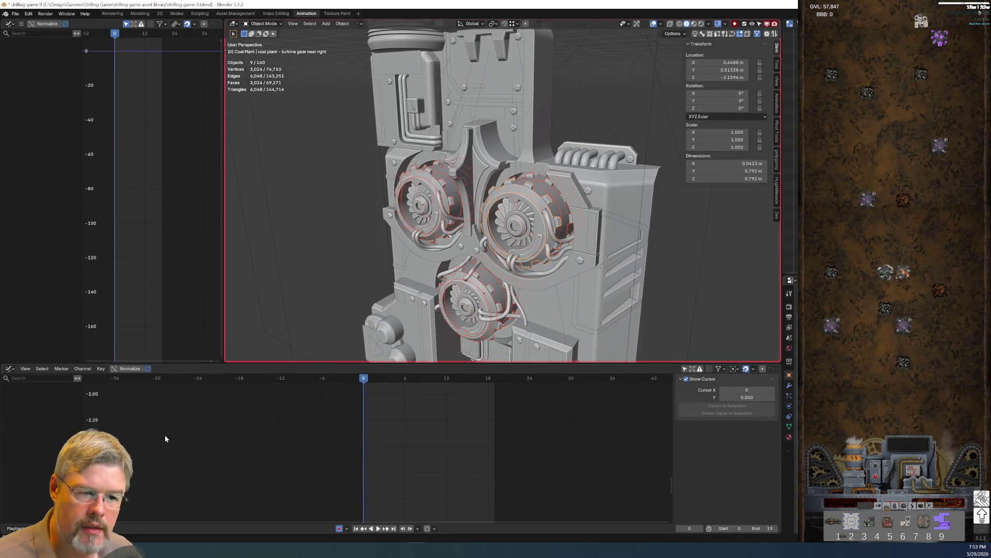
Browse the Graph Editor's Key menu and move toward its View menu
{"action": "left_click", "coordinate": [101, 368]}
{"action": "mouse_move", "coordinate": [138, 485]}
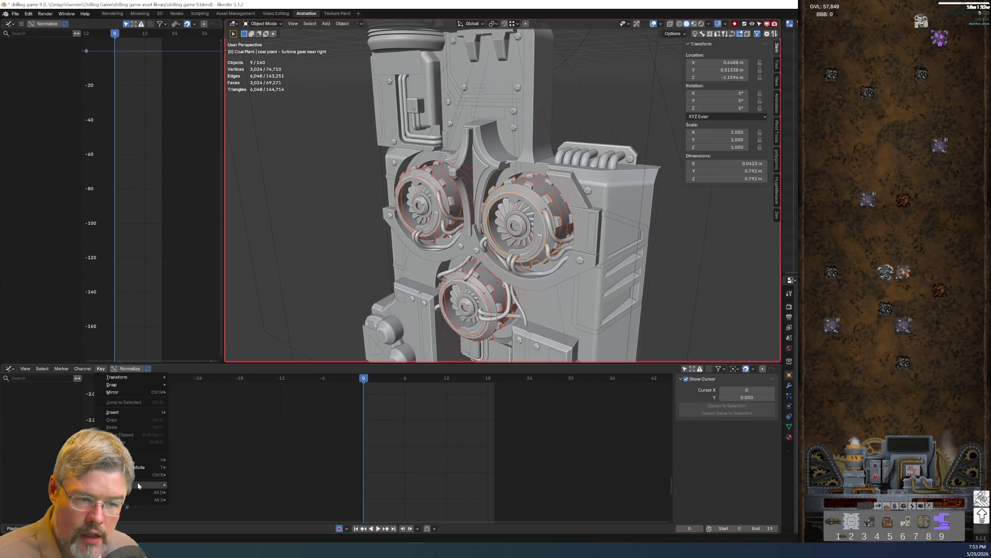
{"action": "mouse_move", "coordinate": [127, 384]}
{"action": "mouse_move", "coordinate": [23, 369]}
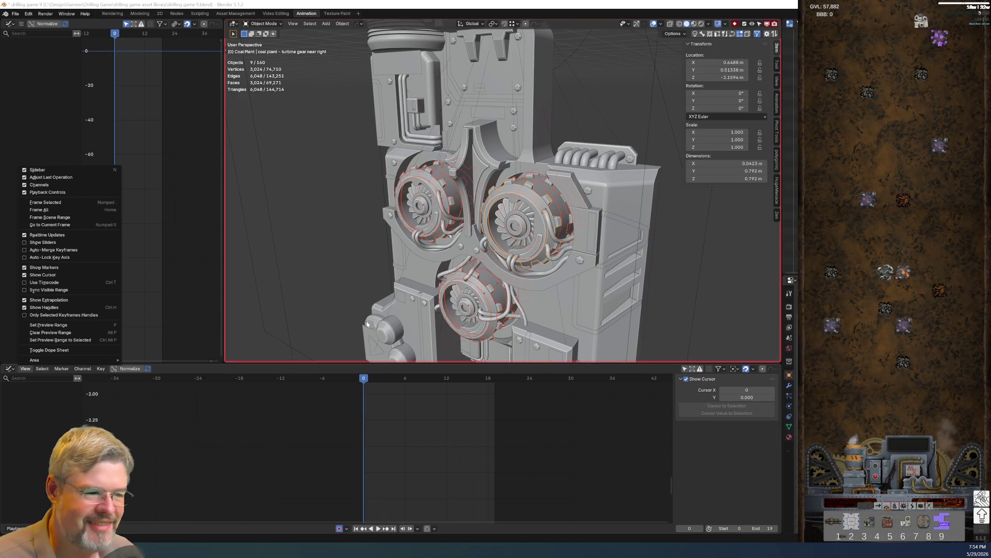
Rotate the selected gears with R, then undo it so they stay unkeyed
{"action": "scroll", "coordinate": [456, 221], "scroll_direction": "up", "scroll_amount": 5}
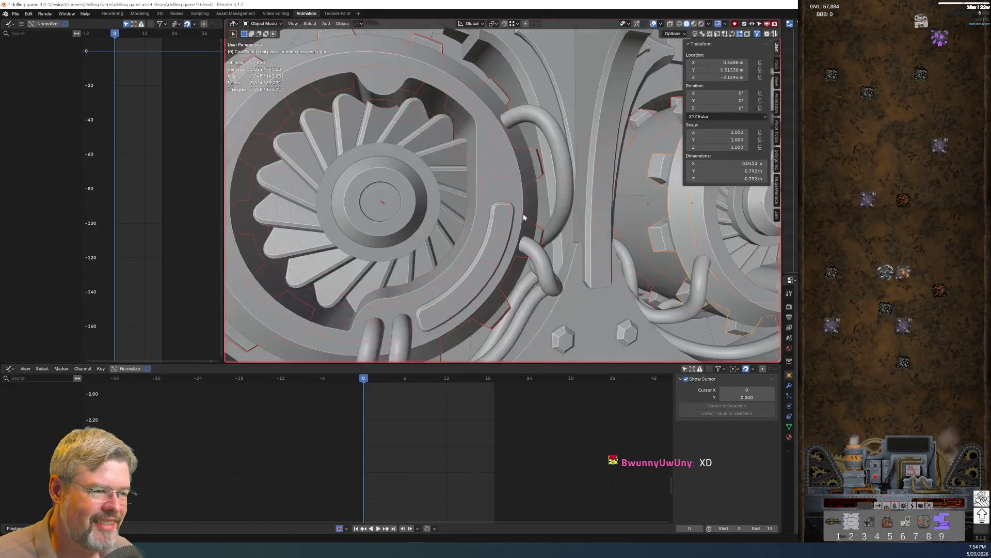
{"action": "middle_click_drag", "start_coordinate": [514, 212], "coordinate": [522, 227]}
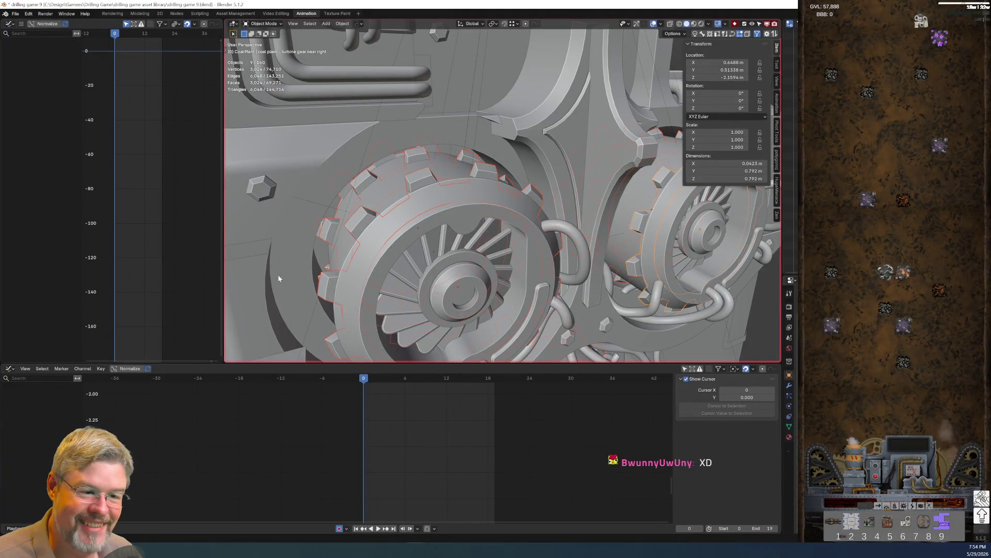
{"action": "key", "text": "r"}
{"action": "key", "text": "Return"}
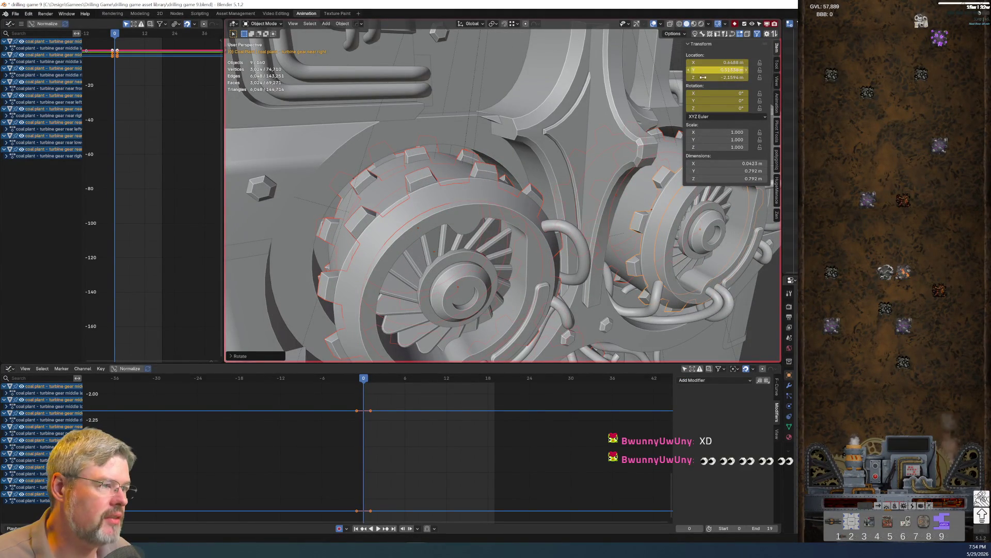
{"action": "key", "text": "ctrl+z"}
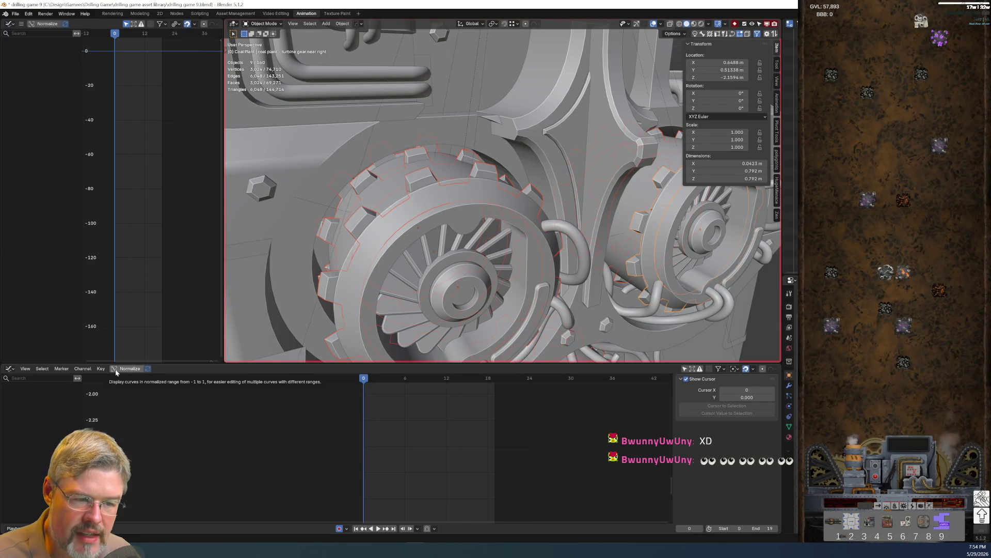
Turn on Normalize in the Graph Editor and browse the Key and Channel menus
{"action": "left_click", "coordinate": [114, 369]}
{"action": "left_click", "coordinate": [101, 369]}
{"action": "mouse_move", "coordinate": [105, 376]}
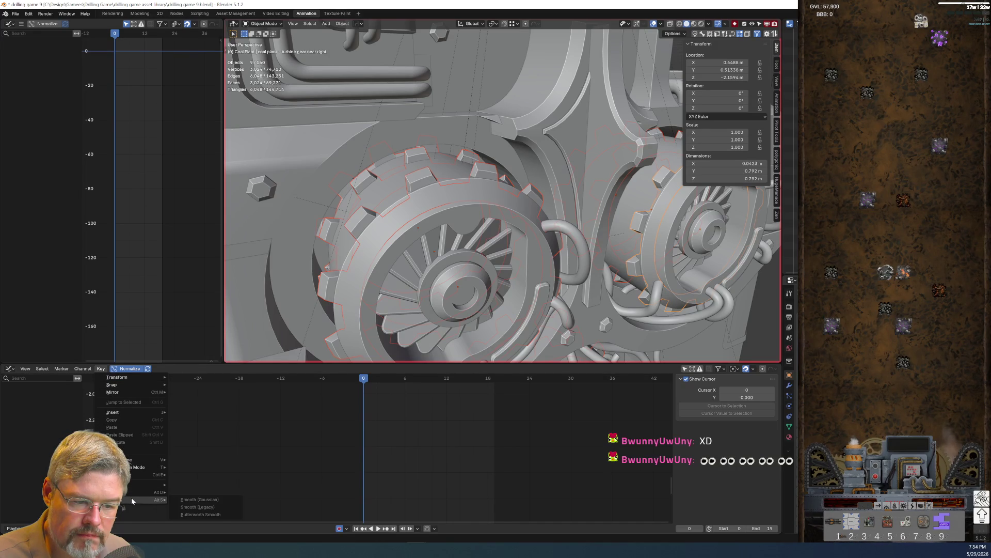
{"action": "left_click", "coordinate": [79, 371]}
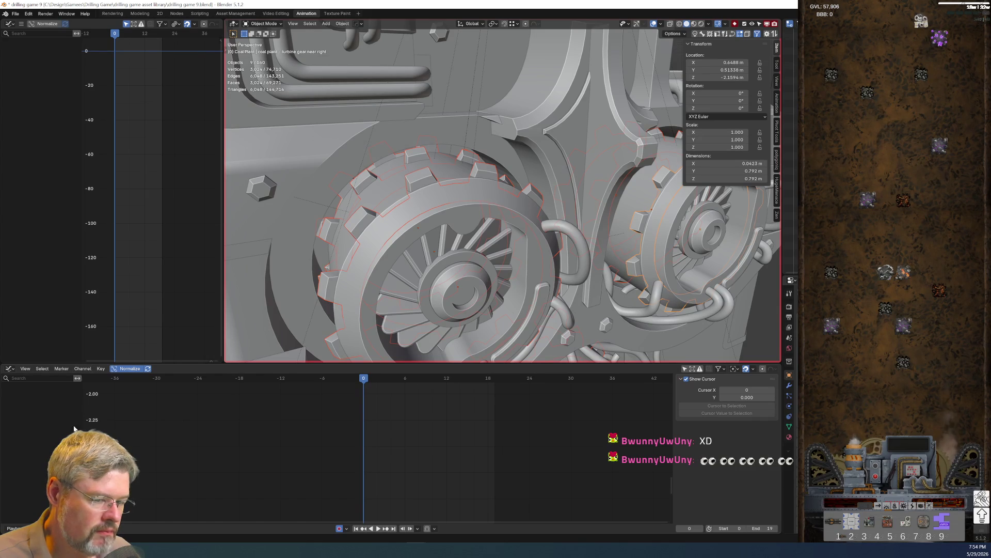
{"action": "left_click", "coordinate": [38, 528]}
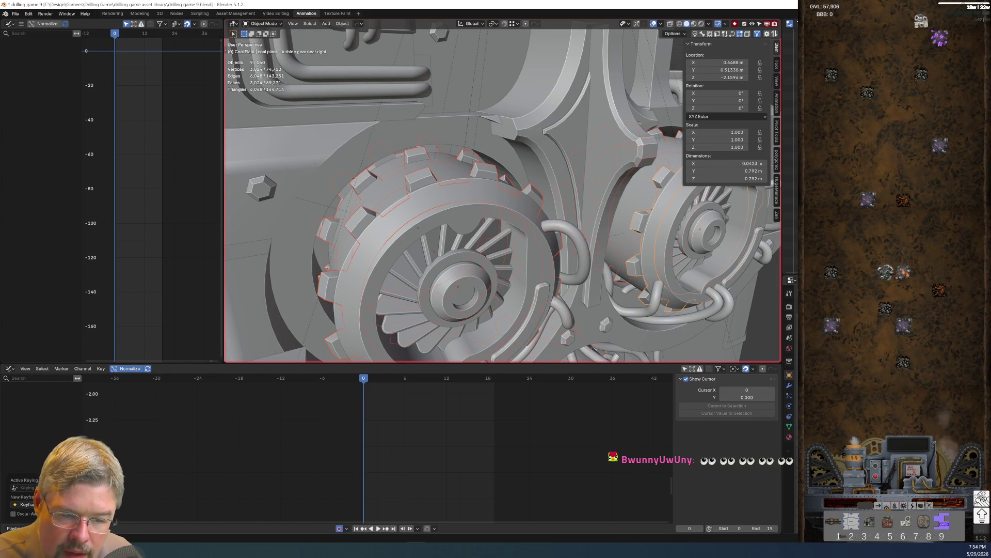
{"action": "left_click", "coordinate": [38, 527]}
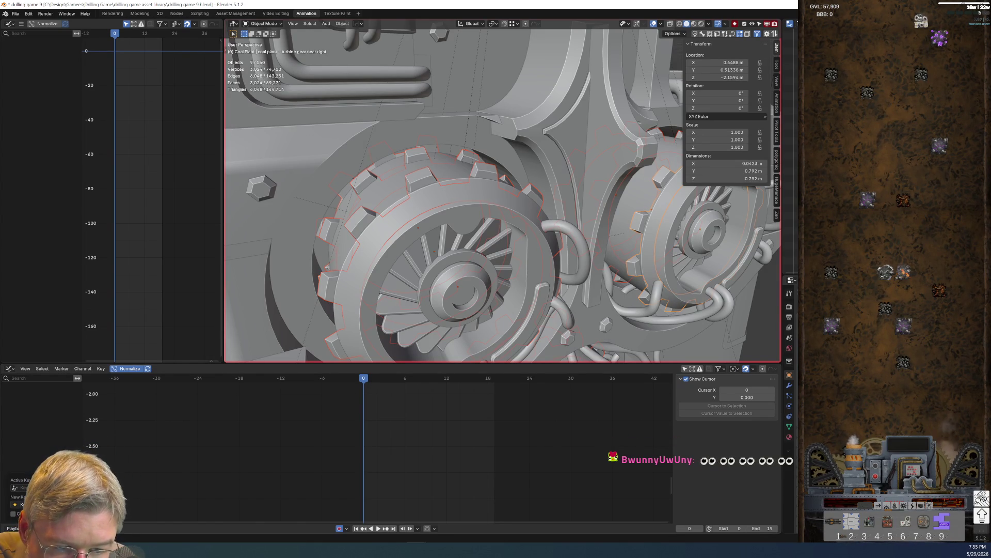
{"action": "left_click", "coordinate": [31, 488]}
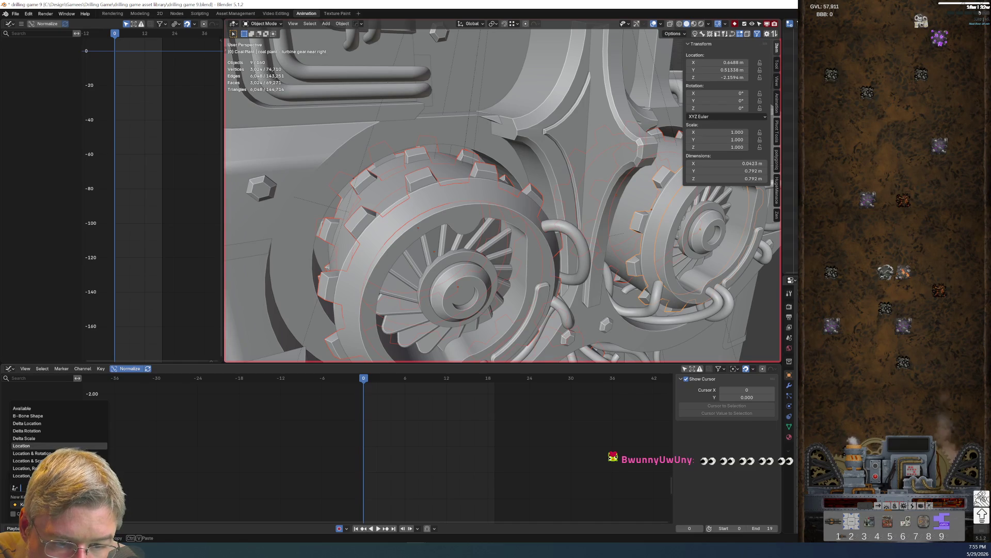
{"action": "key", "text": "Up"}
{"action": "key", "text": "Up"}
{"action": "key", "text": "Up"}
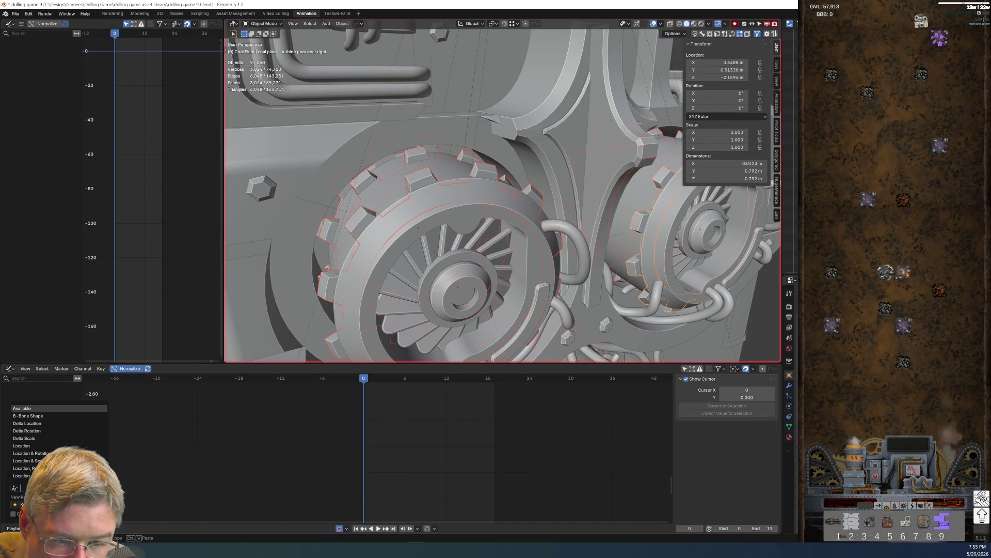
{"action": "key", "text": "Down"}
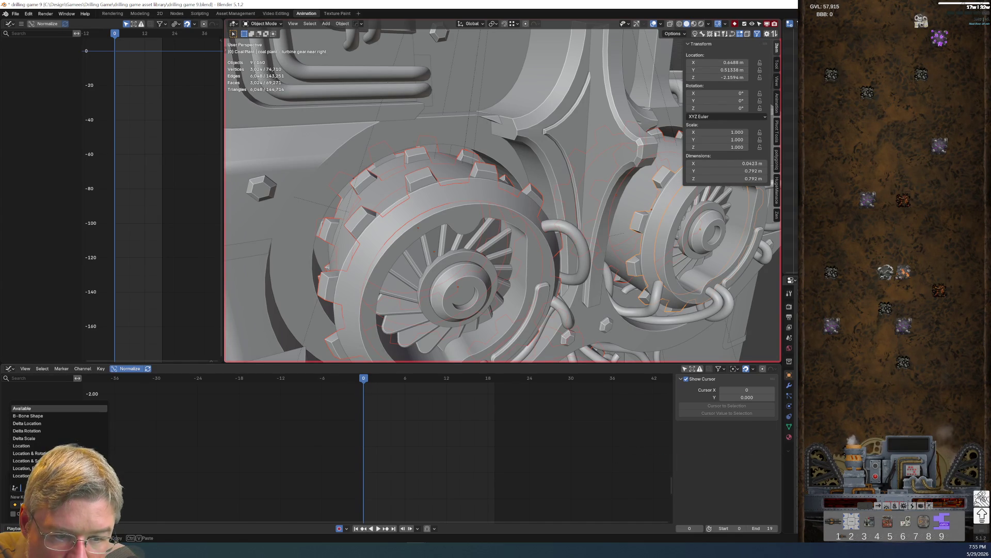
{"action": "key", "text": "Escape"}
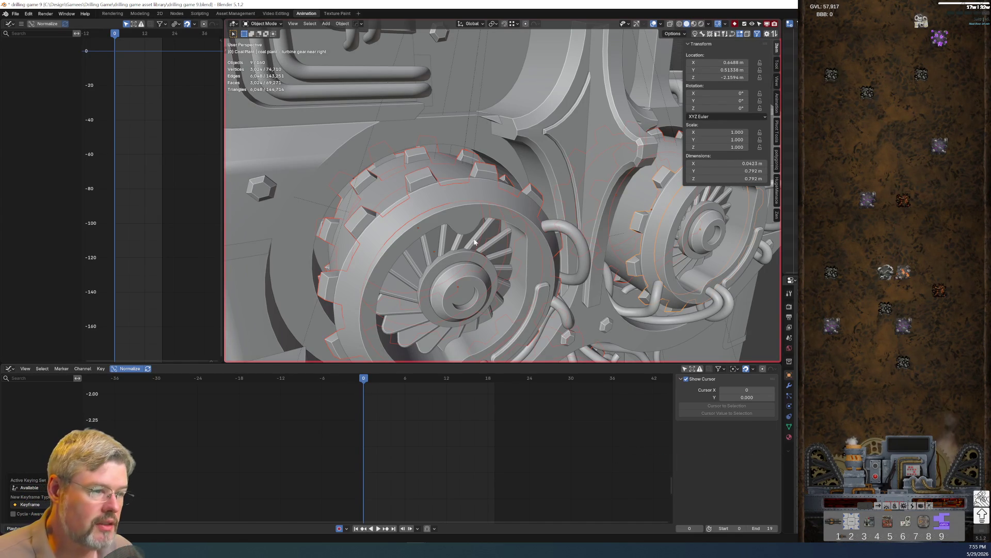
{"action": "key", "text": "r"}
{"action": "left_click", "coordinate": [476, 299]}
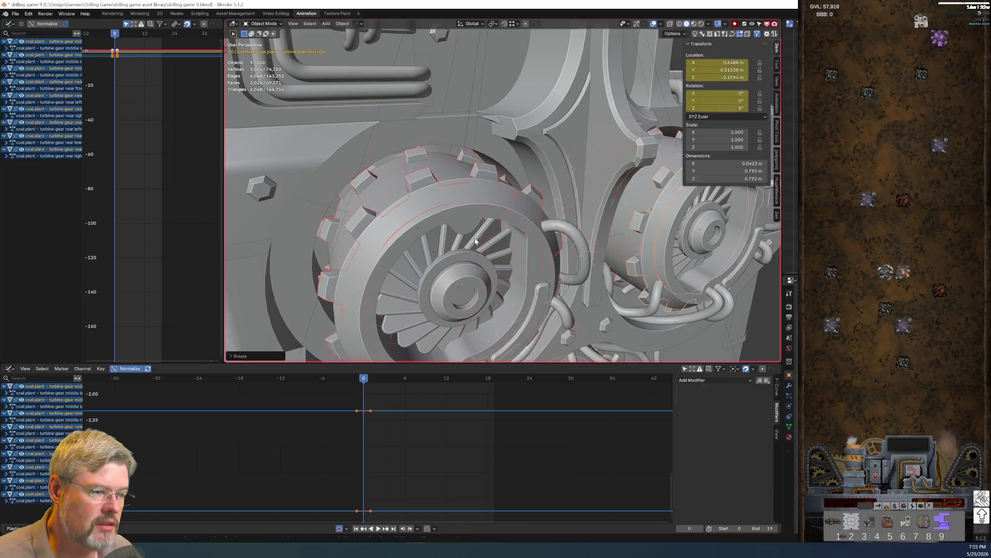
{"action": "key", "text": "ctrl+z"}
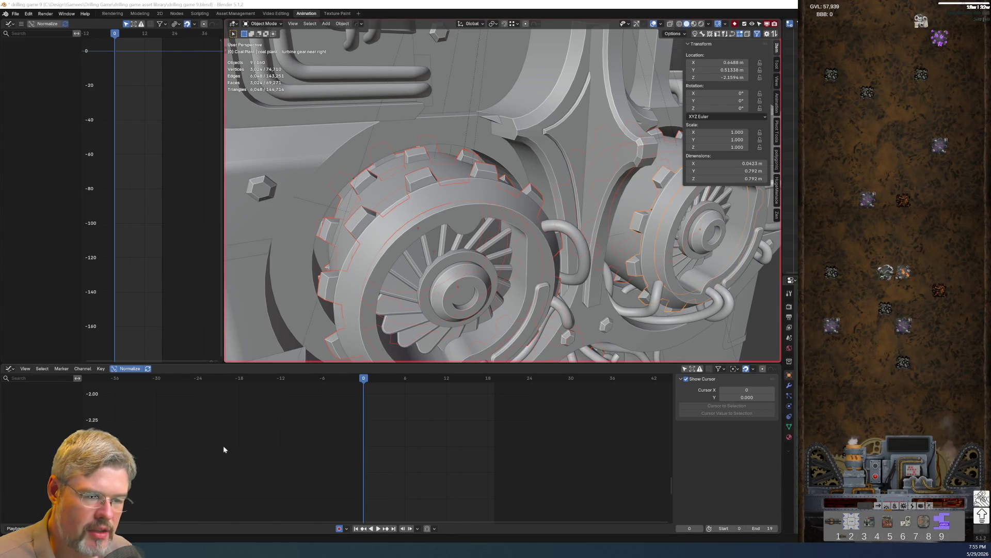
{"action": "scroll", "coordinate": [585, 262], "scroll_direction": "down", "scroll_amount": 5}
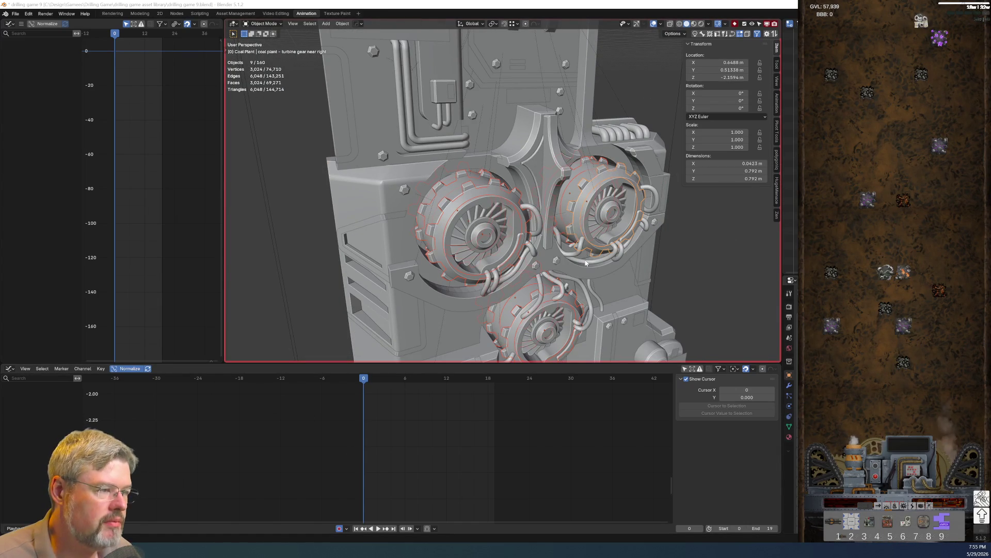
Set the timeline's Active Keying Set to Rotation
{"action": "scroll", "coordinate": [255, 475], "scroll_direction": "up", "scroll_amount": 1}
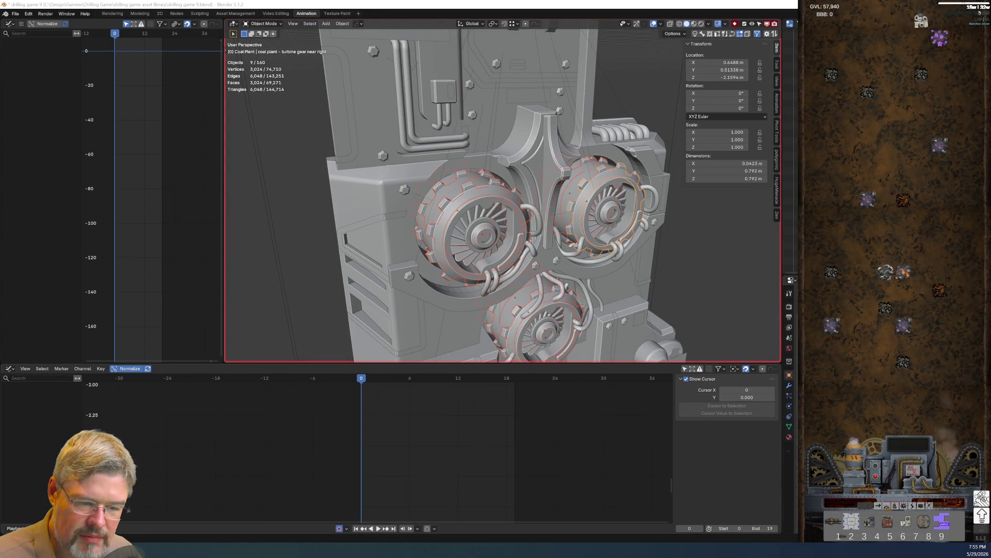
{"action": "left_click", "coordinate": [15, 528]}
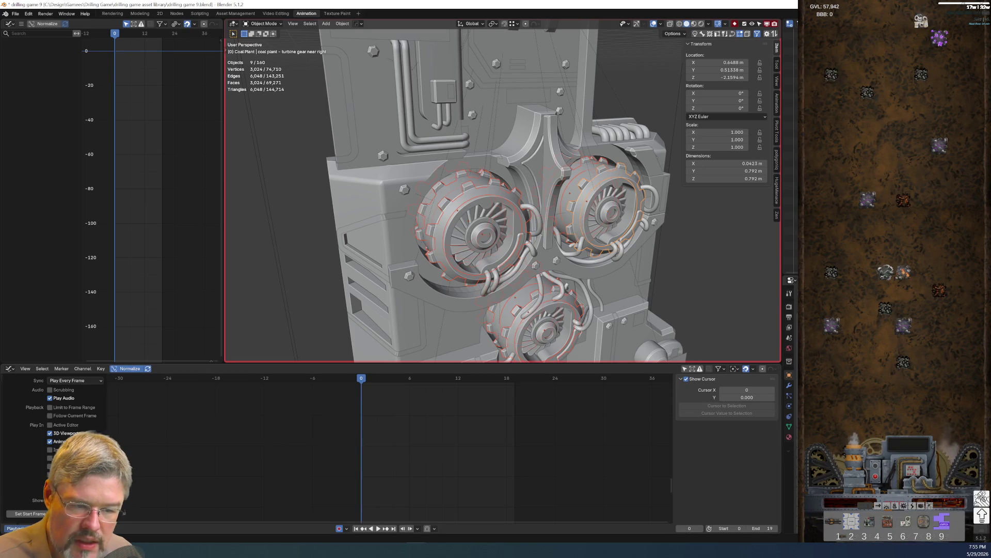
{"action": "left_click", "coordinate": [39, 529]}
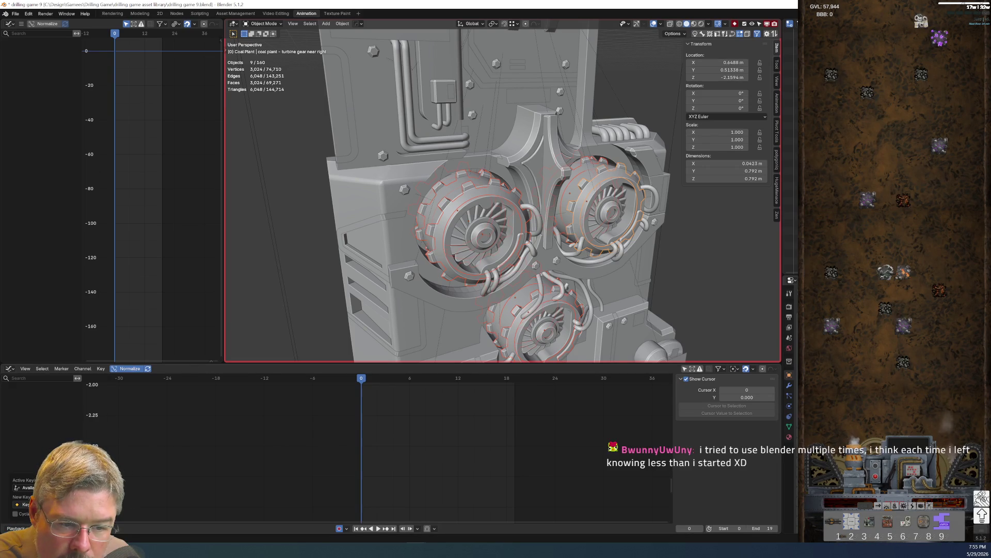
{"action": "left_click", "coordinate": [26, 488]}
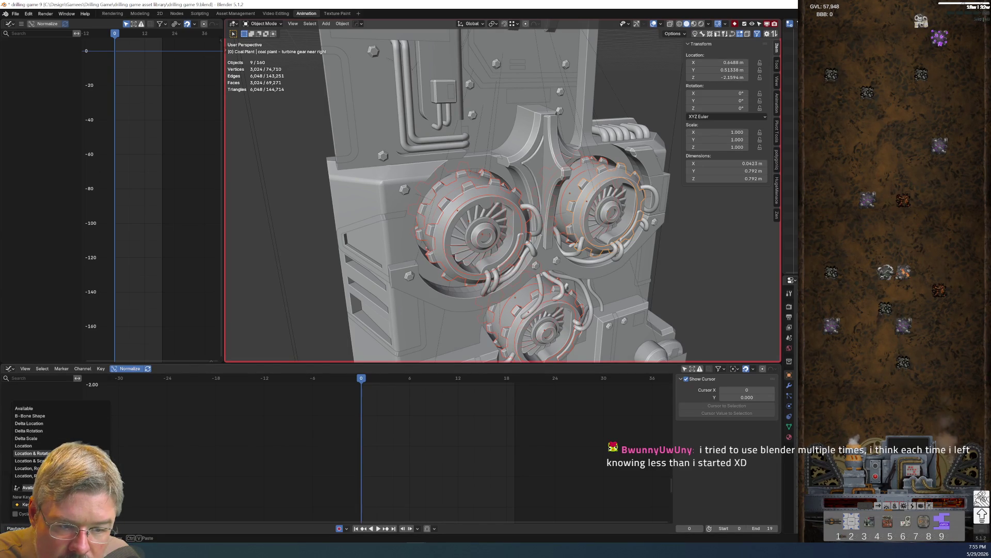
{"action": "scroll", "coordinate": [51, 441], "scroll_direction": "down", "scroll_amount": 7}
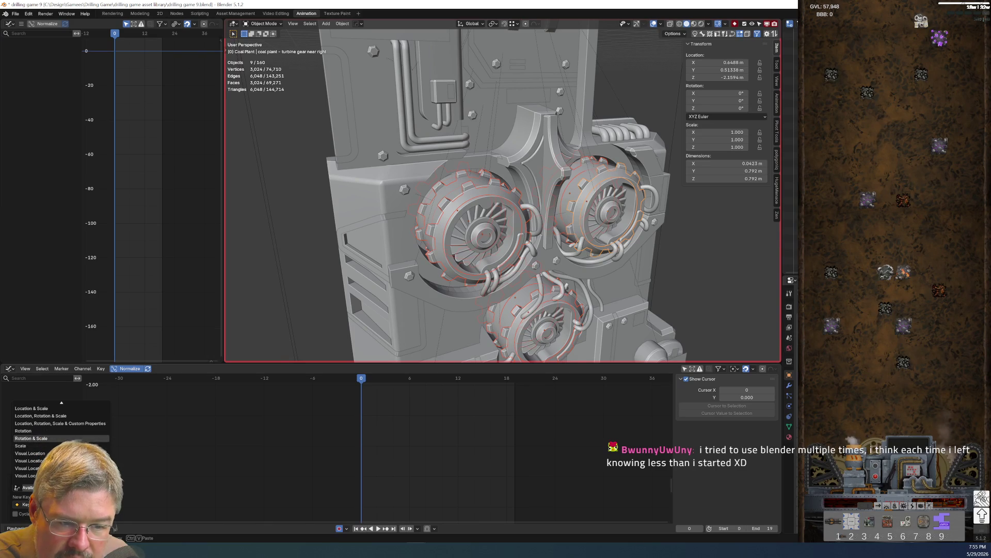
{"action": "left_click", "coordinate": [31, 438]}
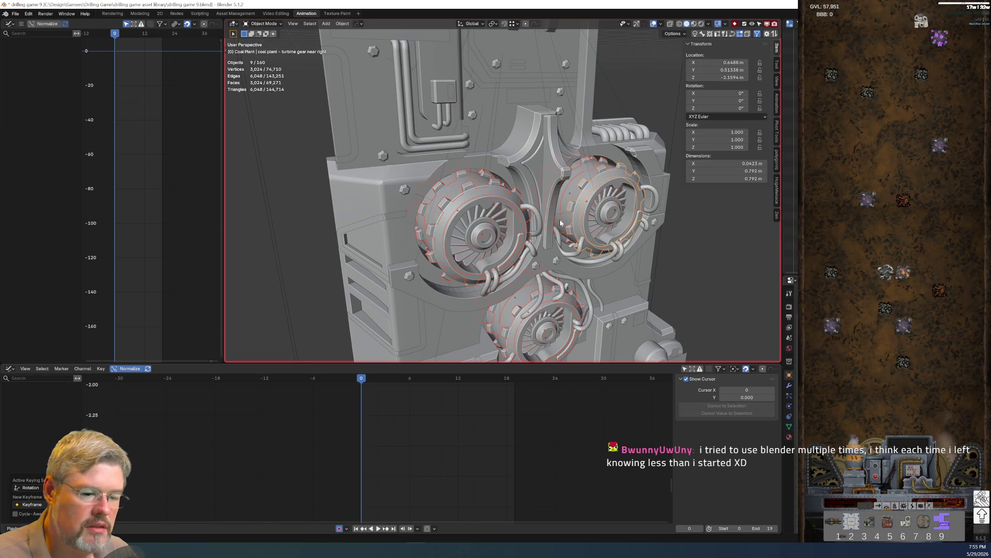
Try keying the selected gears' rotation and undo, then key only the near-right gear's Rotation X
{"action": "key", "text": "r"}
{"action": "key", "text": "Return"}
{"action": "key", "text": "ctrl+z"}
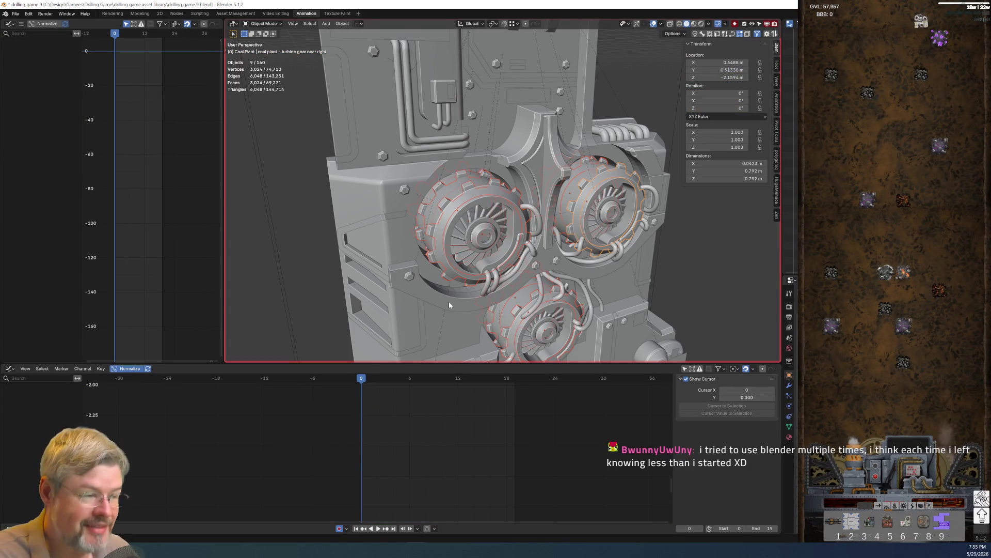
{"action": "key", "text": "i"}
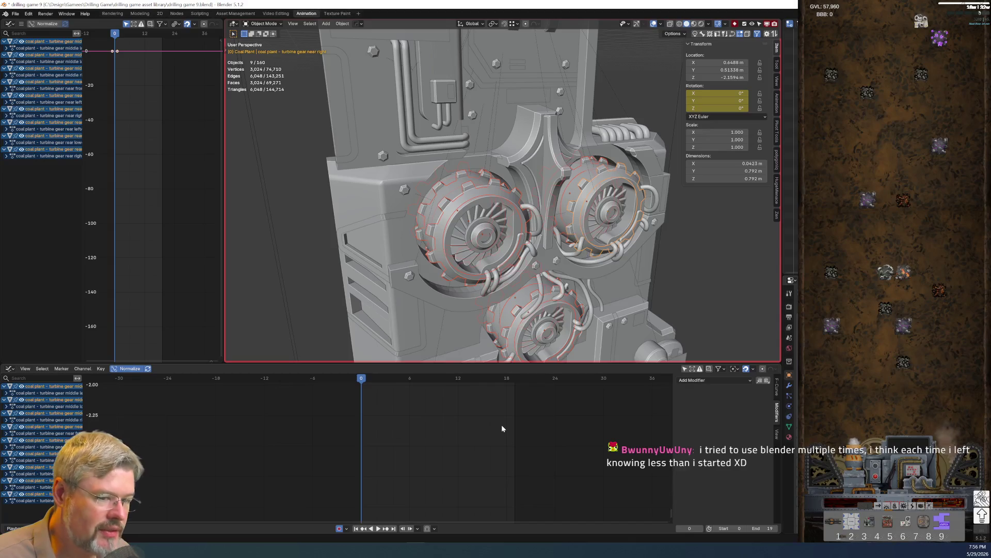
{"action": "key", "text": "Home"}
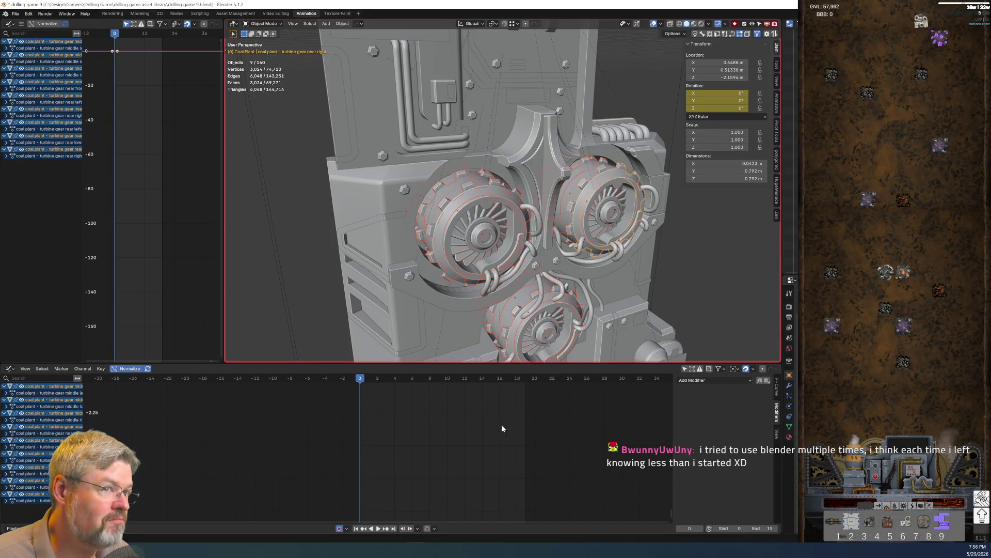
{"action": "key", "text": "ctrl+z"}
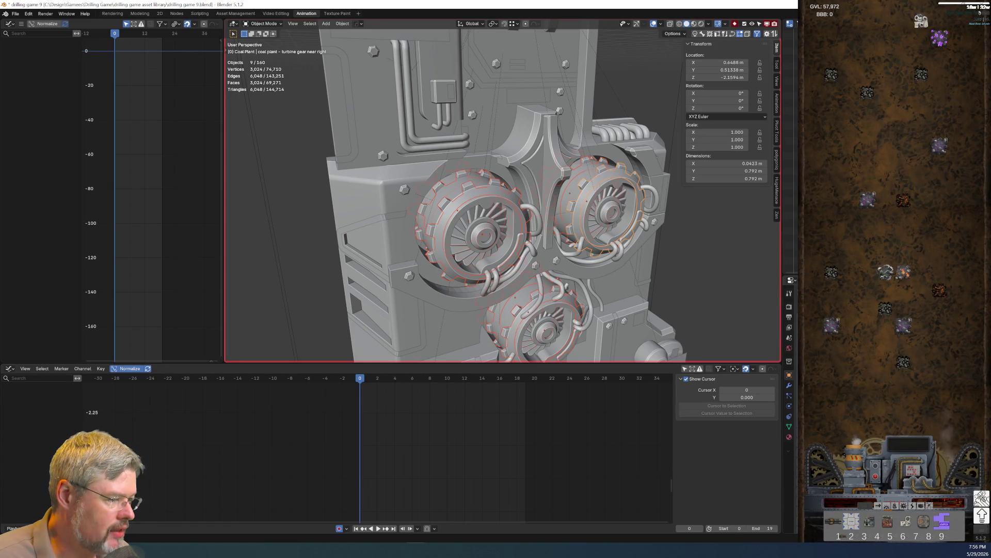
{"action": "key", "text": "i"}
{"action": "scroll", "coordinate": [464, 254], "scroll_direction": "down", "scroll_amount": 5}
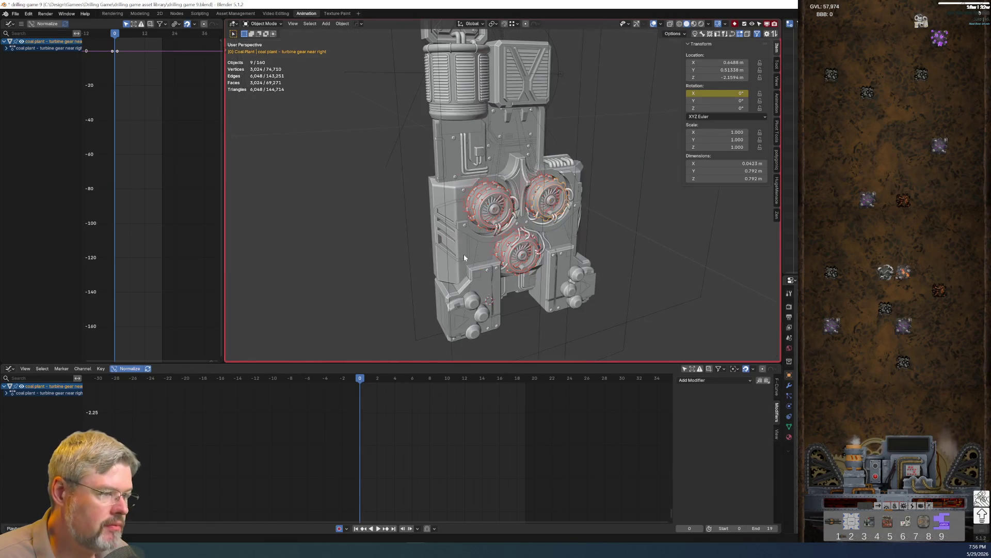
Select the near-left turbine gear alone and key its X rotation
{"action": "middle_click_drag", "start_coordinate": [463, 254], "coordinate": [531, 249]}
{"action": "scroll", "coordinate": [532, 251], "scroll_direction": "up", "scroll_amount": 6}
{"action": "scroll", "coordinate": [533, 253], "scroll_direction": "down", "scroll_amount": 2}
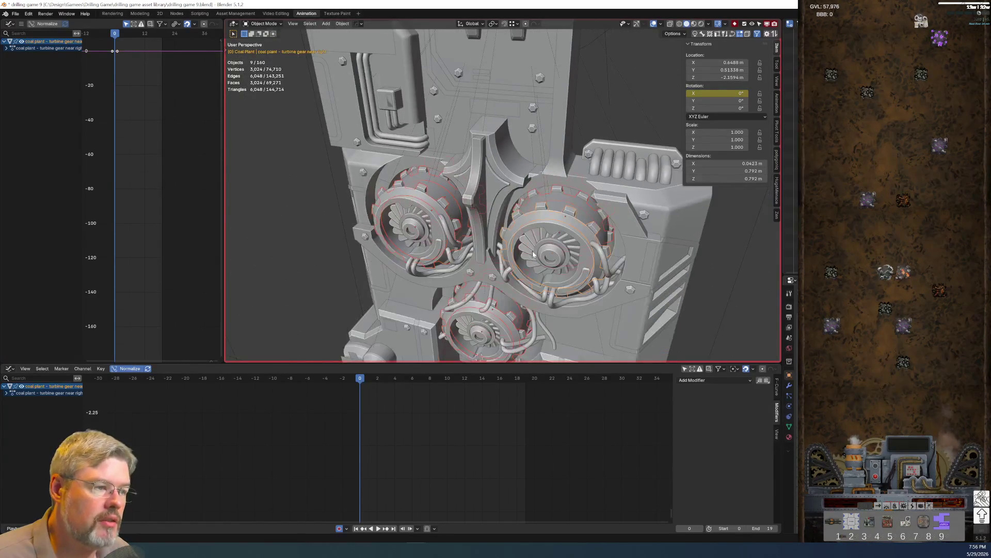
{"action": "left_click", "coordinate": [446, 207]}
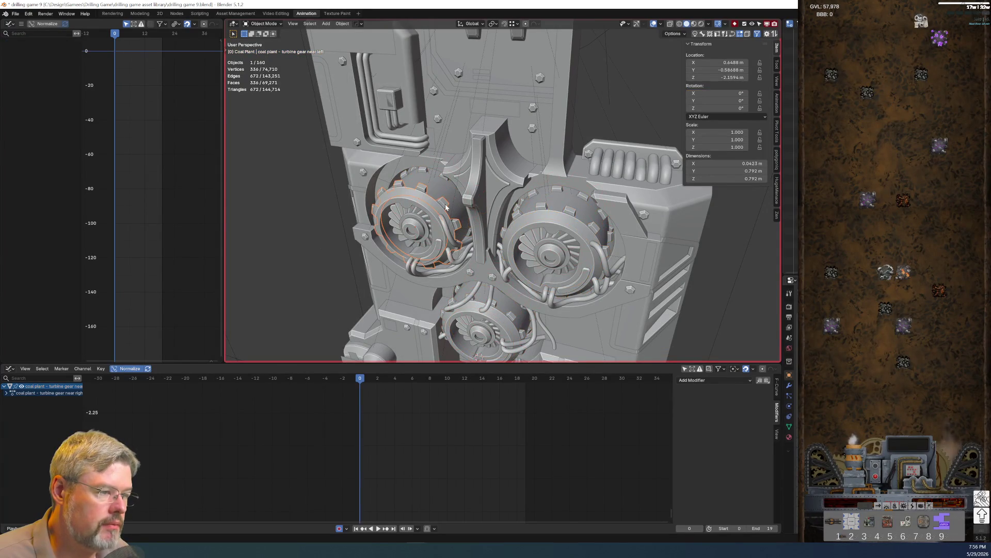
{"action": "key", "text": "ctrl+z"}
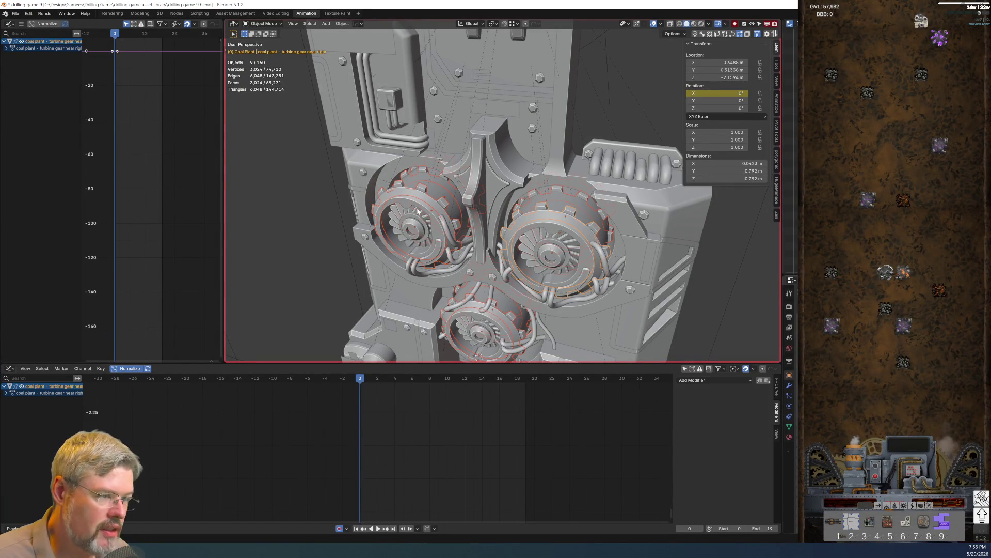
{"action": "left_click", "coordinate": [446, 204]}
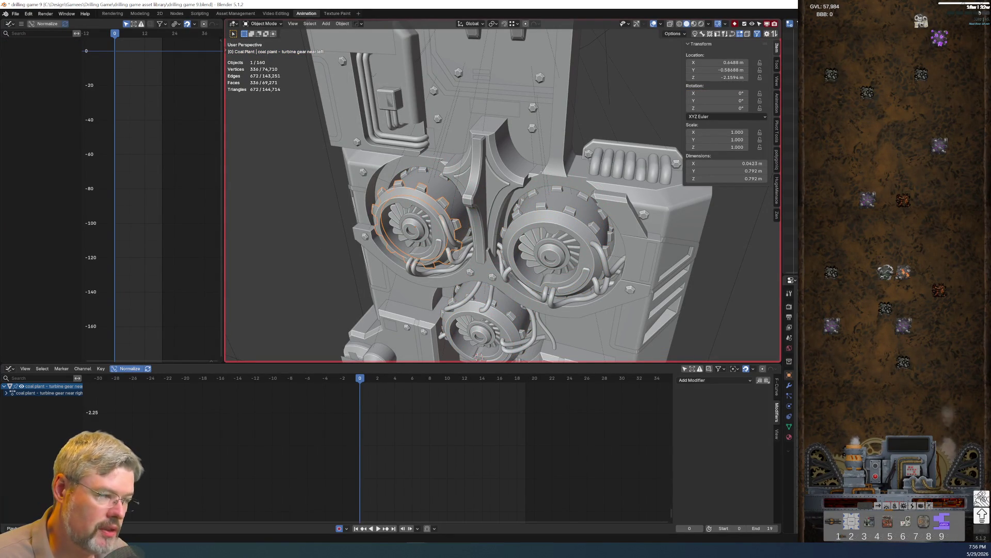
{"action": "key", "text": "i"}
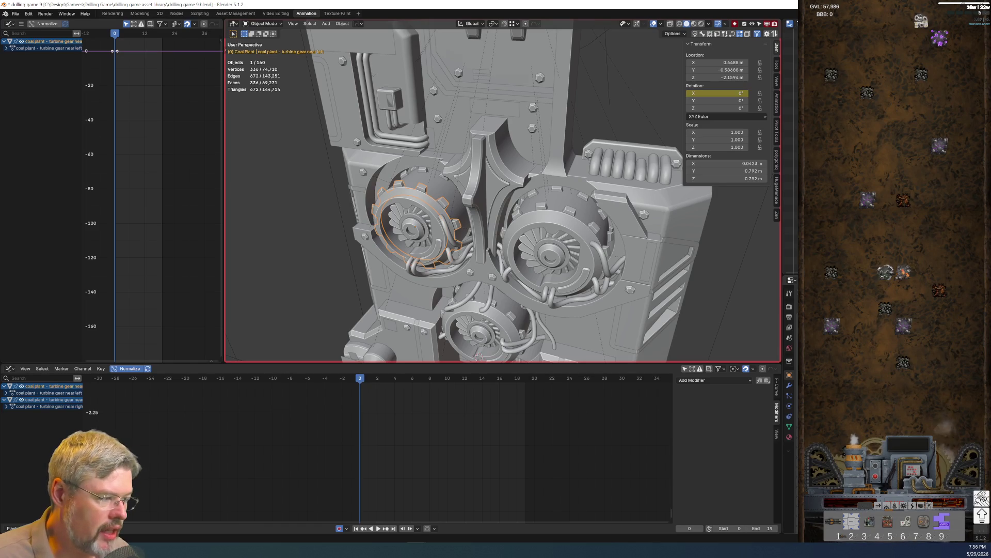
Key the X rotation of the middle-left and rear-left turbine gears
{"action": "scroll", "coordinate": [499, 193], "scroll_direction": "up", "scroll_amount": 5}
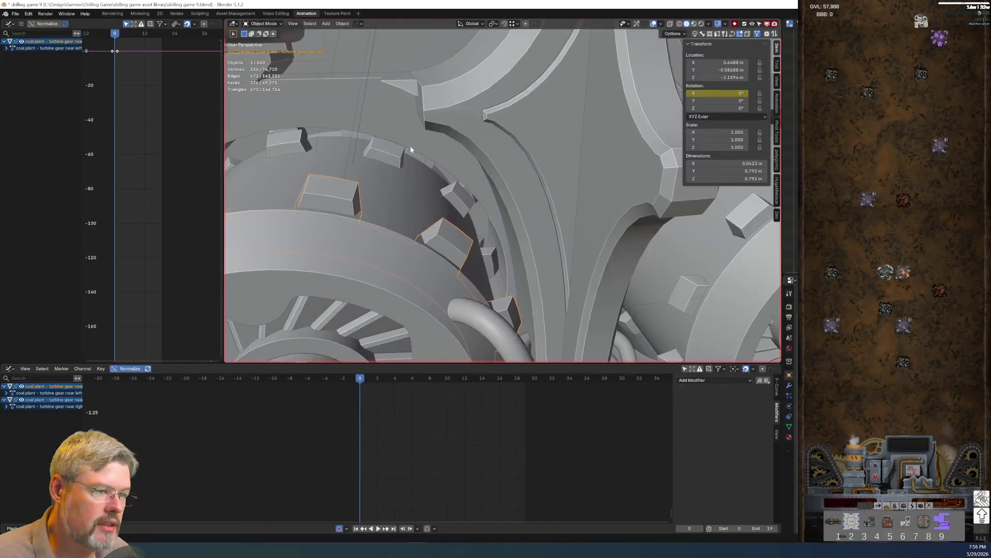
{"action": "left_click", "coordinate": [467, 206]}
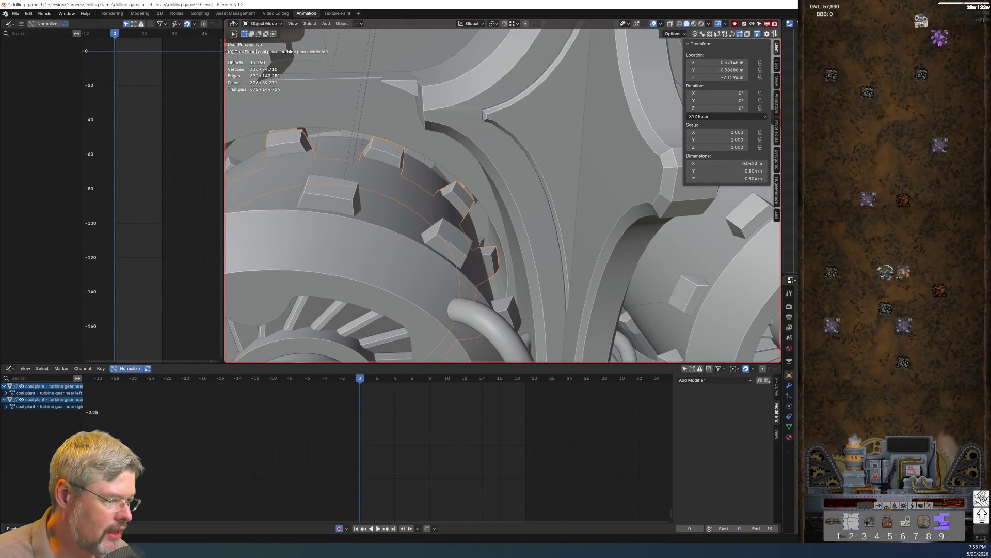
{"action": "key", "text": "i"}
{"action": "scroll", "coordinate": [537, 256], "scroll_direction": "down", "scroll_amount": 4}
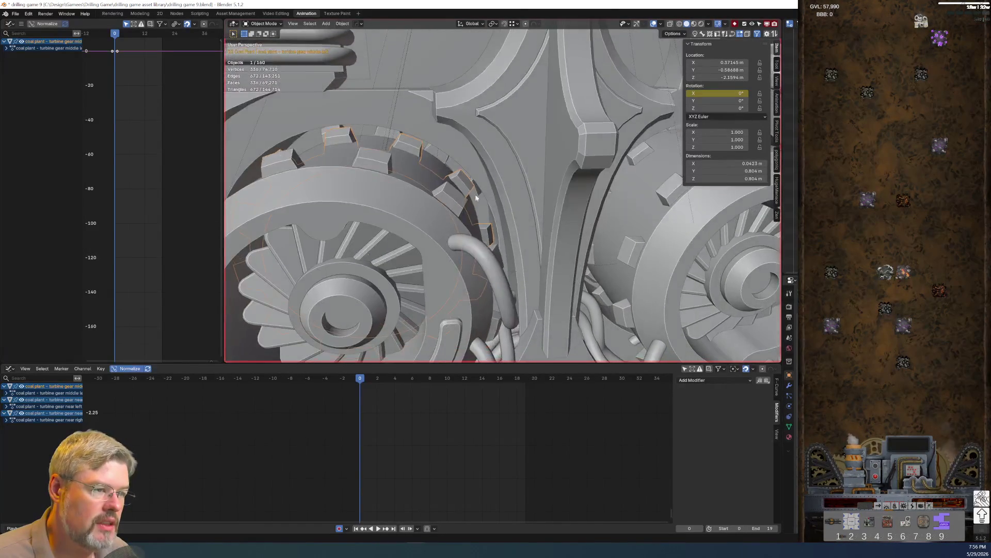
{"action": "left_click", "coordinate": [440, 154]}
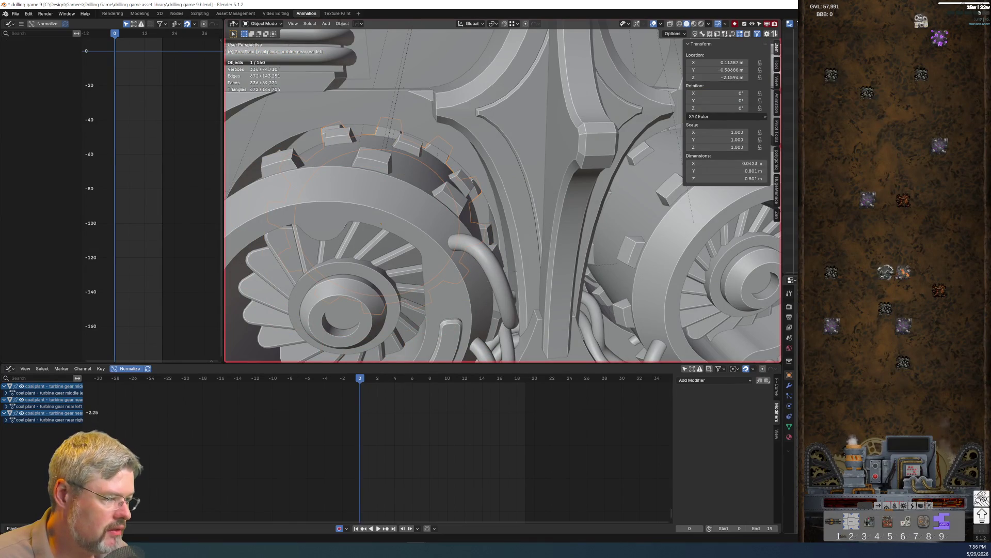
{"action": "key", "text": "i"}
{"action": "mouse_move", "coordinate": [392, 217]}
{"action": "middle_mouse_down"}
{"action": "mouse_move", "coordinate": [343, 247]}
{"action": "mouse_move", "coordinate": [516, 155]}
{"action": "middle_mouse_up"}
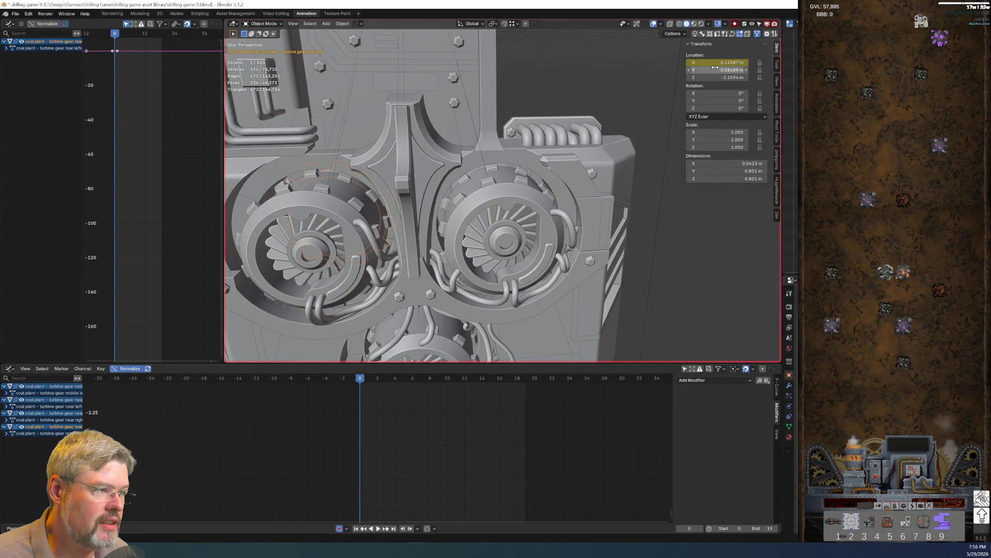
{"action": "left_click", "coordinate": [501, 273]}
{"action": "left_click", "coordinate": [502, 274]}
{"action": "left_click", "coordinate": [501, 274]}
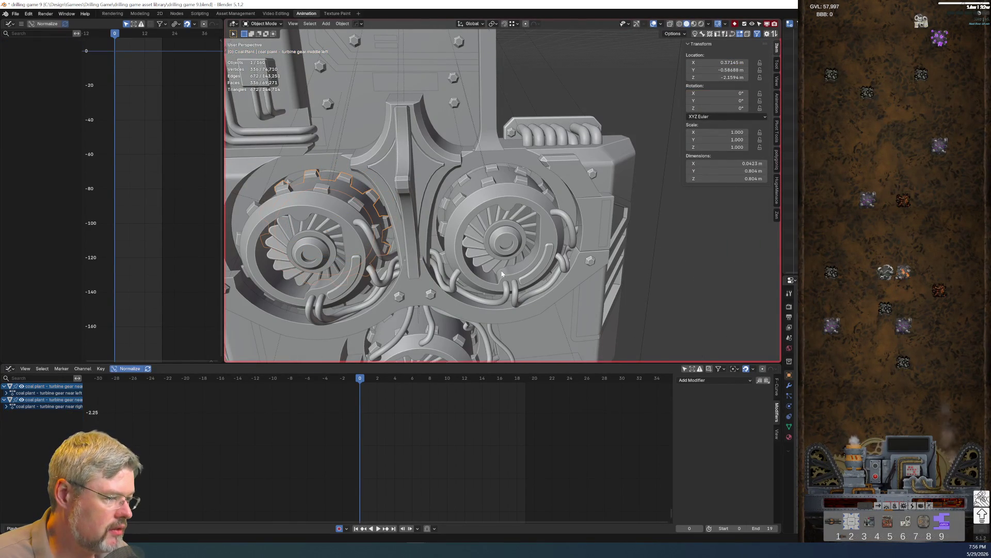
{"action": "key", "text": "i"}
Recentre the view on the gears and key the rear-right gear's rotation
{"action": "left_click", "coordinate": [364, 209]}
{"action": "scroll", "coordinate": [365, 207], "scroll_direction": "up", "scroll_amount": 3}
{"action": "scroll", "coordinate": [365, 205], "scroll_direction": "up", "scroll_amount": 2}
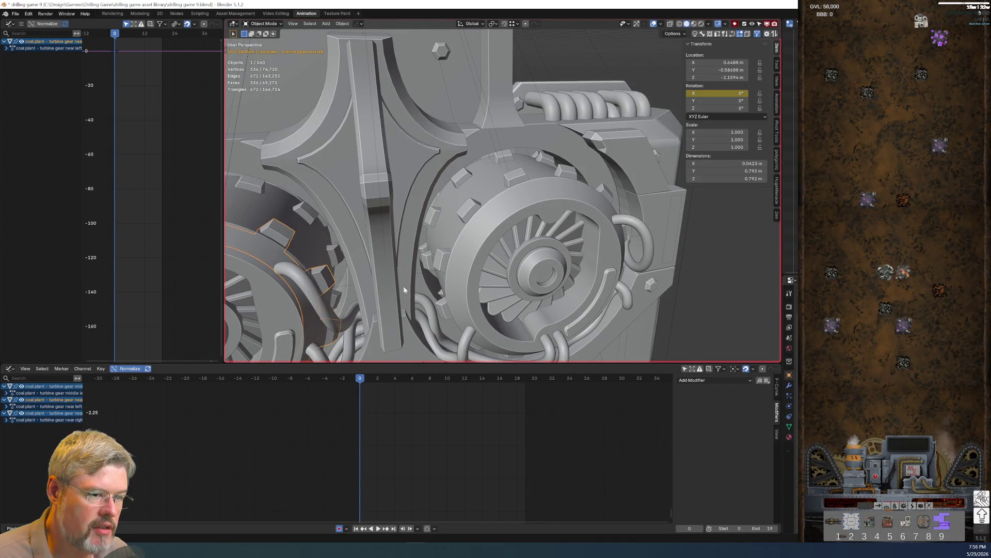
{"action": "key", "text": "KP_Decimal"}
{"action": "middle_click_drag", "start_coordinate": [532, 273], "coordinate": [500, 252]}
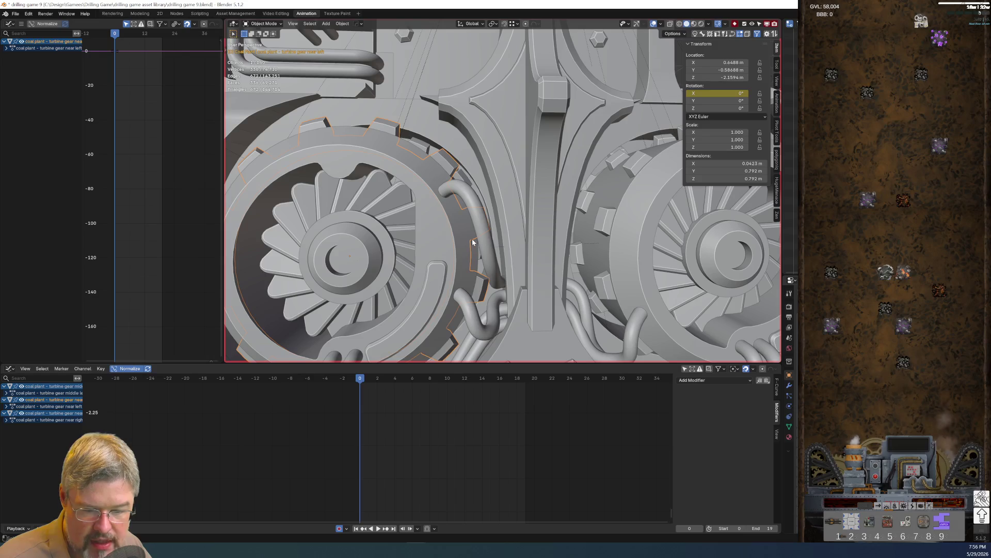
{"action": "mouse_move", "coordinate": [472, 239]}
{"action": "middle_mouse_down"}
{"action": "mouse_move", "coordinate": [439, 203]}
{"action": "mouse_move", "coordinate": [464, 218]}
{"action": "middle_mouse_up"}
{"action": "scroll", "coordinate": [464, 217], "scroll_direction": "up", "scroll_amount": 2}
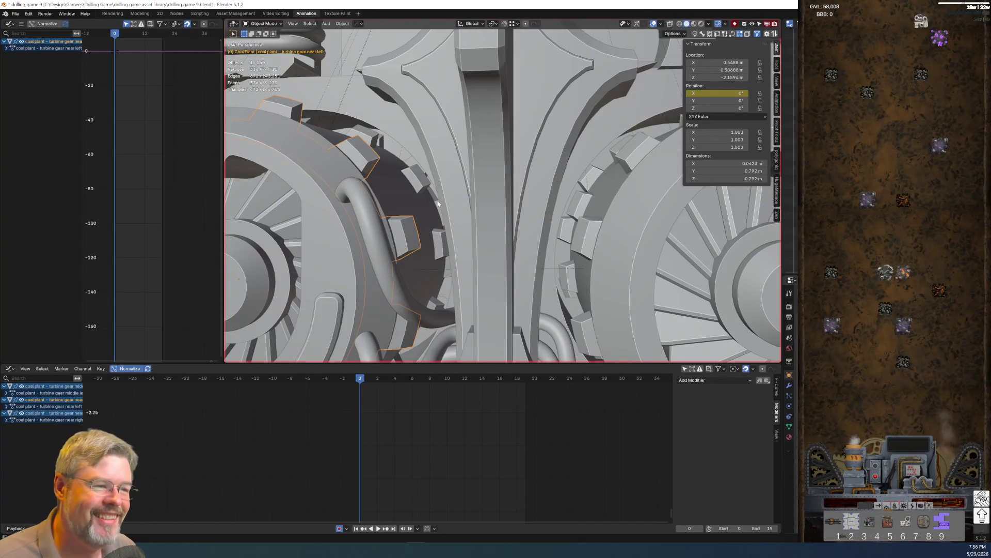
{"action": "left_click", "coordinate": [436, 203]}
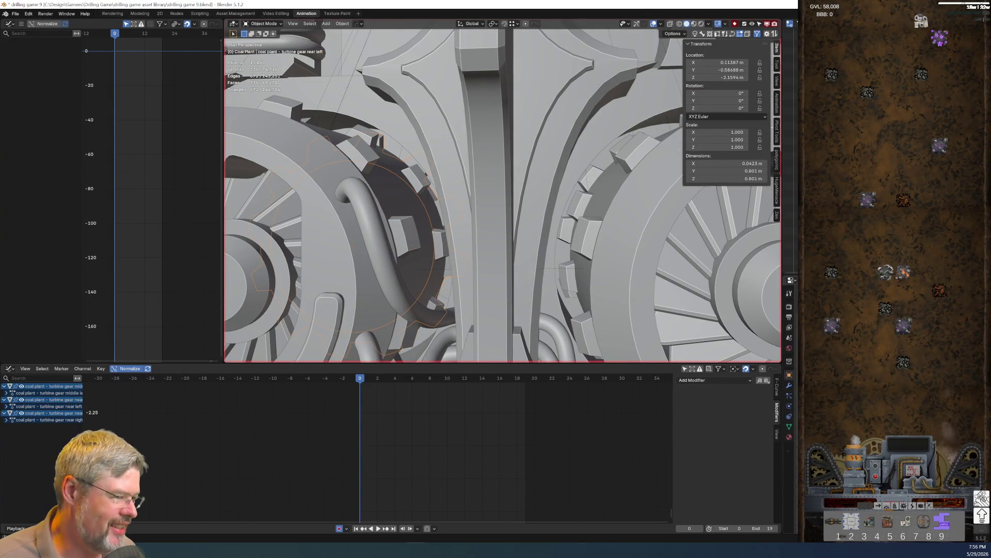
{"action": "left_click", "coordinate": [593, 237]}
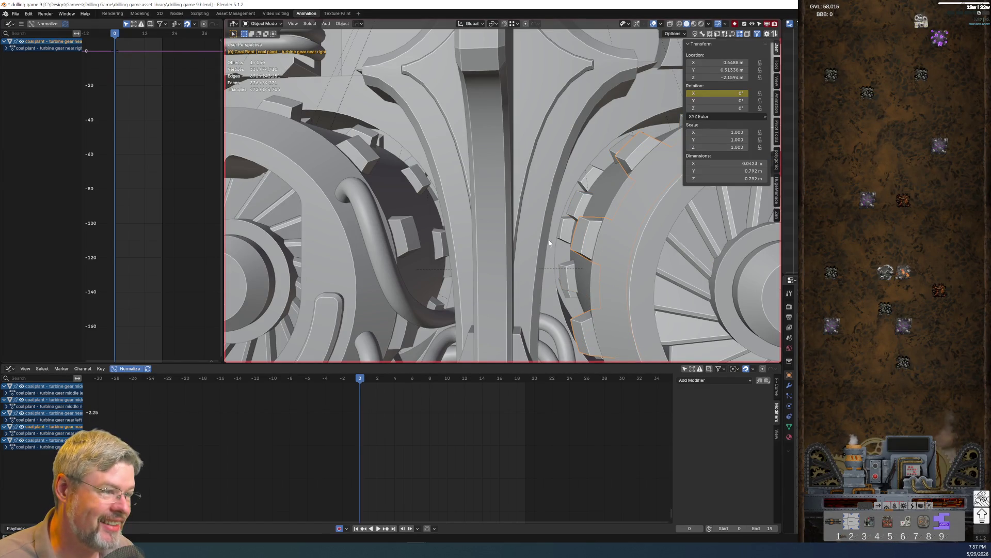
{"action": "left_click", "coordinate": [585, 251]}
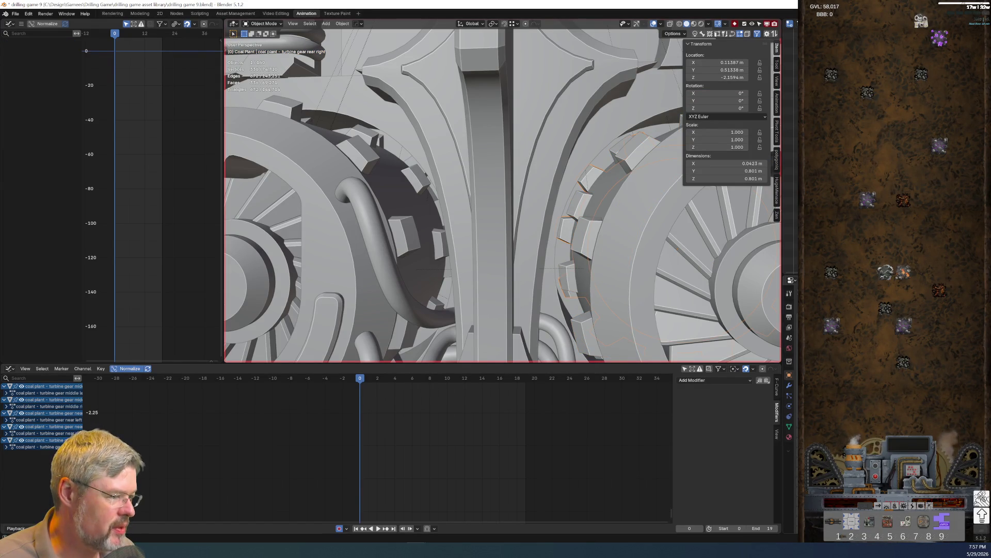
{"action": "key", "text": "i"}
Key the rotation of the rear lower, middle lower and near front gears
{"action": "mouse_move", "coordinate": [511, 207]}
{"action": "middle_mouse_down"}
{"action": "mouse_move", "coordinate": [528, 188]}
{"action": "mouse_move", "coordinate": [532, 222]}
{"action": "middle_mouse_up"}
{"action": "left_click", "coordinate": [547, 247]}
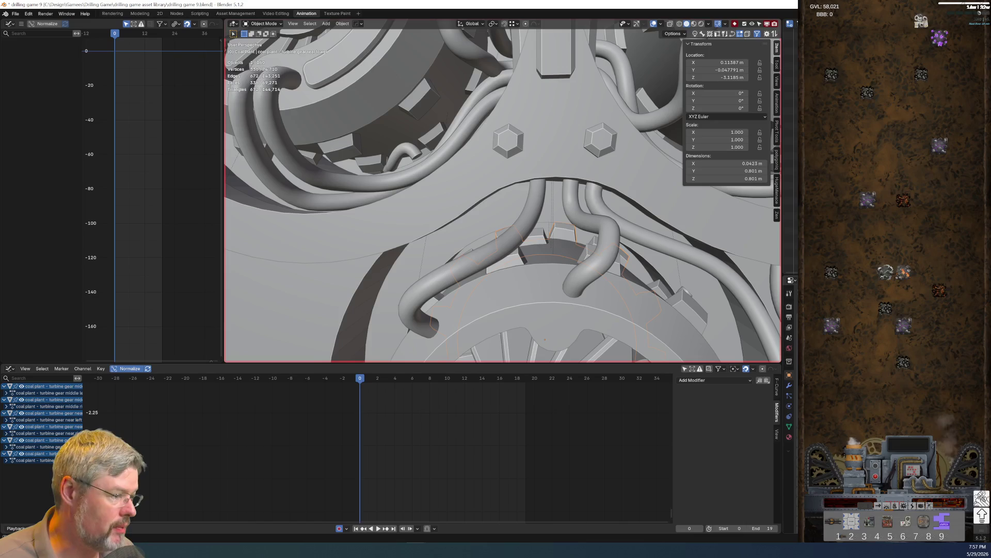
{"action": "key", "text": "i"}
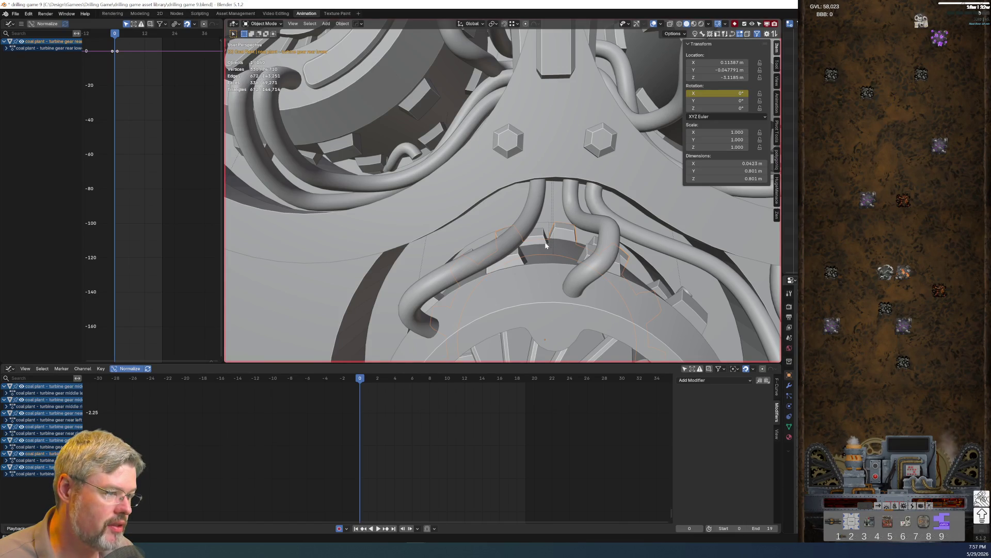
{"action": "left_click", "coordinate": [545, 249]}
{"action": "left_click", "coordinate": [532, 238]}
{"action": "left_click", "coordinate": [532, 237]}
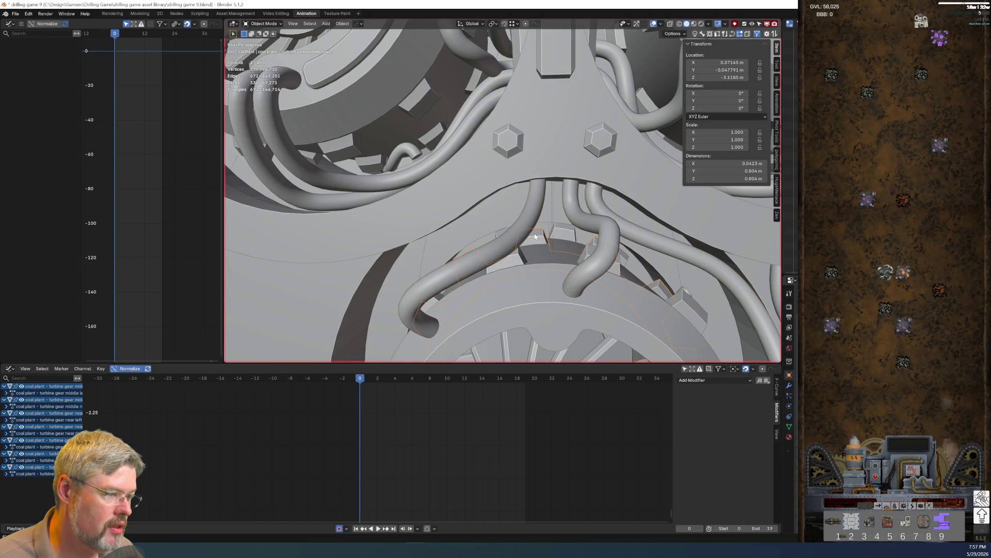
{"action": "key", "text": "i"}
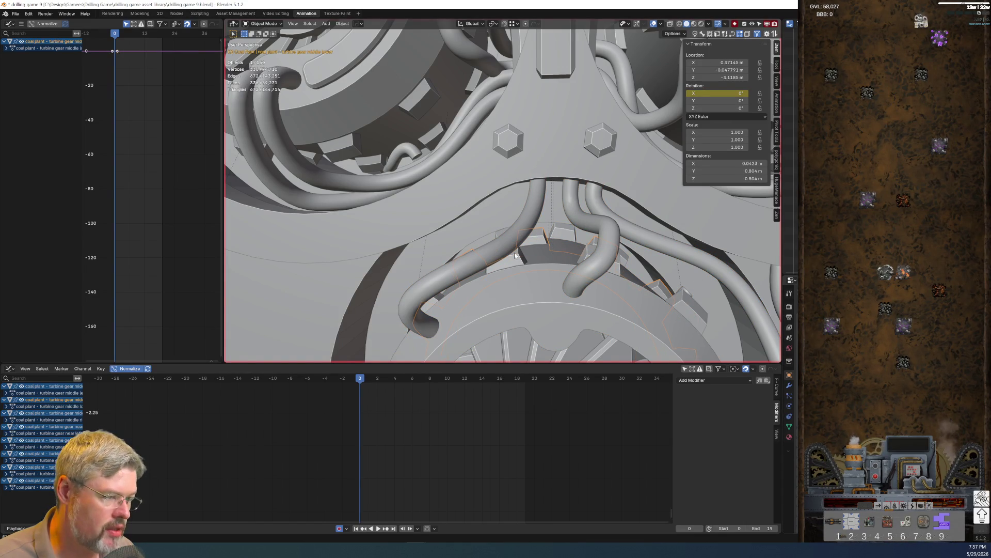
{"action": "left_click", "coordinate": [518, 265]}
{"action": "left_click", "coordinate": [522, 263]}
{"action": "key", "text": "i"}
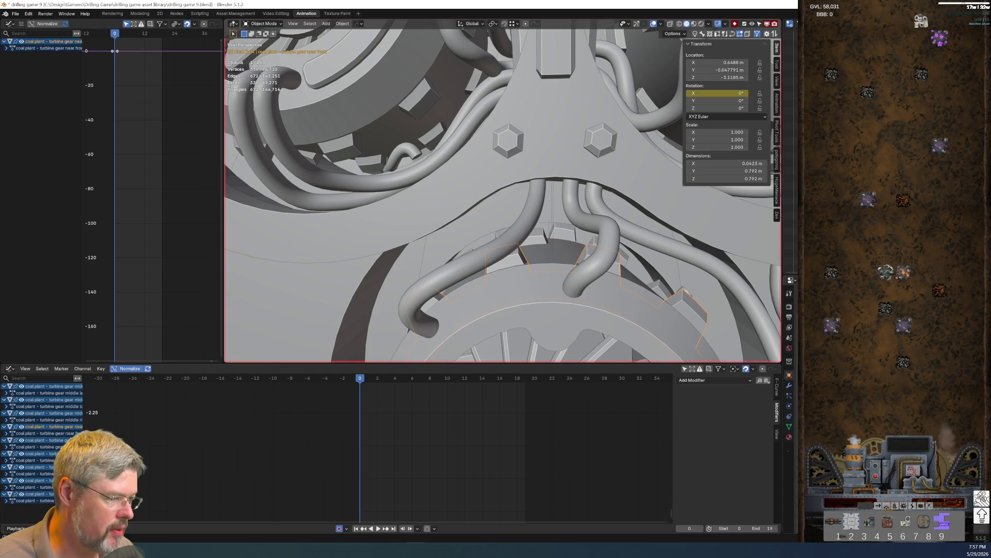
{"action": "scroll", "coordinate": [776, 270], "scroll_direction": "down", "scroll_amount": 8}
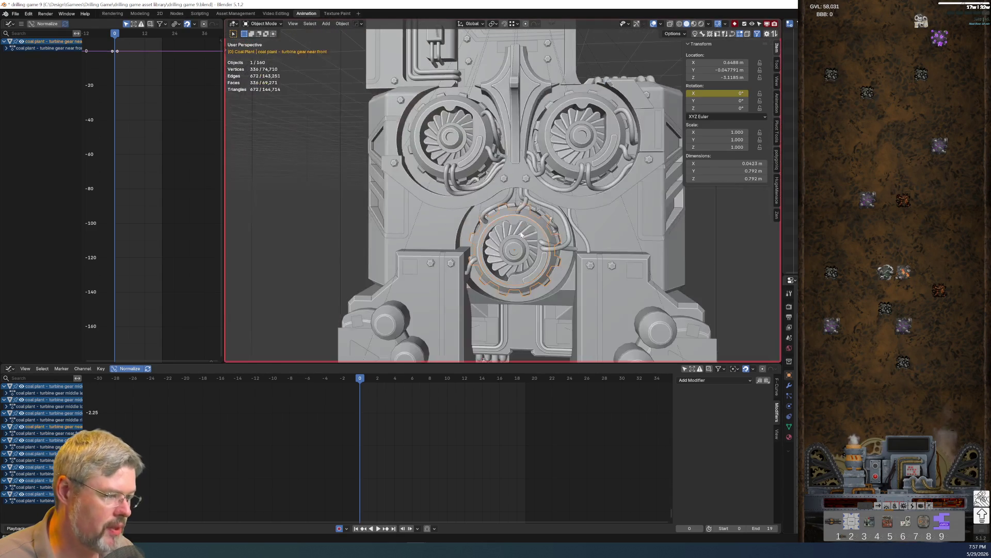
Save drilling game 9.blend and select the middle-left and rear-right gear channels
{"action": "left_click", "coordinate": [15, 14]}
{"action": "key", "text": "ctrl+s"}
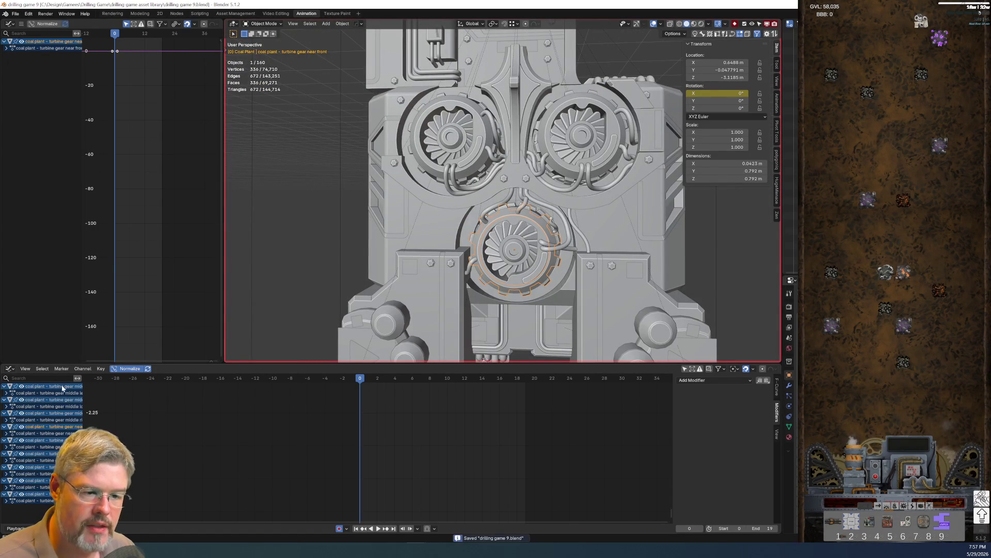
{"action": "left_click", "coordinate": [61, 392]}
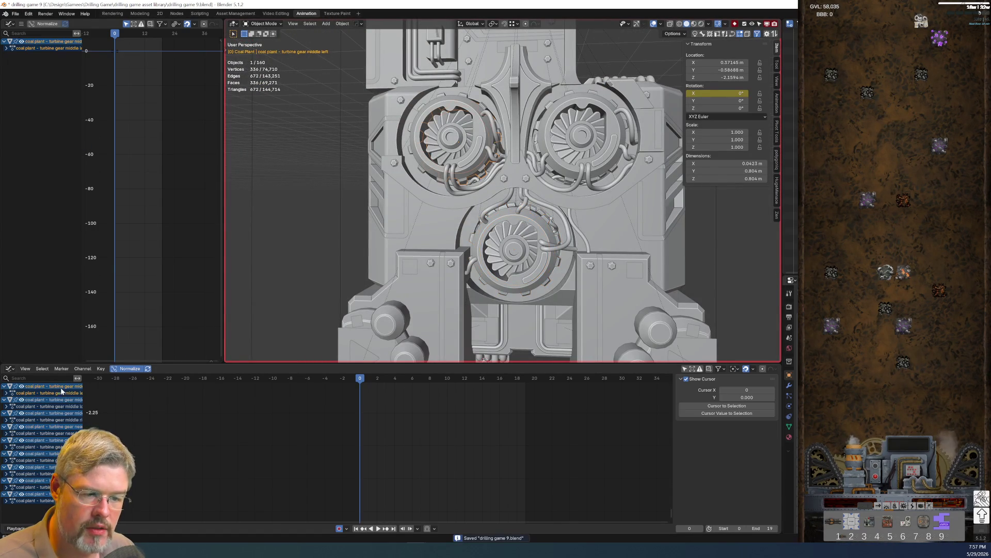
{"action": "left_click", "coordinate": [52, 498], "text": "ctrl"}
Check the gears from the side, save the file again, and deselect both gears
{"action": "middle_click_drag", "start_coordinate": [422, 227], "coordinate": [341, 199]}
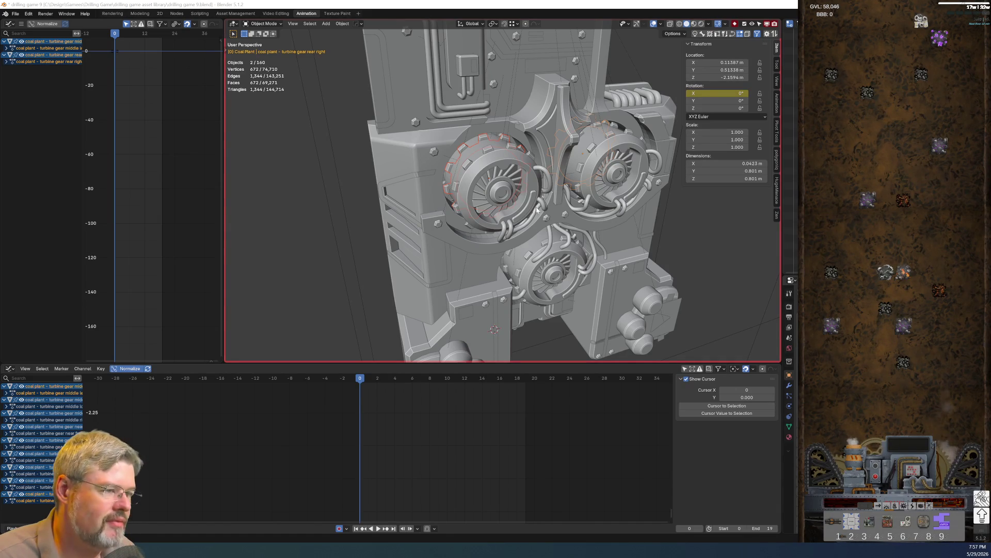
{"action": "scroll", "coordinate": [476, 124], "scroll_direction": "up", "scroll_amount": 4}
{"action": "middle_click_drag", "start_coordinate": [476, 124], "coordinate": [467, 119]}
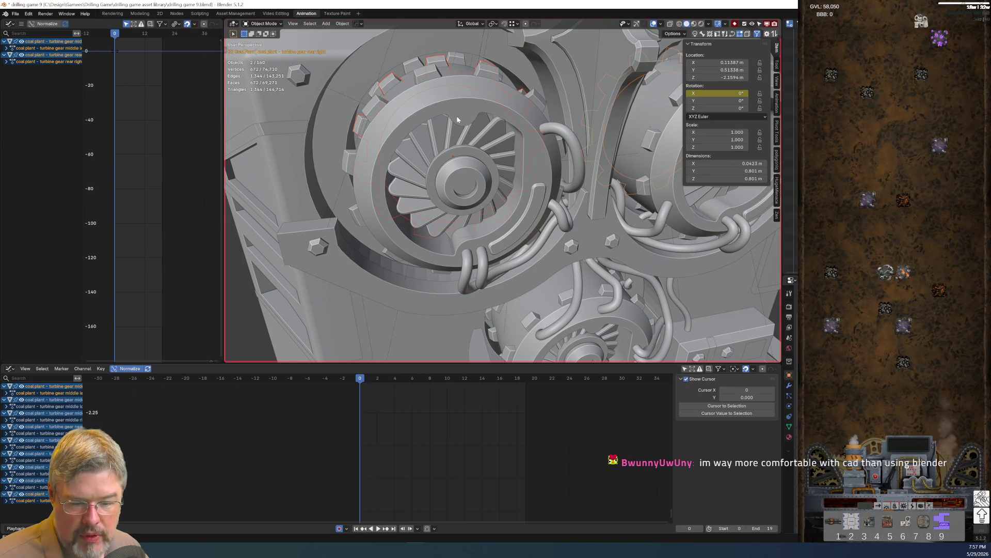
{"action": "left_click", "coordinate": [15, 14]}
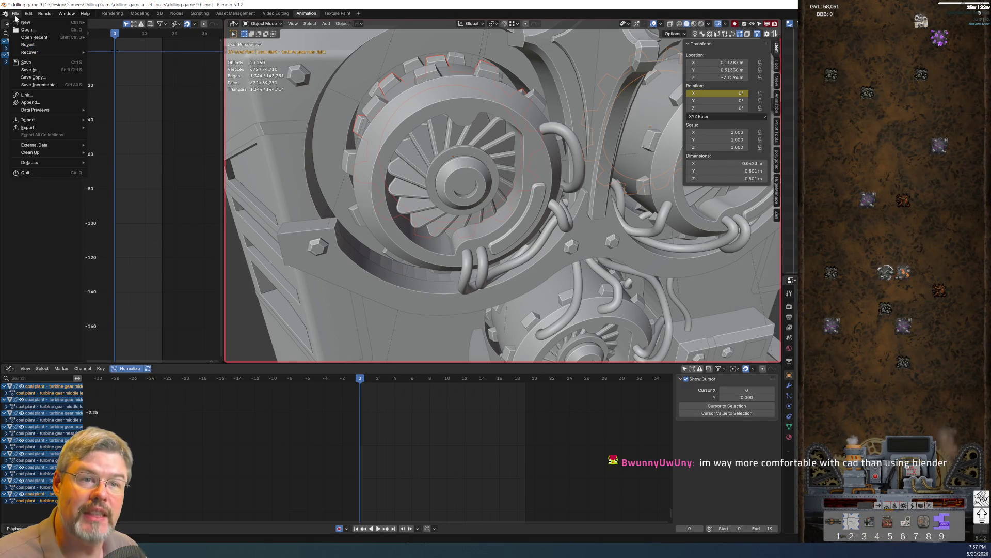
{"action": "left_click", "coordinate": [40, 63]}
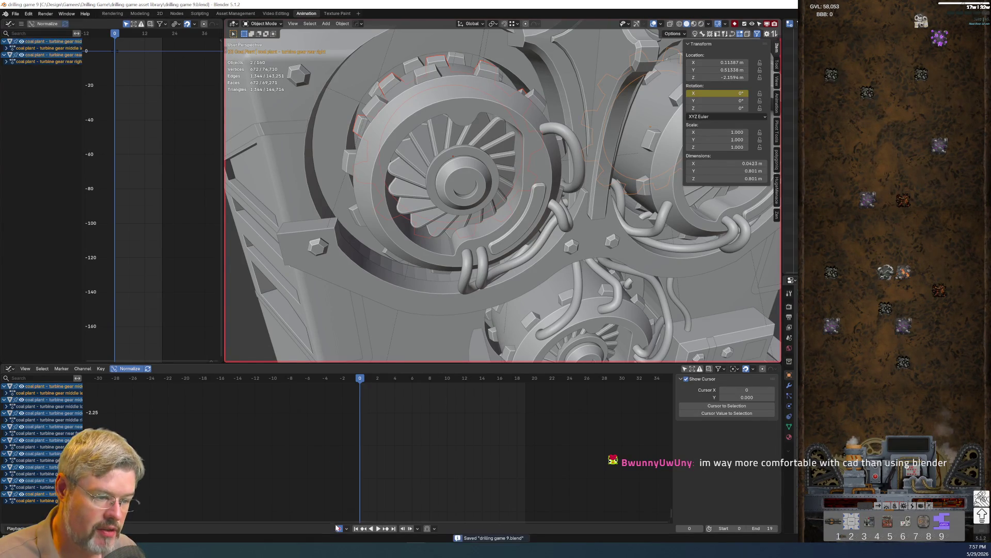
{"action": "scroll", "coordinate": [416, 242], "scroll_direction": "down", "scroll_amount": 6}
{"action": "key", "text": "alt+a"}
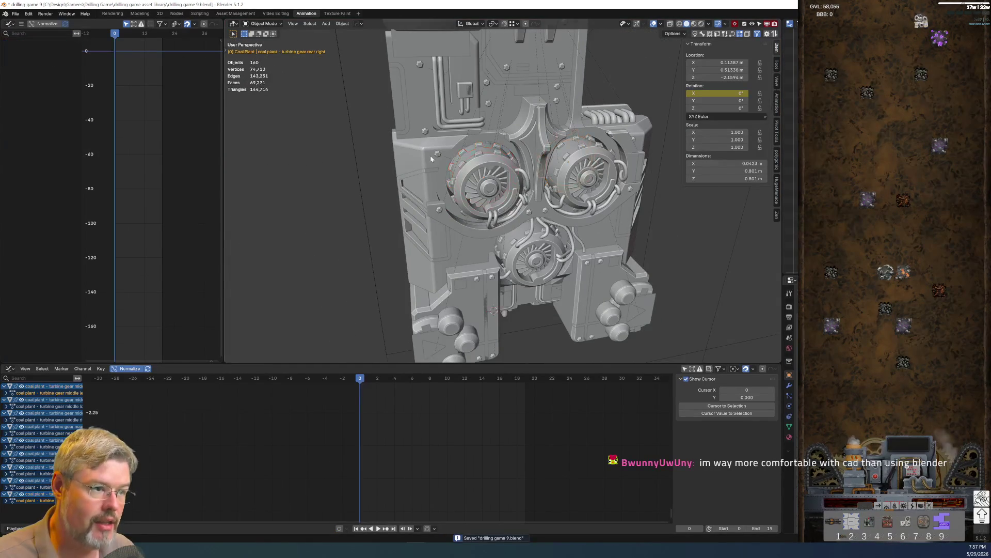
Shift-select the rear-left, near-left, rear-right and other turbine gears
{"action": "scroll", "coordinate": [425, 153], "scroll_direction": "up", "scroll_amount": 7}
{"action": "middle_click_drag", "start_coordinate": [428, 144], "coordinate": [447, 115]}
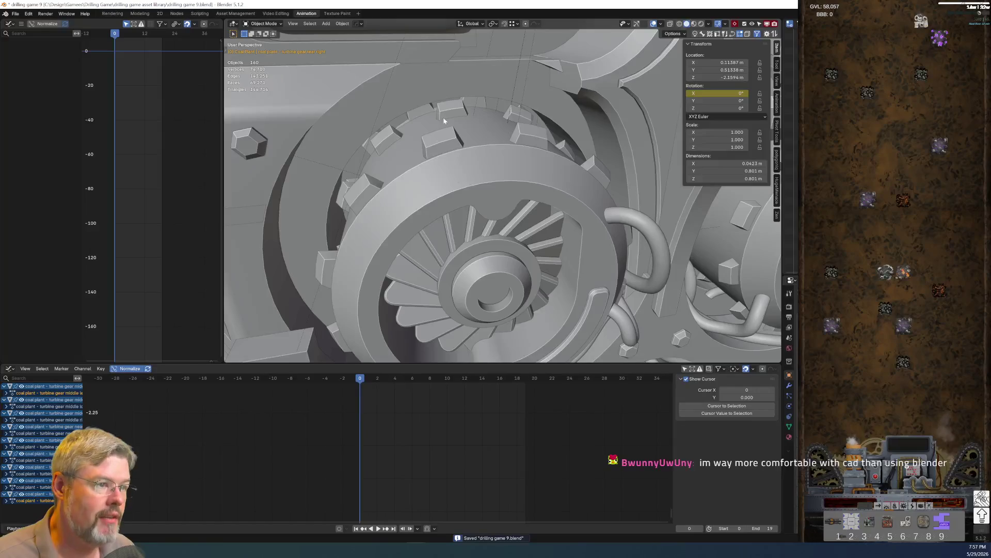
{"action": "left_click", "coordinate": [447, 115]}
{"action": "left_click", "coordinate": [344, 195], "text": "shift"}
{"action": "left_click", "coordinate": [595, 177], "text": "shift"}
{"action": "mouse_move", "coordinate": [595, 177]}
{"action": "middle_mouse_down"}
{"action": "mouse_move", "coordinate": [456, 215]}
{"action": "mouse_move", "coordinate": [355, 219]}
{"action": "middle_mouse_up"}
{"action": "middle_click_drag", "start_coordinate": [421, 165], "coordinate": [440, 145]}
{"action": "left_click", "coordinate": [449, 138], "text": "shift"}
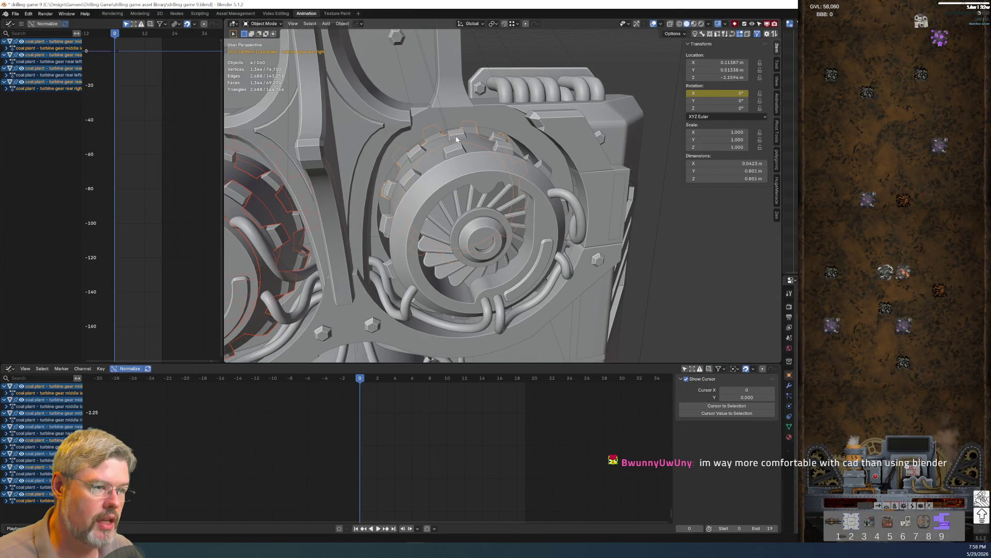
{"action": "left_click", "coordinate": [393, 175], "text": "shift"}
{"action": "left_click", "coordinate": [541, 170], "text": "shift"}
Add the middle-lower and near-front gears, then enlarge the Graph Editor to a middle height
{"action": "middle_click_drag", "start_coordinate": [541, 171], "coordinate": [407, 200]}
{"action": "scroll", "coordinate": [408, 200], "scroll_direction": "up", "scroll_amount": 4}
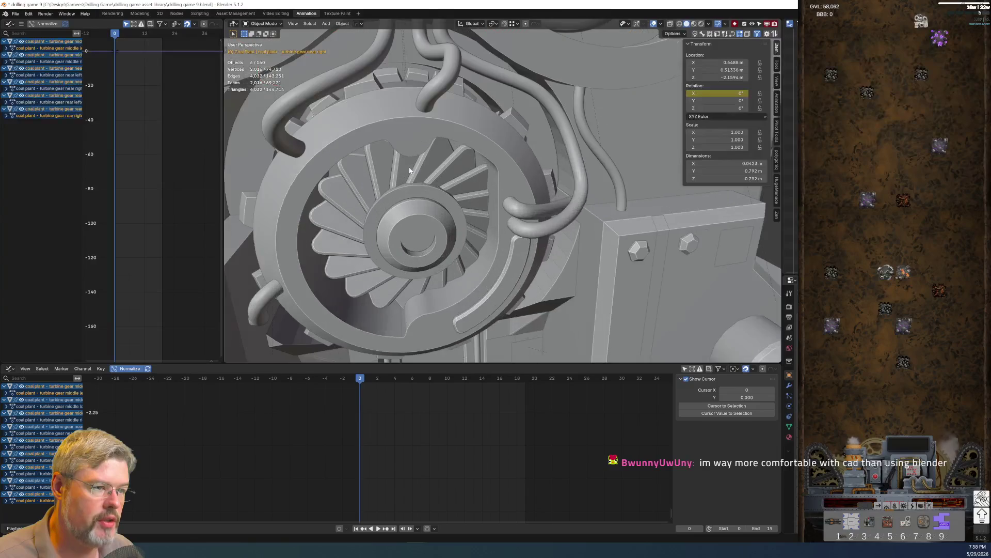
{"action": "left_click", "coordinate": [415, 116], "text": "shift"}
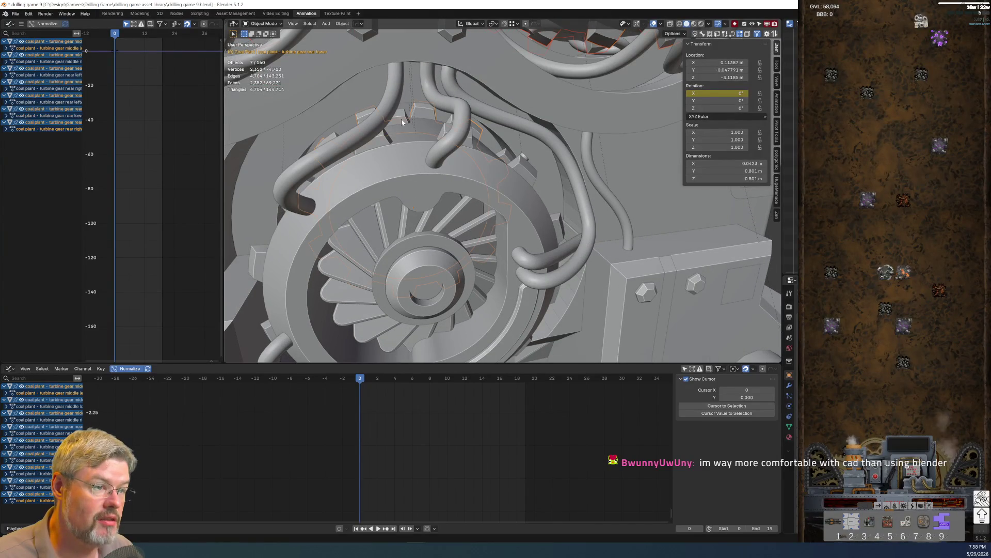
{"action": "left_click", "coordinate": [385, 138], "text": "shift"}
{"action": "left_click", "coordinate": [527, 166], "text": "shift"}
{"action": "mouse_move", "coordinate": [527, 165]}
{"action": "middle_mouse_down"}
{"action": "mouse_move", "coordinate": [432, 155]}
{"action": "mouse_move", "coordinate": [458, 150]}
{"action": "mouse_move", "coordinate": [470, 161]}
{"action": "mouse_move", "coordinate": [438, 241]}
{"action": "middle_mouse_up"}
{"action": "scroll", "coordinate": [439, 216], "scroll_direction": "down", "scroll_amount": 3}
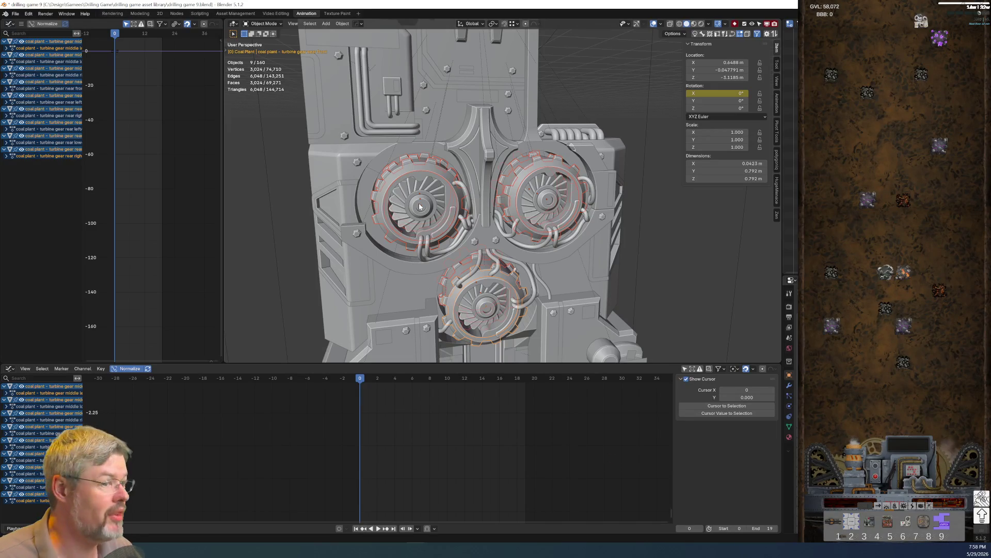
{"action": "mouse_move", "coordinate": [437, 209]}
{"action": "middle_mouse_down"}
{"action": "mouse_move", "coordinate": [449, 227]}
{"action": "mouse_move", "coordinate": [447, 282]}
{"action": "middle_mouse_up"}
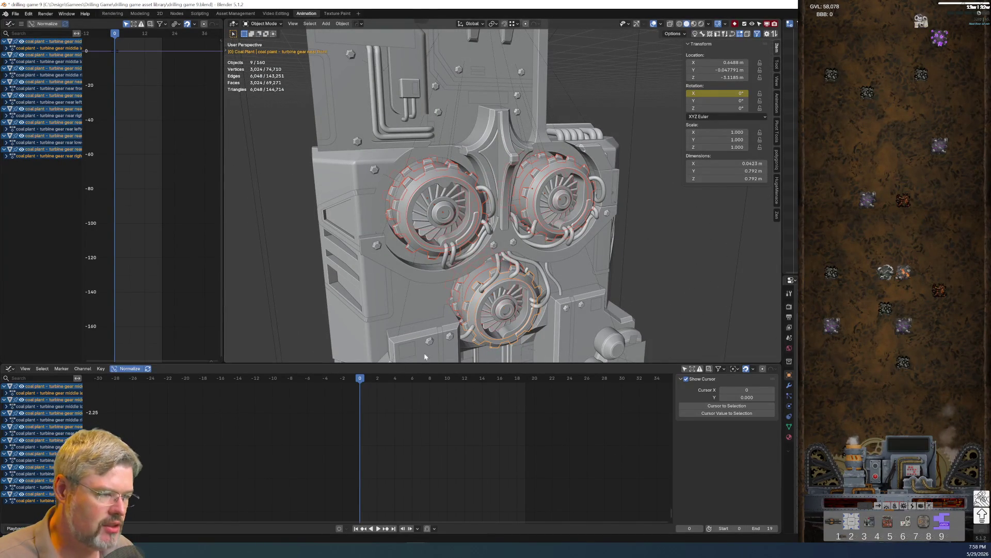
{"action": "mouse_move", "coordinate": [367, 364]}
{"action": "left_mouse_down"}
{"action": "mouse_move", "coordinate": [366, 159]}
{"action": "mouse_move", "coordinate": [366, 254]}
{"action": "left_mouse_up"}
{"action": "mouse_move", "coordinate": [347, 377]}
{"action": "middle_mouse_down", "text": "ctrl"}
{"action": "mouse_move", "coordinate": [345, 456]}
{"action": "mouse_move", "coordinate": [268, 383]}
{"action": "mouse_move", "coordinate": [253, 325]}
{"action": "mouse_move", "coordinate": [171, 343]}
{"action": "middle_mouse_up", "text": "ctrl"}
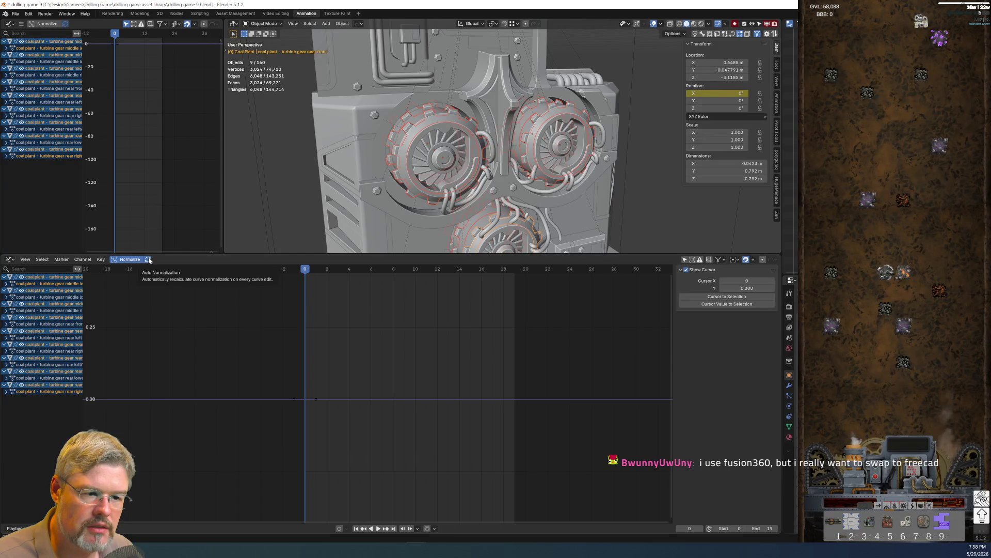
Frame all gear rotation keys in the Graph Editor, then zoom onto the gap between two gears
{"action": "key", "text": "Home"}
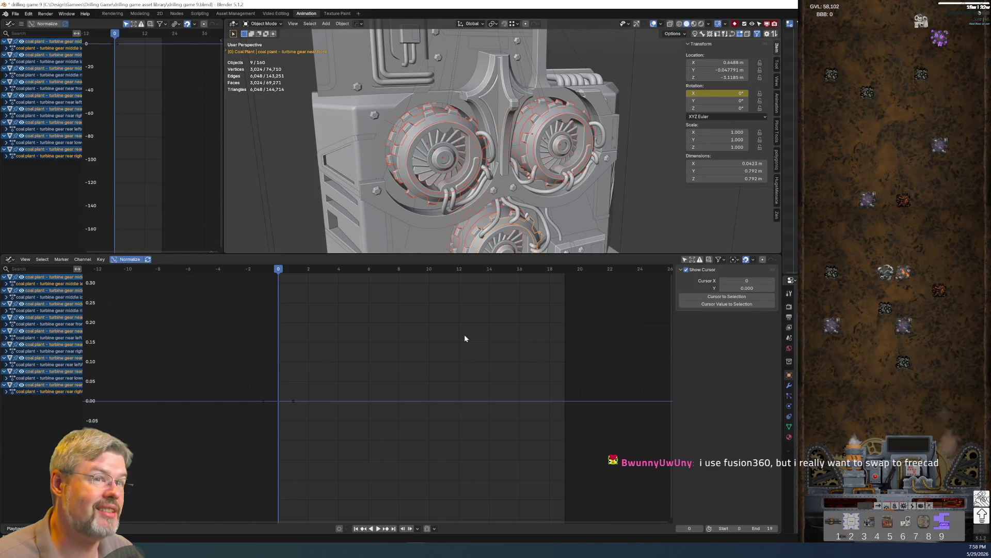
{"action": "scroll", "coordinate": [475, 204], "scroll_direction": "up", "scroll_amount": 2}
{"action": "mouse_move", "coordinate": [475, 205]}
{"action": "middle_mouse_down", "text": "shift"}
{"action": "mouse_move", "coordinate": [454, 222]}
{"action": "mouse_move", "coordinate": [457, 84]}
{"action": "middle_mouse_up", "text": "shift"}
{"action": "scroll", "coordinate": [447, 199], "scroll_direction": "up", "scroll_amount": 4}
{"action": "scroll", "coordinate": [491, 127], "scroll_direction": "up", "scroll_amount": 2}
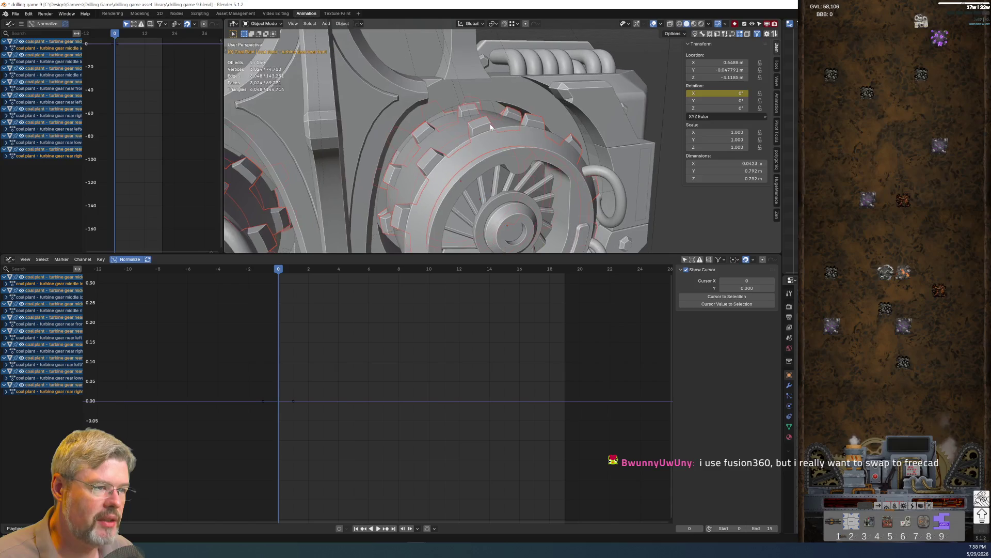
{"action": "middle_click_drag", "start_coordinate": [490, 126], "coordinate": [320, 139], "text": "shift"}
{"action": "scroll", "coordinate": [496, 152], "scroll_direction": "up", "scroll_amount": 3}
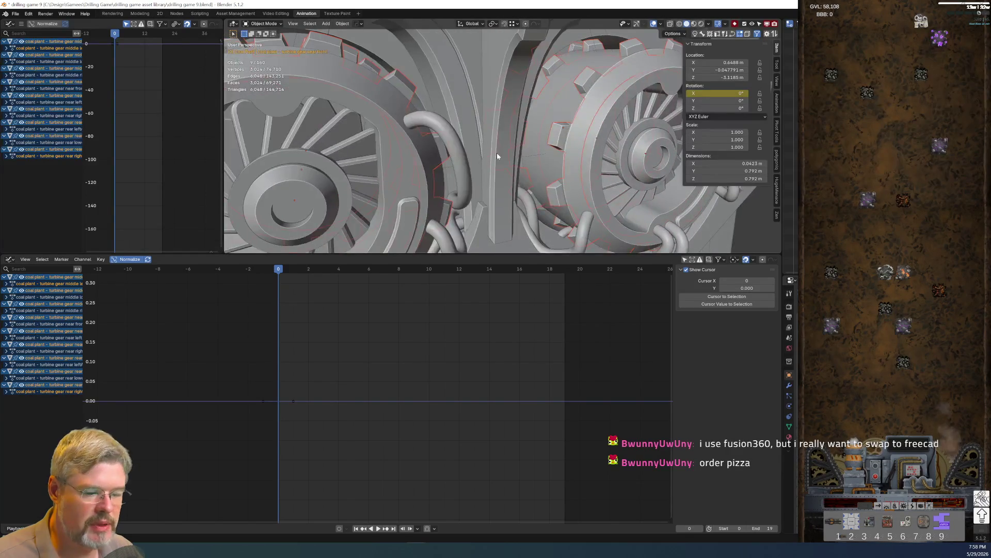
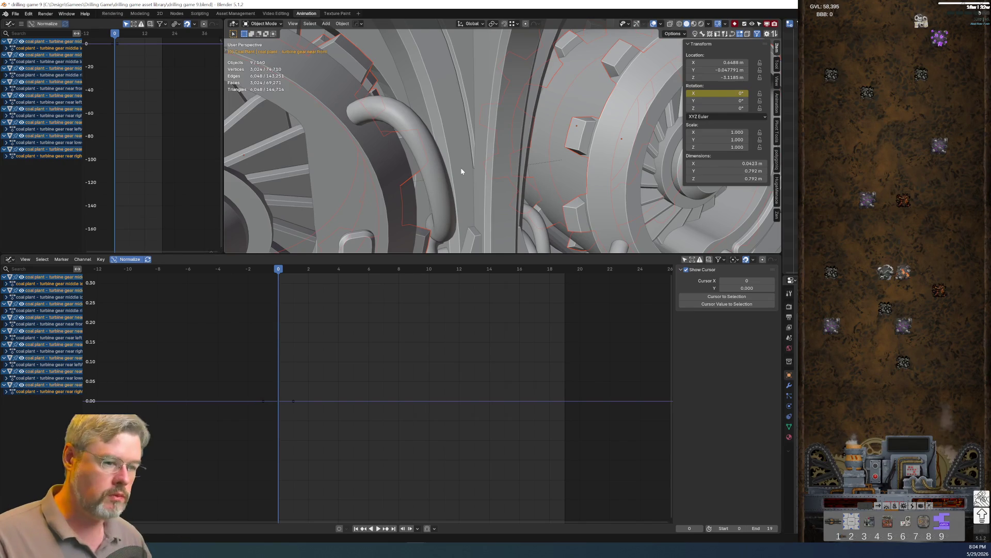
Play the gear animation, stop it, and jump to frame 19
{"action": "key", "text": "space"}
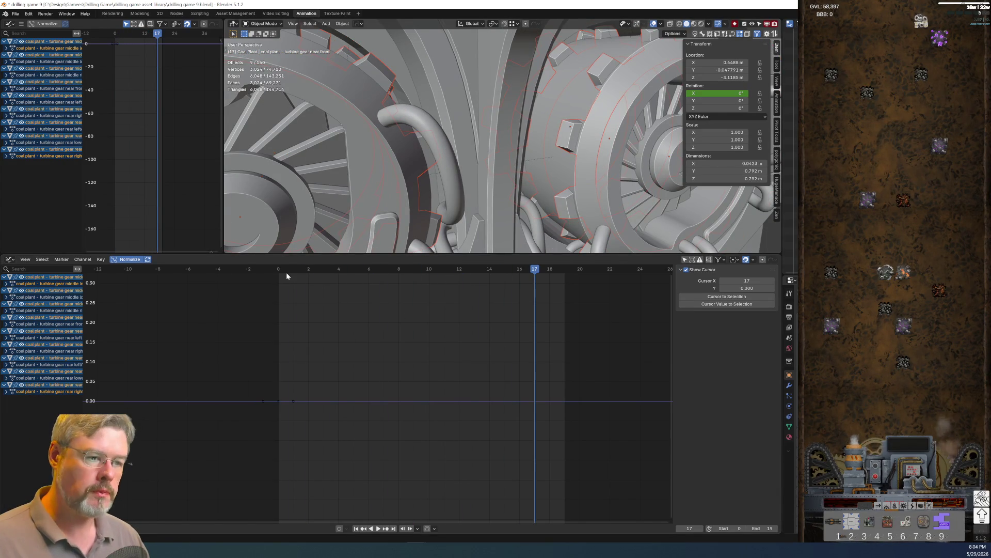
{"action": "key", "text": "Escape"}
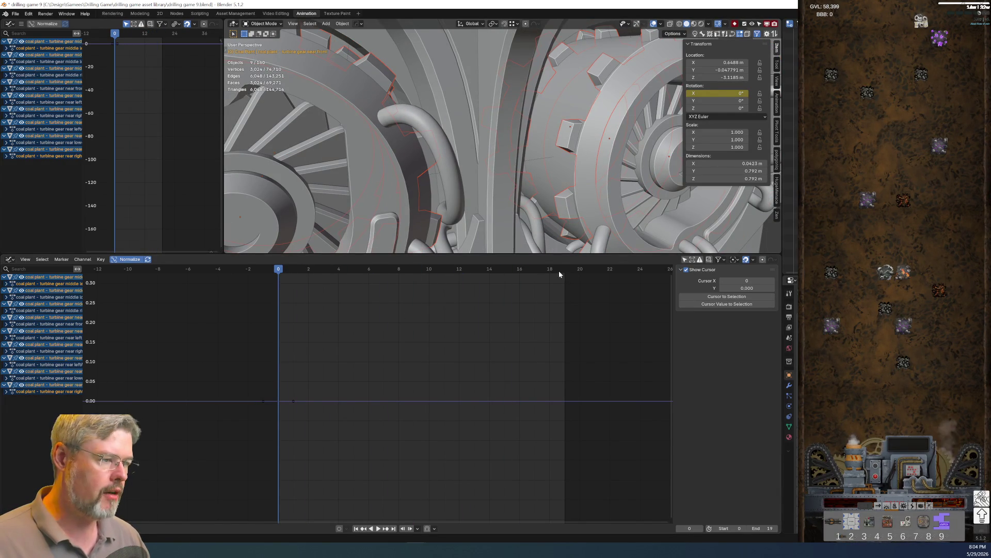
{"action": "left_click", "coordinate": [562, 269]}
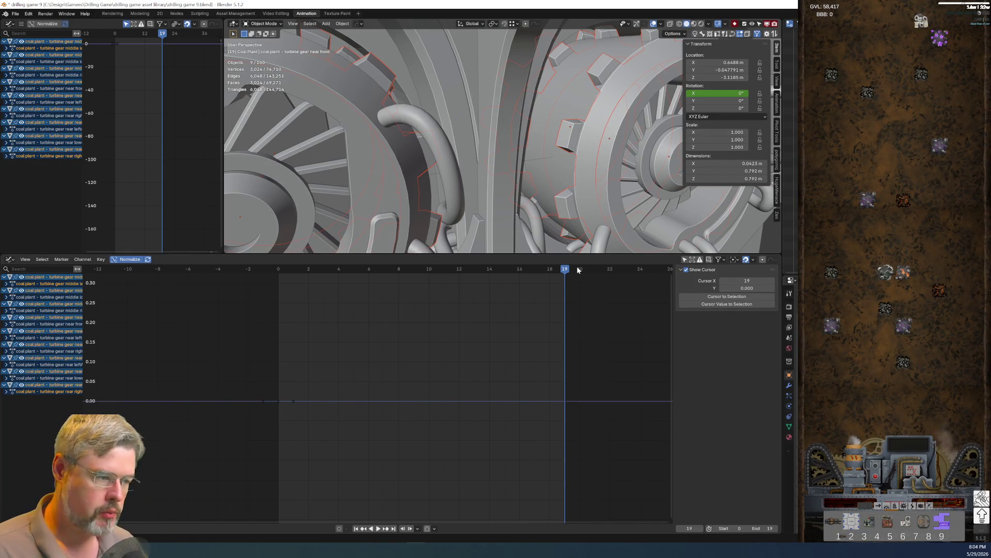
Enlarge the 3D view to show the whole turbine assembly and select the near-left gear
{"action": "scroll", "coordinate": [513, 144], "scroll_direction": "down", "scroll_amount": 5}
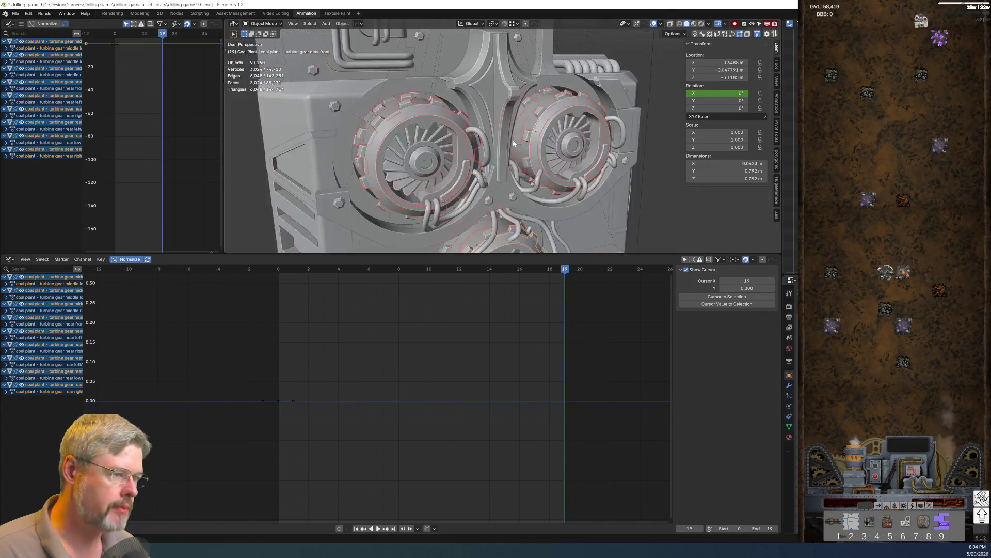
{"action": "scroll", "coordinate": [514, 144], "scroll_direction": "down", "scroll_amount": 10}
{"action": "mouse_move", "coordinate": [502, 189]}
{"action": "middle_mouse_down"}
{"action": "mouse_move", "coordinate": [535, 190]}
{"action": "mouse_move", "coordinate": [586, 41]}
{"action": "mouse_move", "coordinate": [516, 228]}
{"action": "mouse_move", "coordinate": [497, 185]}
{"action": "middle_mouse_up"}
{"action": "scroll", "coordinate": [528, 199], "scroll_direction": "up", "scroll_amount": 8}
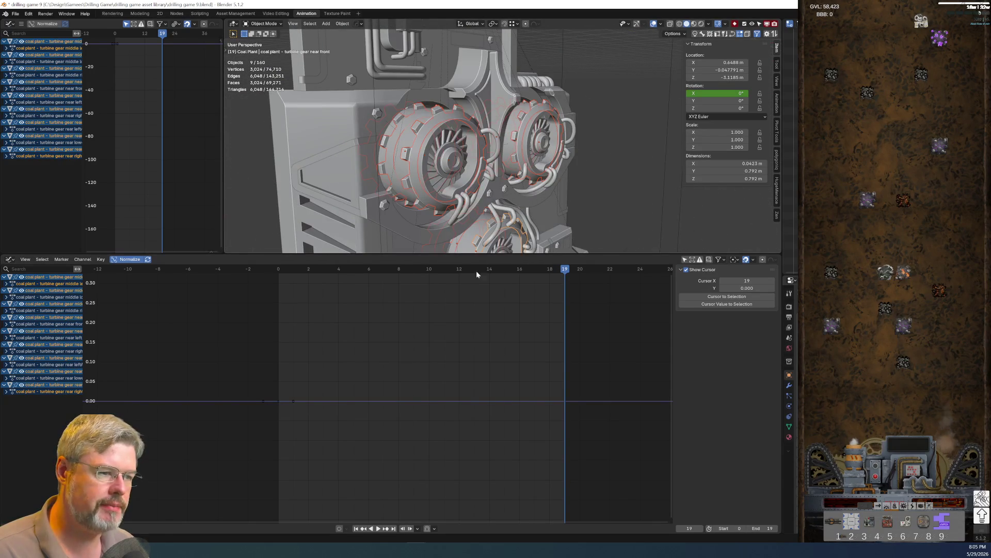
{"action": "left_click_drag", "start_coordinate": [486, 254], "coordinate": [502, 371]}
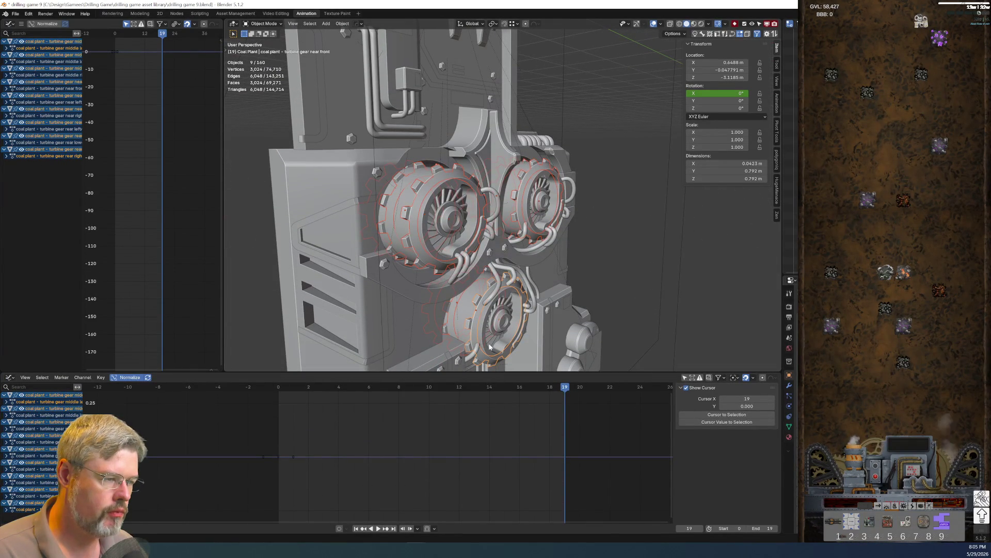
{"action": "left_click", "coordinate": [416, 190]}
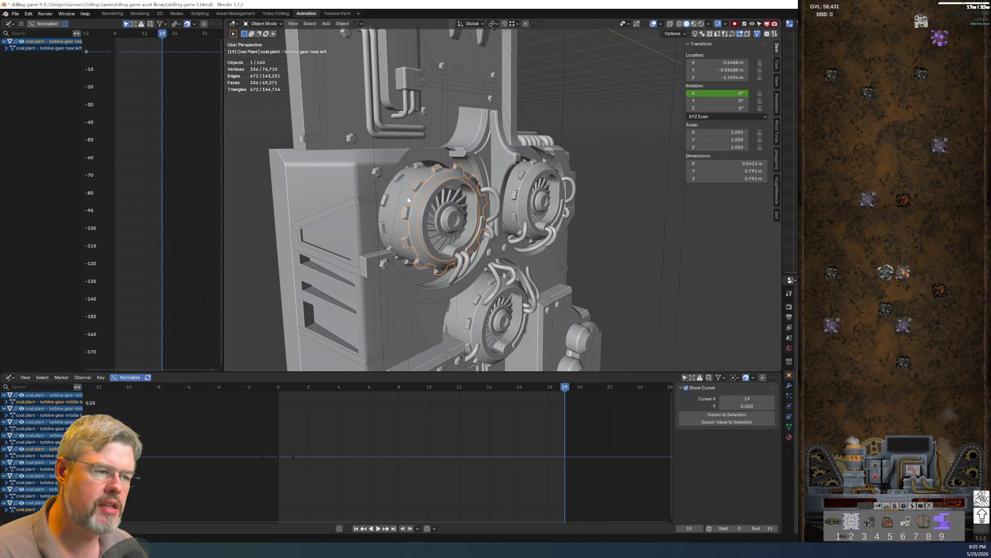
Zoom in on the near-left turbine gear, save drilling game 9.blend, and orbit around the gear
{"action": "scroll", "coordinate": [408, 199], "scroll_direction": "up", "scroll_amount": 5}
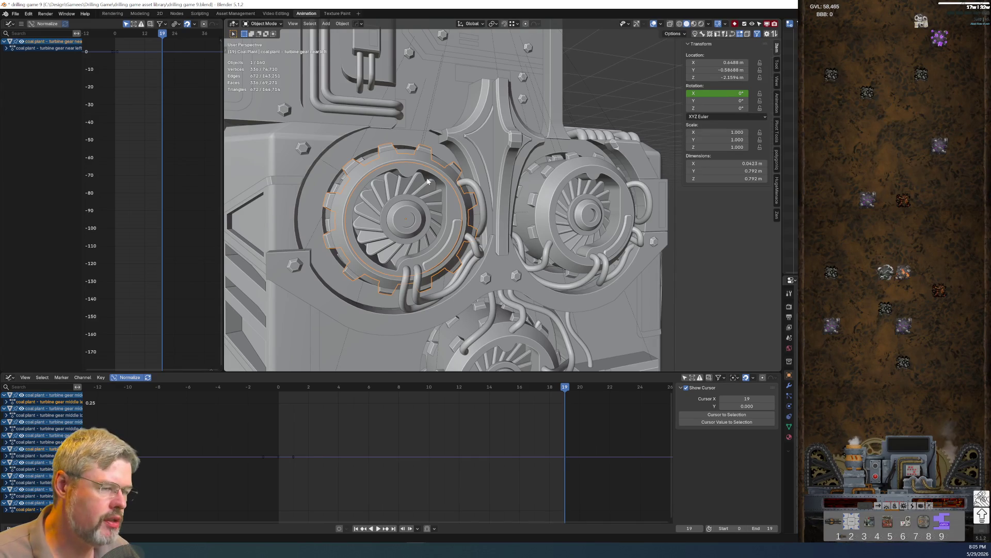
{"action": "scroll", "coordinate": [386, 137], "scroll_direction": "up", "scroll_amount": 2}
{"action": "mouse_move", "coordinate": [386, 137]}
{"action": "middle_mouse_down", "text": "shift"}
{"action": "mouse_move", "coordinate": [449, 227]}
{"action": "mouse_move", "coordinate": [469, 167]}
{"action": "mouse_move", "coordinate": [460, 168]}
{"action": "mouse_move", "coordinate": [478, 194]}
{"action": "middle_mouse_up", "text": "shift"}
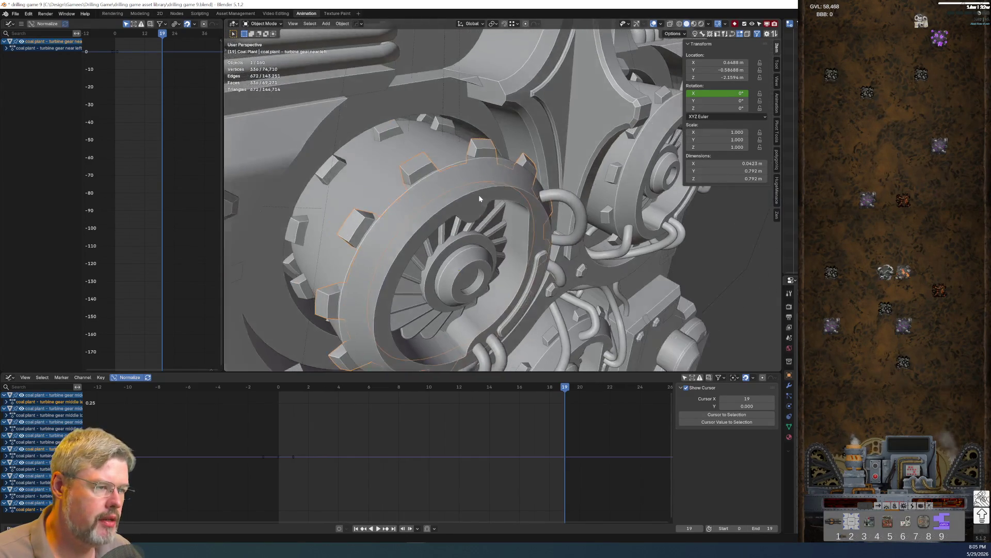
{"action": "left_click", "coordinate": [15, 13]}
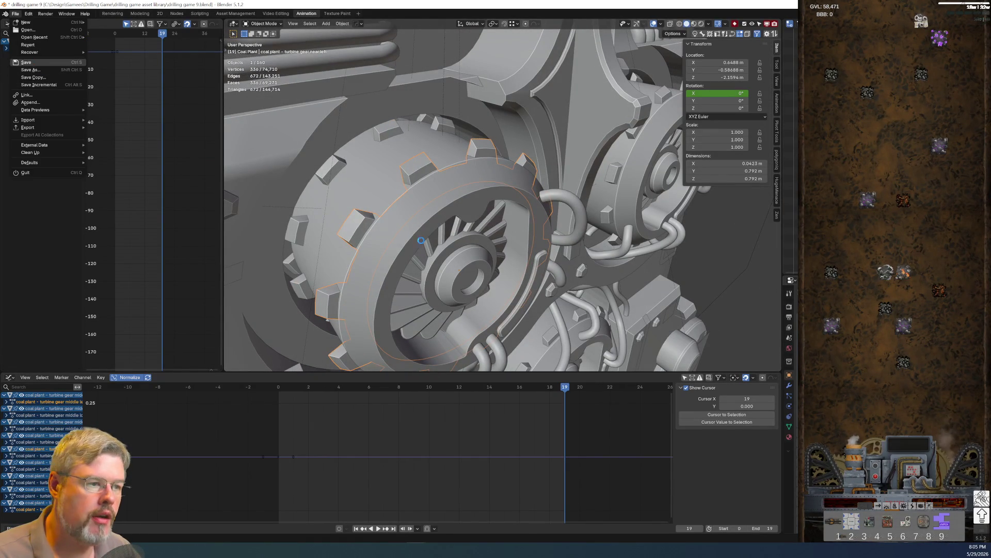
{"action": "left_click", "coordinate": [28, 62]}
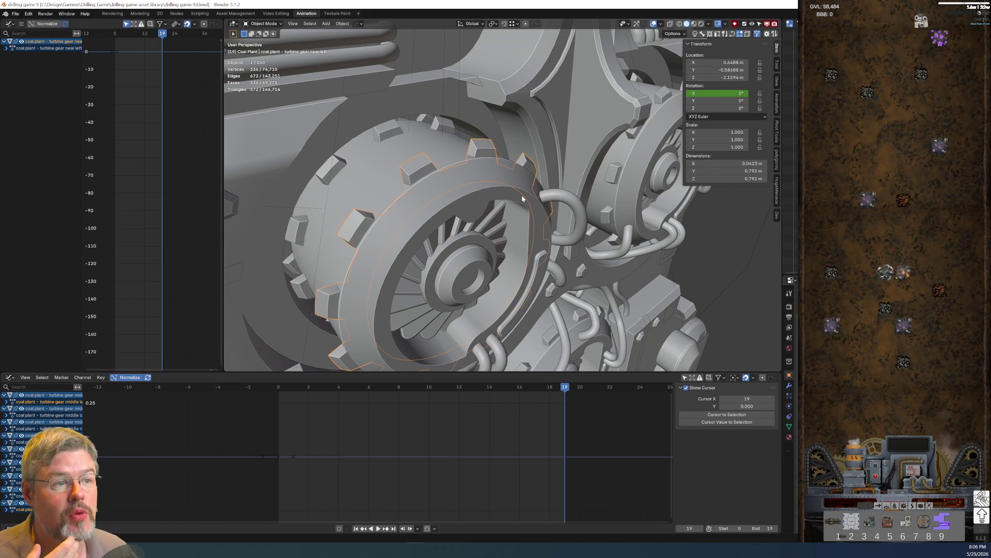
{"action": "mouse_move", "coordinate": [509, 181]}
{"action": "middle_mouse_down"}
{"action": "mouse_move", "coordinate": [408, 167]}
{"action": "mouse_move", "coordinate": [440, 175]}
{"action": "middle_mouse_up"}
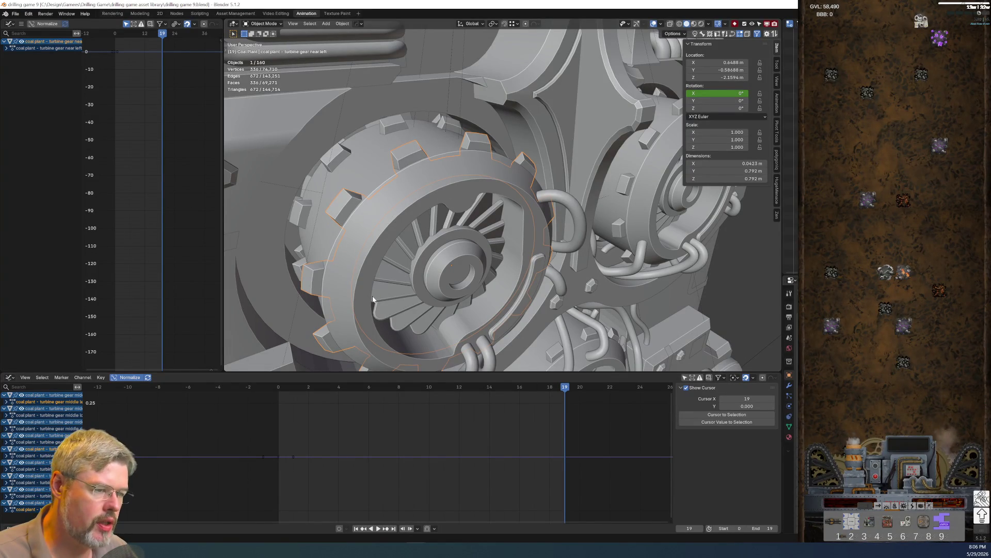
{"action": "middle_click_drag", "start_coordinate": [397, 299], "coordinate": [373, 295]}
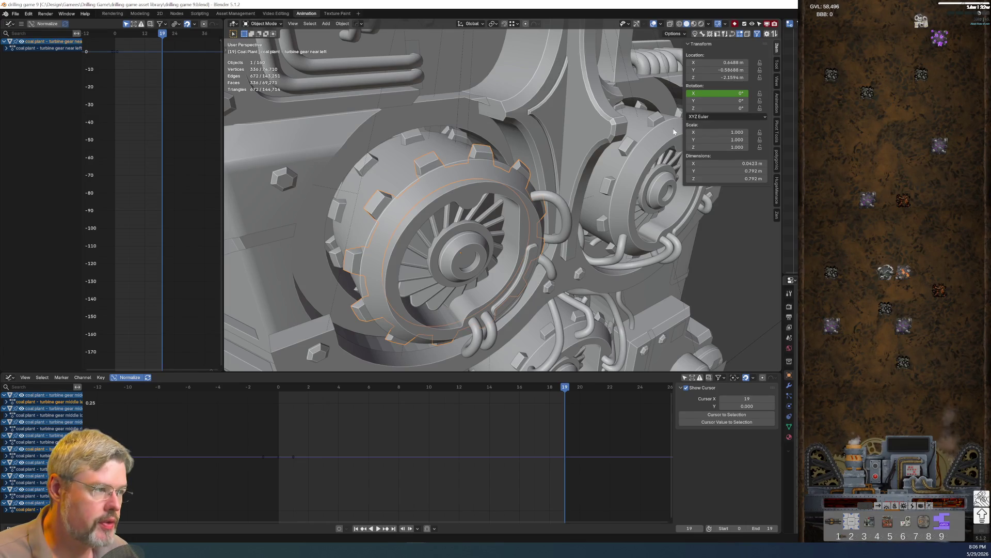
Key the near-left gear's X rotation at 120° and turn on Auto Keying
{"action": "left_click", "coordinate": [717, 94]}
{"action": "type", "text": "120"}
{"action": "key", "text": "Return"}
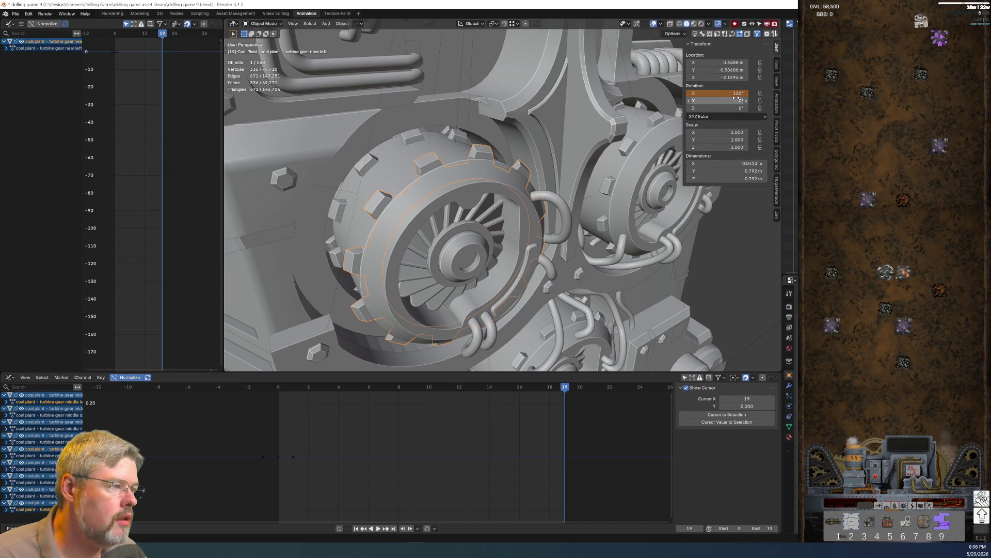
{"action": "right_click", "coordinate": [737, 99]}
{"action": "left_click", "coordinate": [728, 94]}
{"action": "middle_click_drag", "start_coordinate": [646, 171], "coordinate": [555, 186]}
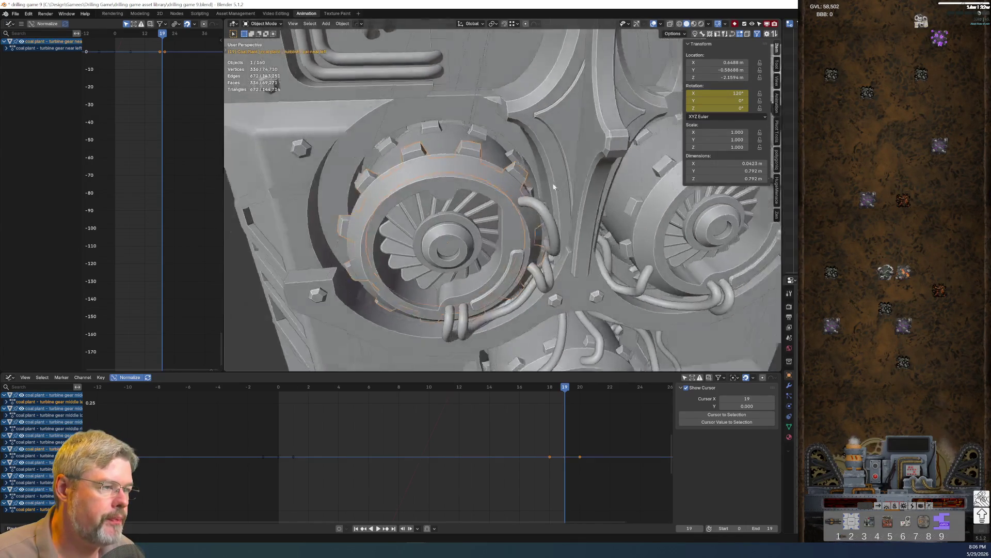
{"action": "scroll", "coordinate": [555, 186], "scroll_direction": "down", "scroll_amount": 5}
{"action": "scroll", "coordinate": [587, 255], "scroll_direction": "up", "scroll_amount": 5}
{"action": "left_click", "coordinate": [339, 528]}
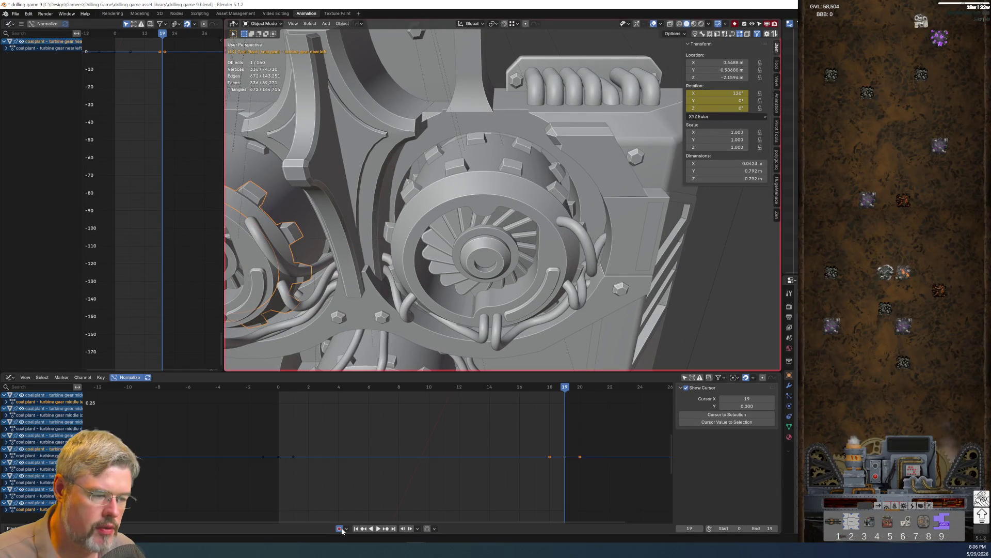
Set the near-right turbine gear's X rotation to 120°
{"action": "left_click", "coordinate": [450, 166]}
{"action": "left_click", "coordinate": [718, 93]}
{"action": "type", "text": "120"}
{"action": "key", "text": "Return"}
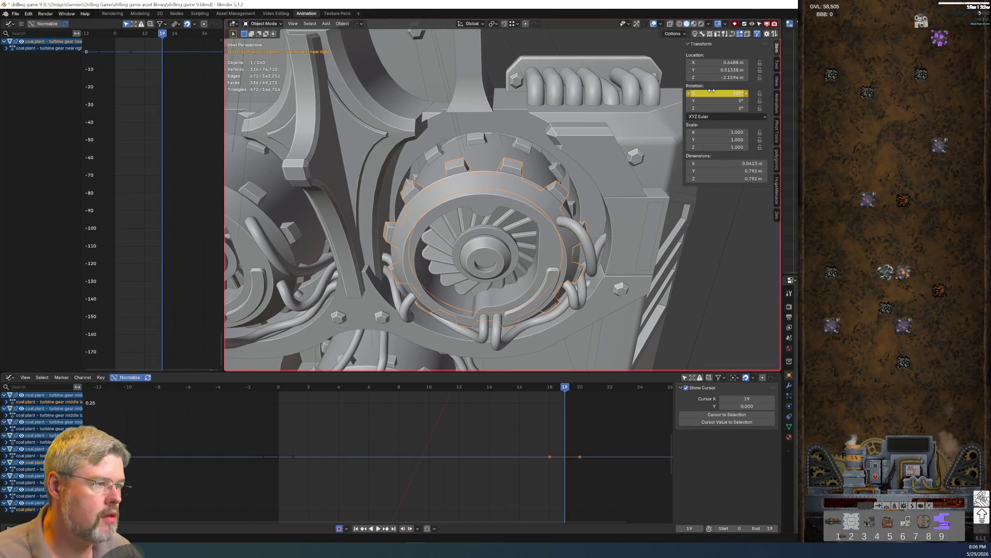
Set the near-front gear's X rotation to 120° and scrub back to check the spin
{"action": "middle_click_drag", "start_coordinate": [439, 243], "coordinate": [464, 256]}
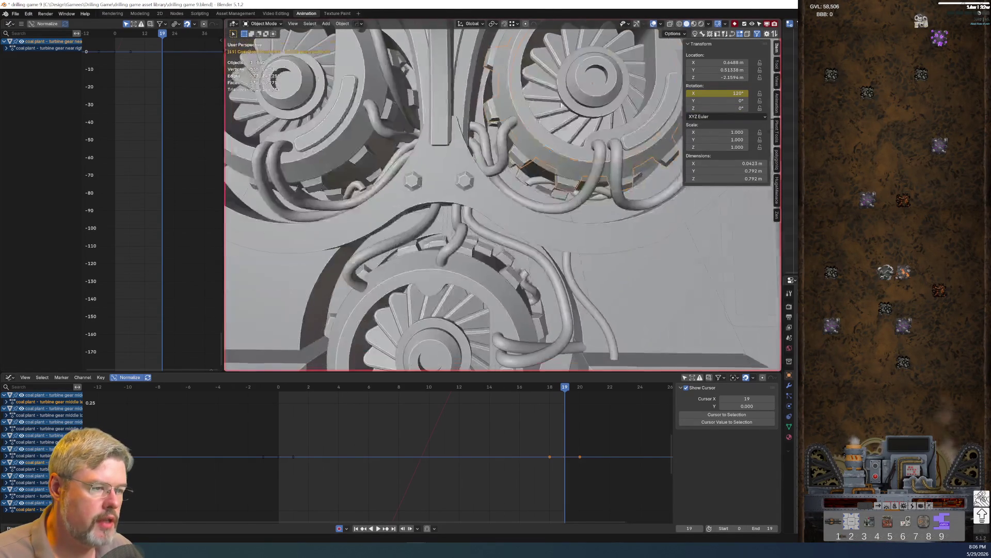
{"action": "left_click", "coordinate": [465, 257]}
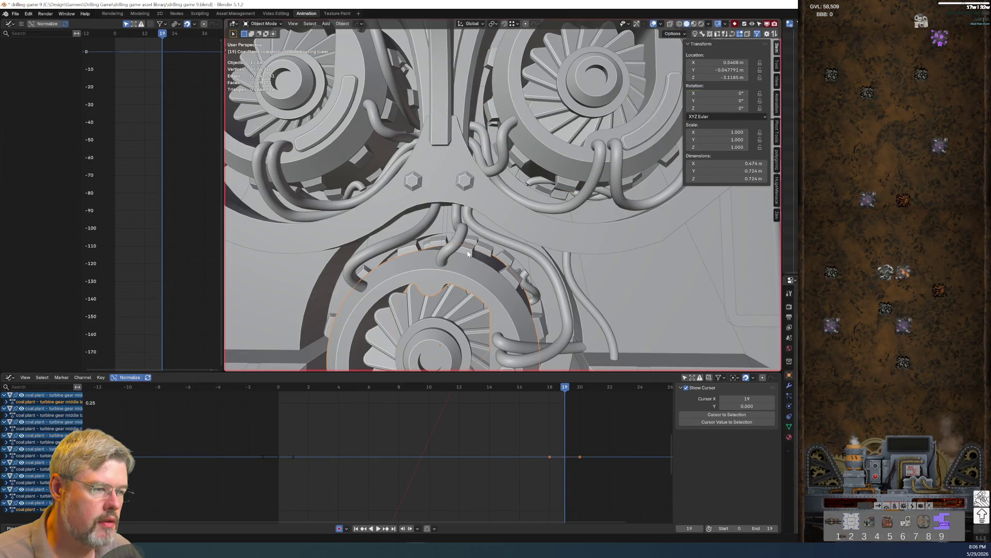
{"action": "left_click", "coordinate": [468, 253]}
{"action": "left_click", "coordinate": [718, 93]}
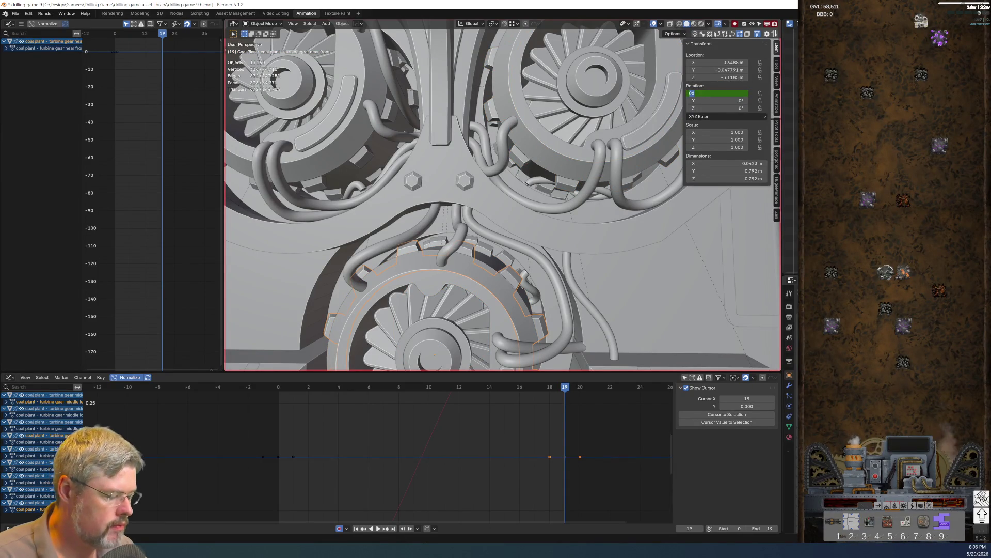
{"action": "type", "text": "120"}
{"action": "key", "text": "Return"}
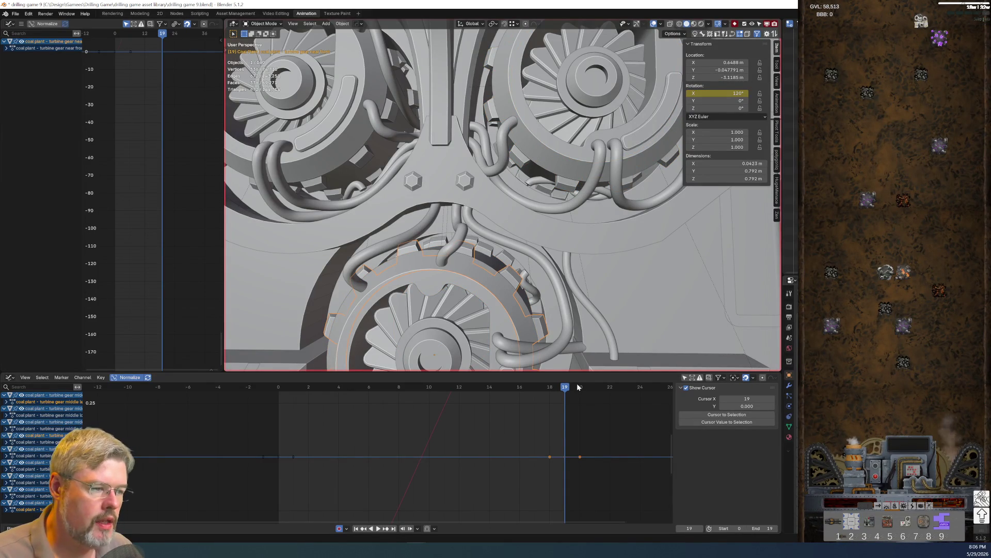
{"action": "mouse_move", "coordinate": [579, 387]}
{"action": "left_mouse_down"}
{"action": "mouse_move", "coordinate": [272, 417]}
{"action": "mouse_move", "coordinate": [568, 424]}
{"action": "left_mouse_up"}
{"action": "scroll", "coordinate": [465, 196], "scroll_direction": "down", "scroll_amount": 3}
{"action": "middle_click_drag", "start_coordinate": [464, 196], "coordinate": [440, 155]}
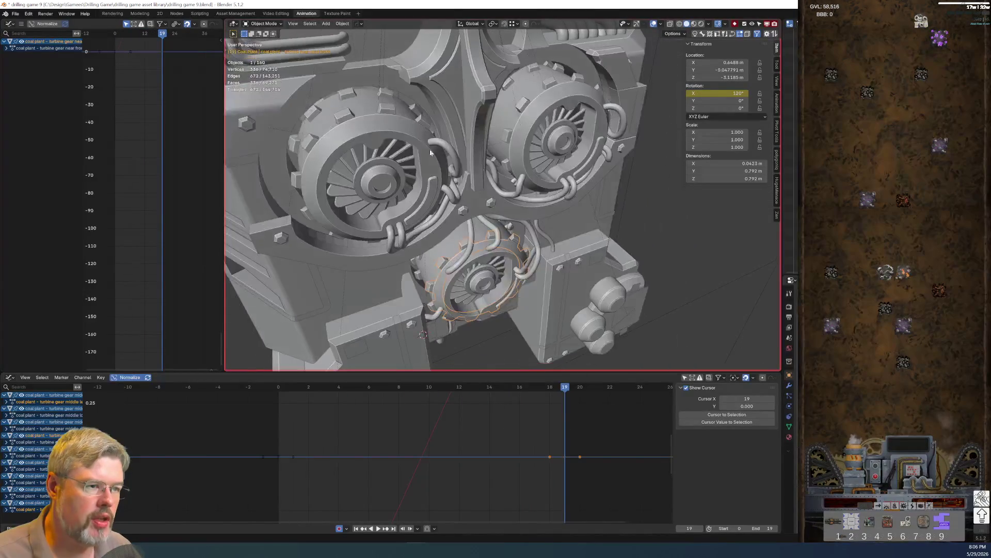
Set the middle-left and middle-right gears' X rotation to 90°
{"action": "left_click", "coordinate": [346, 99]}
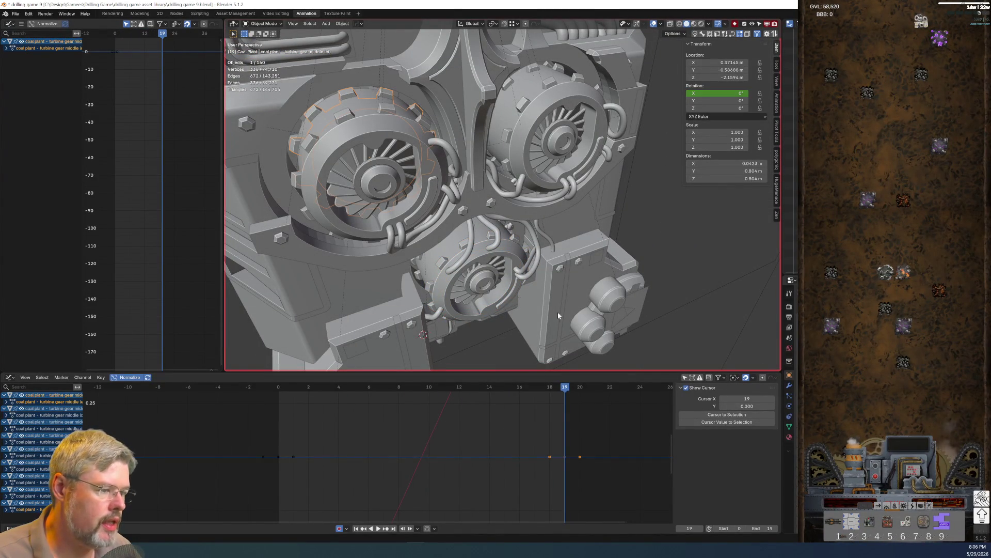
{"action": "left_click", "coordinate": [721, 92]}
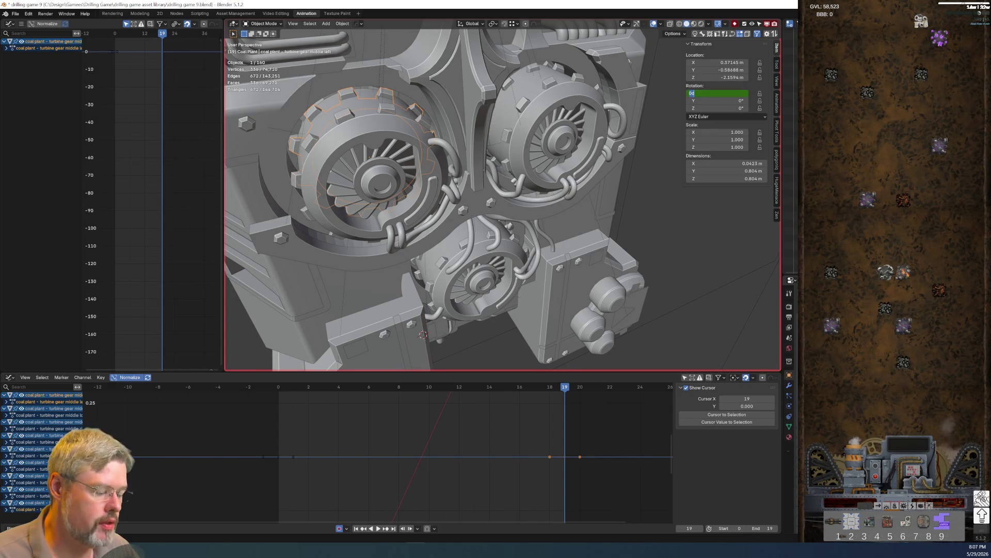
{"action": "type", "text": "90"}
{"action": "key", "text": "Return"}
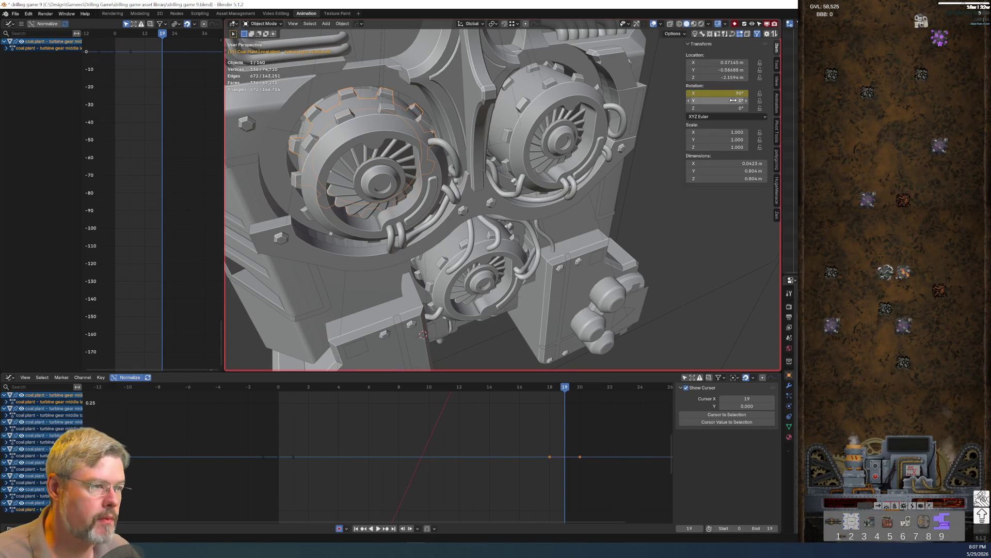
{"action": "left_click", "coordinate": [510, 83]}
{"action": "left_click", "coordinate": [721, 93]}
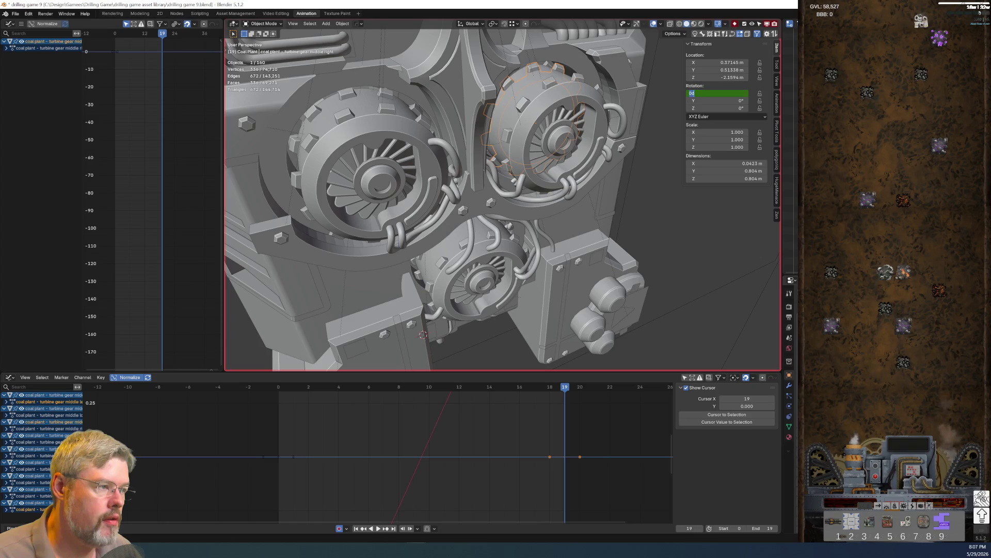
{"action": "key", "text": "Return"}
Set the middle-lower gear's X rotation to 90° and select the rear-left gear
{"action": "mouse_move", "coordinate": [416, 465]}
{"action": "middle_mouse_down"}
{"action": "mouse_move", "coordinate": [420, 442]}
{"action": "mouse_move", "coordinate": [405, 492]}
{"action": "mouse_move", "coordinate": [381, 384]}
{"action": "middle_mouse_up"}
{"action": "middle_click_drag", "start_coordinate": [444, 268], "coordinate": [458, 228]}
{"action": "left_click", "coordinate": [459, 242]}
{"action": "left_click", "coordinate": [721, 93]}
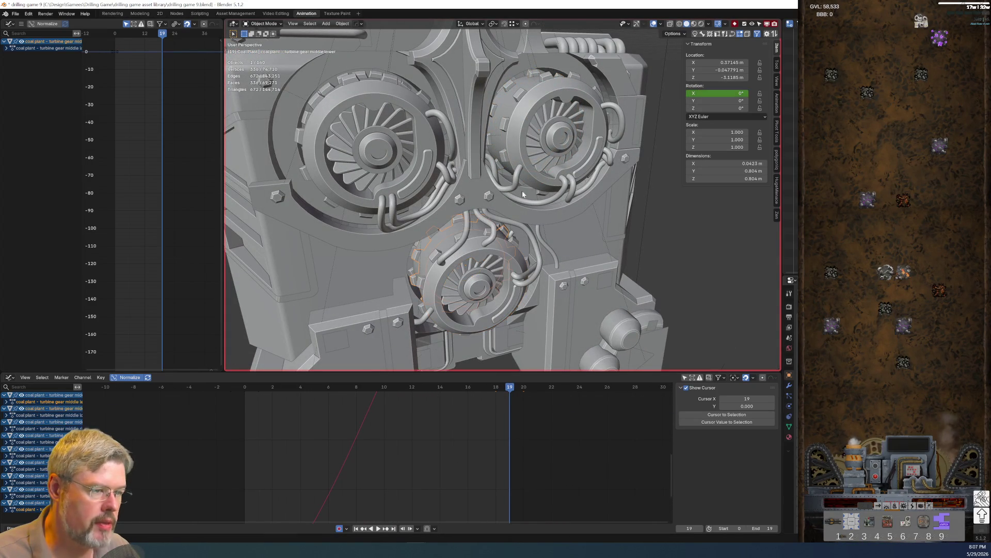
{"action": "key", "text": "Return"}
{"action": "middle_click_drag", "start_coordinate": [423, 154], "coordinate": [402, 125]}
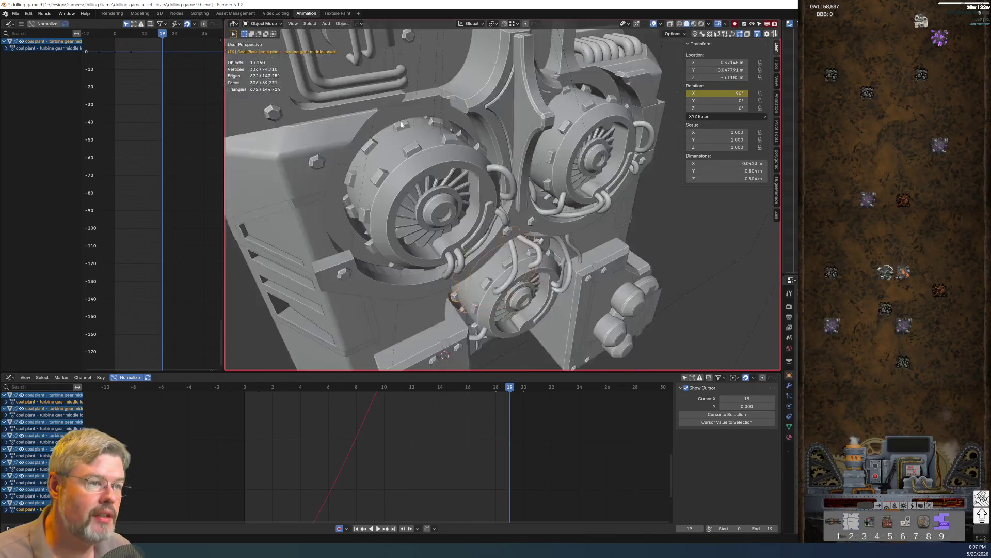
{"action": "scroll", "coordinate": [401, 124], "scroll_direction": "up", "scroll_amount": 6}
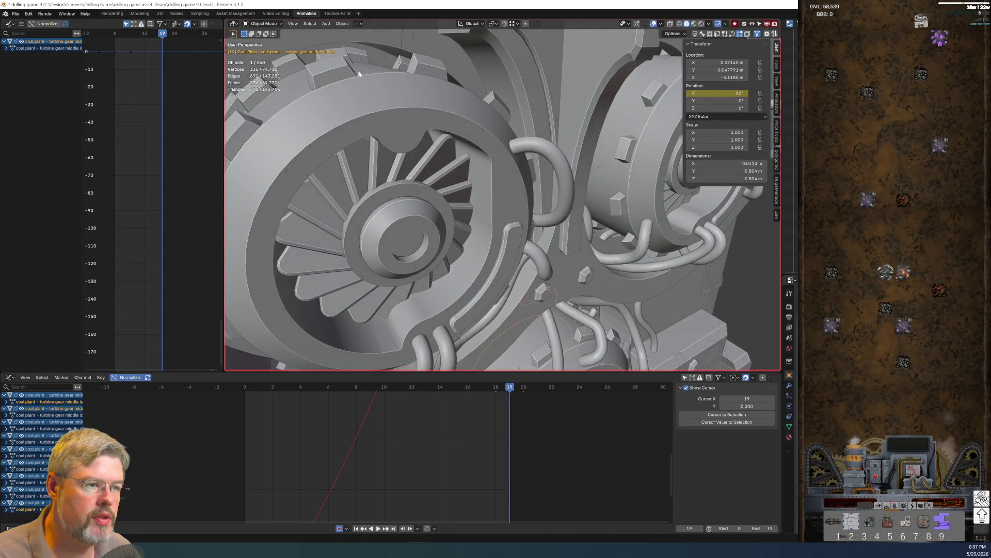
{"action": "left_click", "coordinate": [360, 58]}
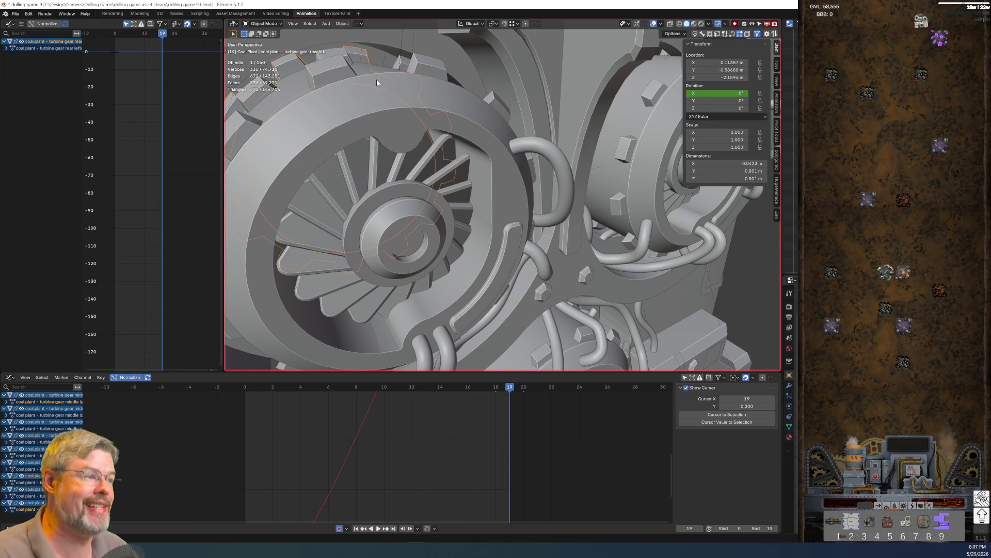
Set the rear-left and rear-right gears' X rotation to 60° at frame 19
{"action": "left_click", "coordinate": [728, 93]}
{"action": "type", "text": "60"}
{"action": "key", "text": "Return"}
{"action": "mouse_move", "coordinate": [755, 201]}
{"action": "middle_mouse_down"}
{"action": "mouse_move", "coordinate": [565, 245]}
{"action": "mouse_move", "coordinate": [534, 234]}
{"action": "middle_mouse_up"}
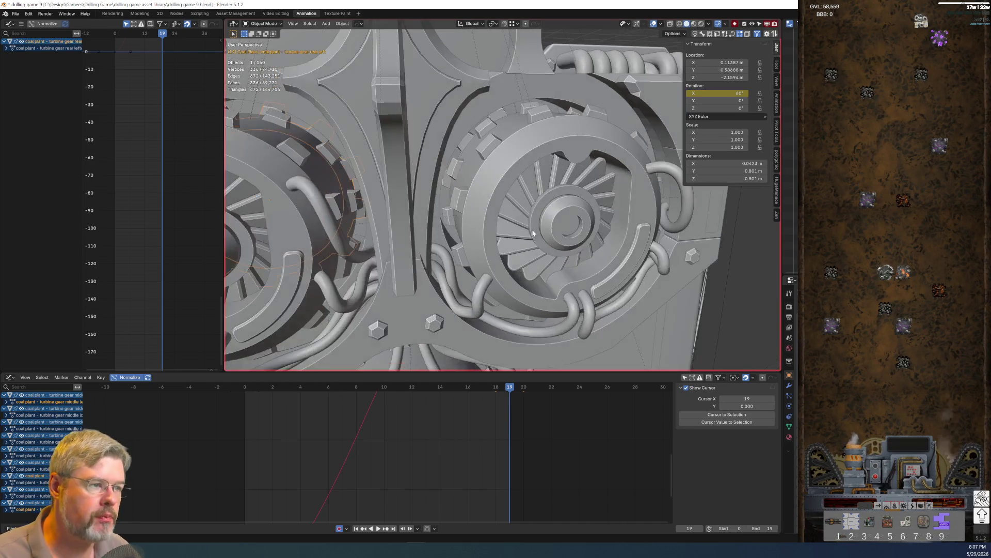
{"action": "left_click", "coordinate": [514, 114]}
{"action": "left_click", "coordinate": [499, 116]}
{"action": "left_click", "coordinate": [717, 93]}
{"action": "type", "text": "60"}
{"action": "key", "text": "Return"}
Set the rear-lower gear's X rotation to 60° and save the file
{"action": "mouse_move", "coordinate": [517, 309]}
{"action": "middle_mouse_down"}
{"action": "mouse_move", "coordinate": [470, 172]}
{"action": "mouse_move", "coordinate": [489, 173]}
{"action": "middle_mouse_up"}
{"action": "left_click", "coordinate": [465, 173]}
{"action": "left_click", "coordinate": [740, 93]}
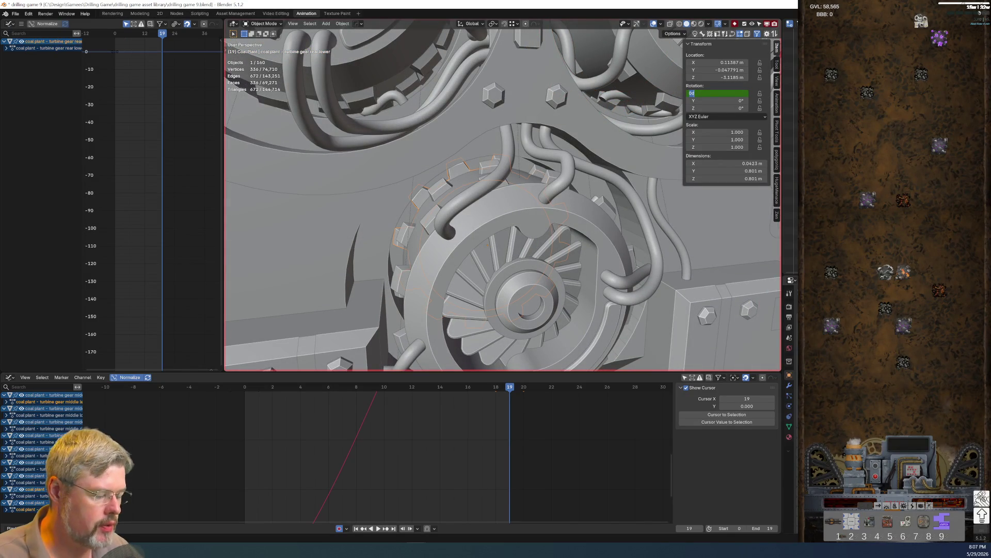
{"action": "type", "text": "60"}
{"action": "key", "text": "Return"}
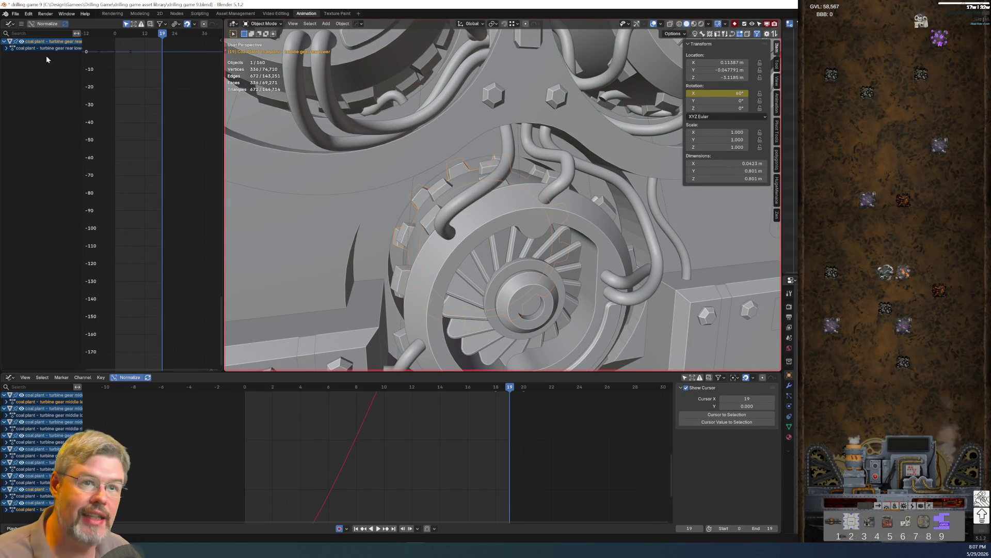
{"action": "left_click", "coordinate": [16, 14]}
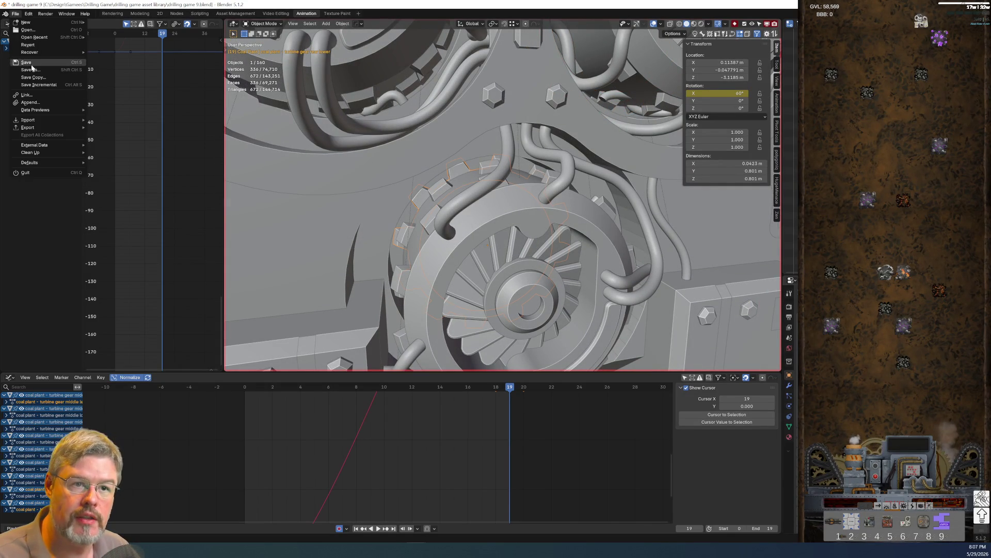
{"action": "left_click", "coordinate": [31, 62]}
Turn off Normalize and switch the frame-0 and frame-19 gear keys to Linear interpolation
{"action": "scroll", "coordinate": [380, 452], "scroll_direction": "down", "scroll_amount": 3}
{"action": "left_click", "coordinate": [375, 453]}
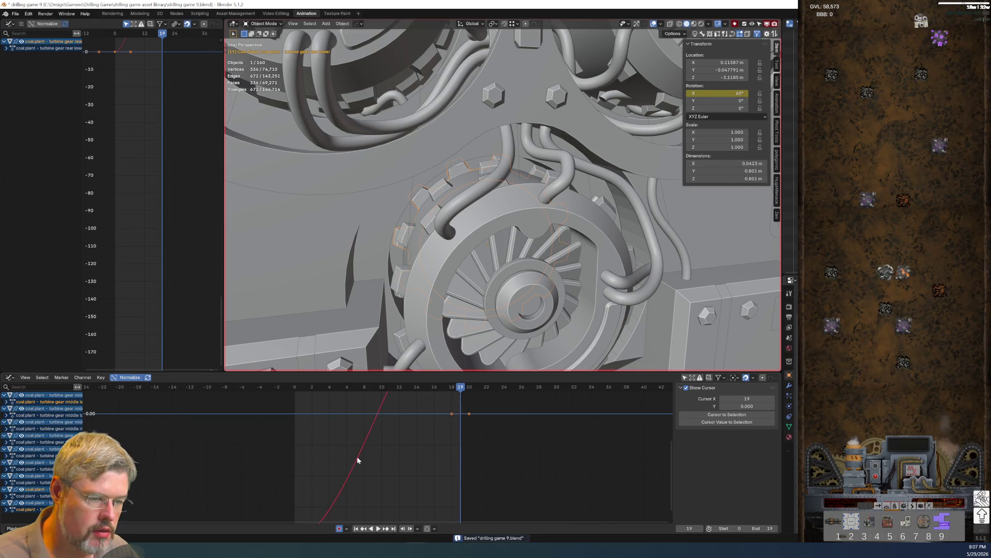
{"action": "left_click", "coordinate": [129, 377]}
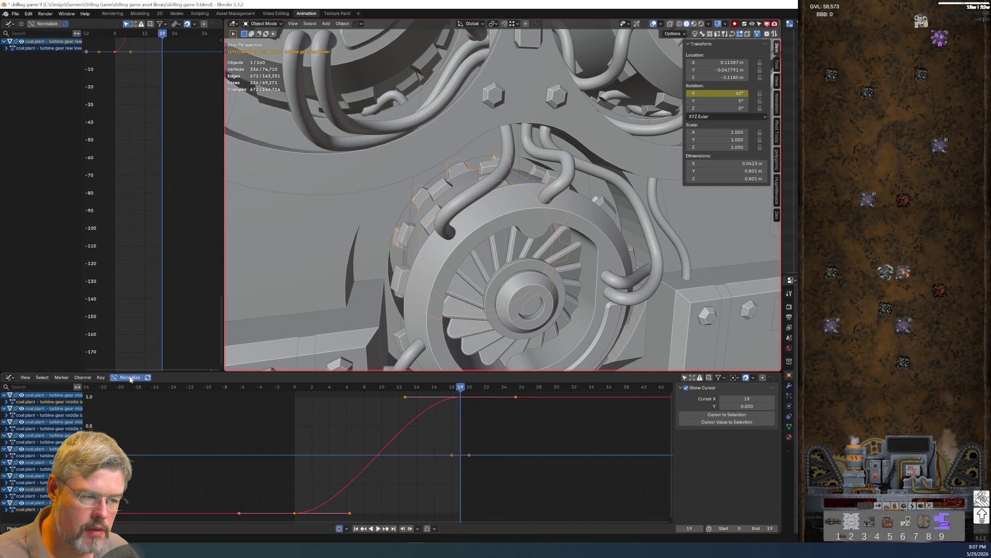
{"action": "left_click", "coordinate": [301, 452]}
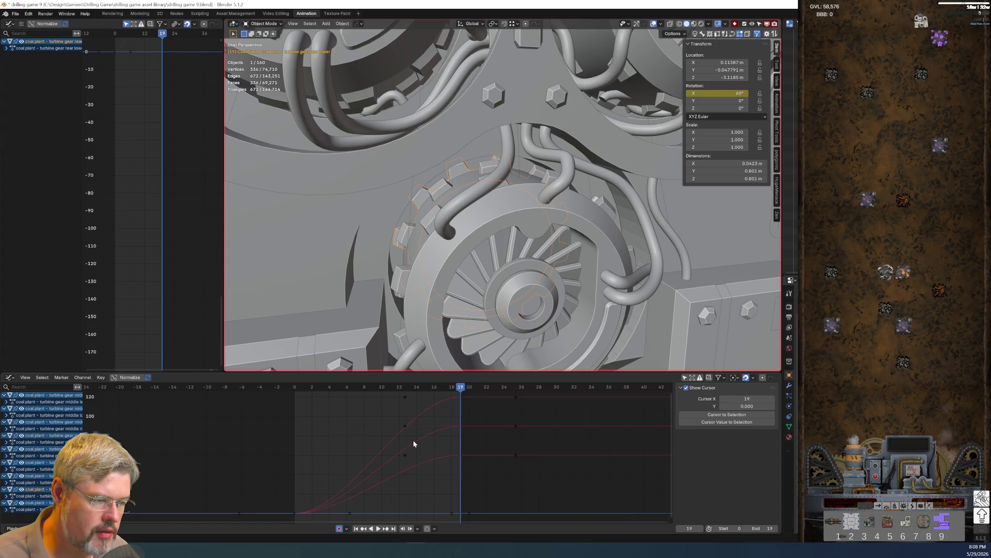
{"action": "scroll", "coordinate": [411, 442], "scroll_direction": "down", "scroll_amount": 2}
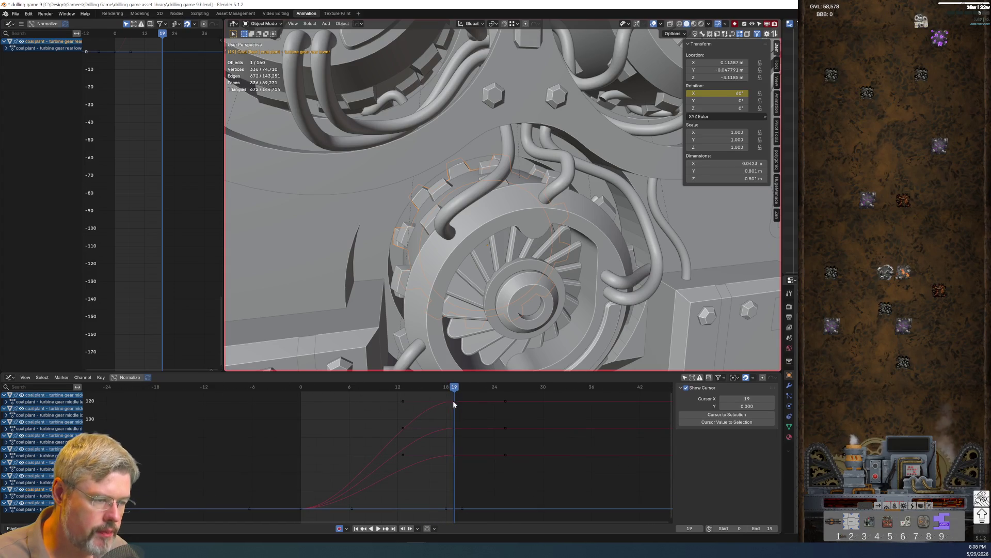
{"action": "mouse_move", "coordinate": [465, 397]}
{"action": "left_mouse_down"}
{"action": "mouse_move", "coordinate": [330, 495]}
{"action": "mouse_move", "coordinate": [434, 462]}
{"action": "left_mouse_up"}
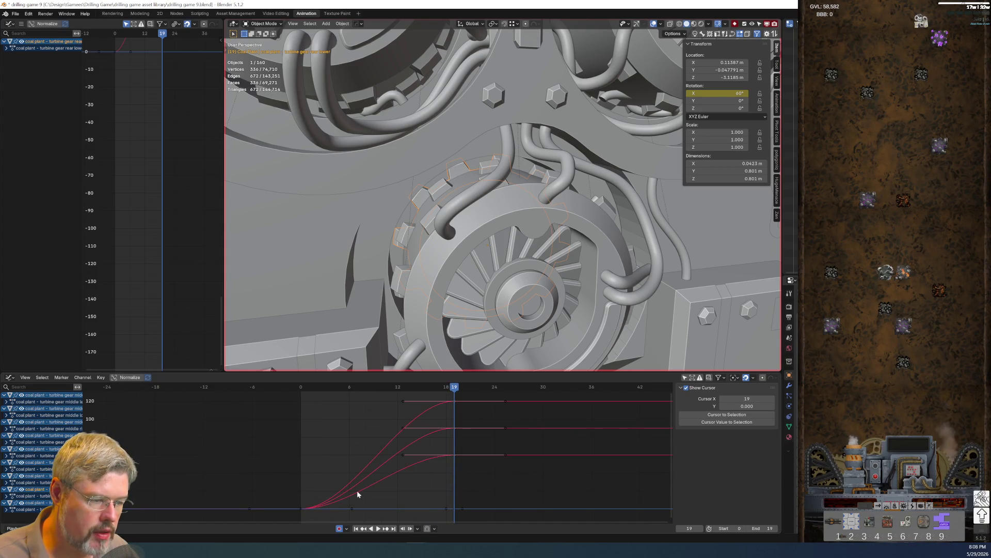
{"action": "left_click_drag", "start_coordinate": [287, 494], "coordinate": [314, 514]}
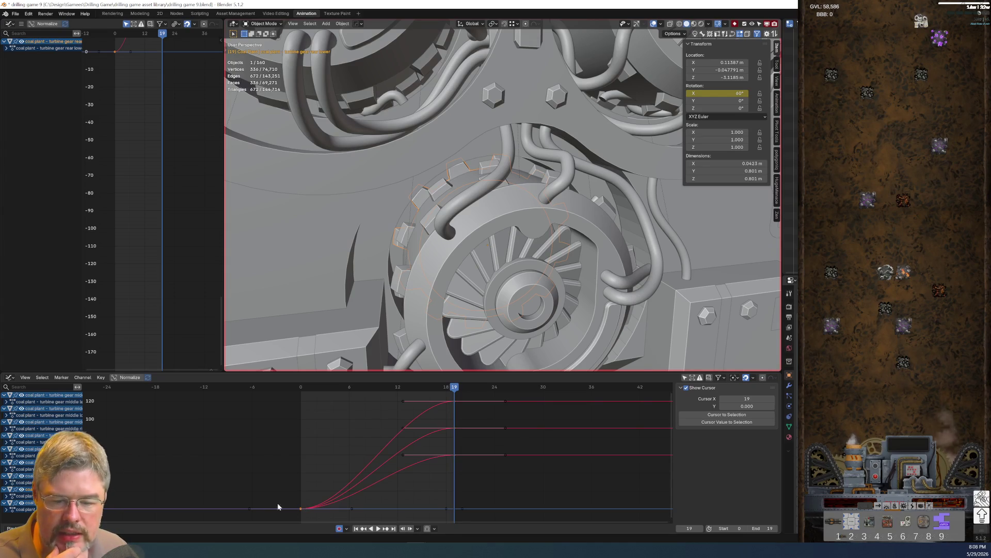
{"action": "right_click", "coordinate": [330, 490]}
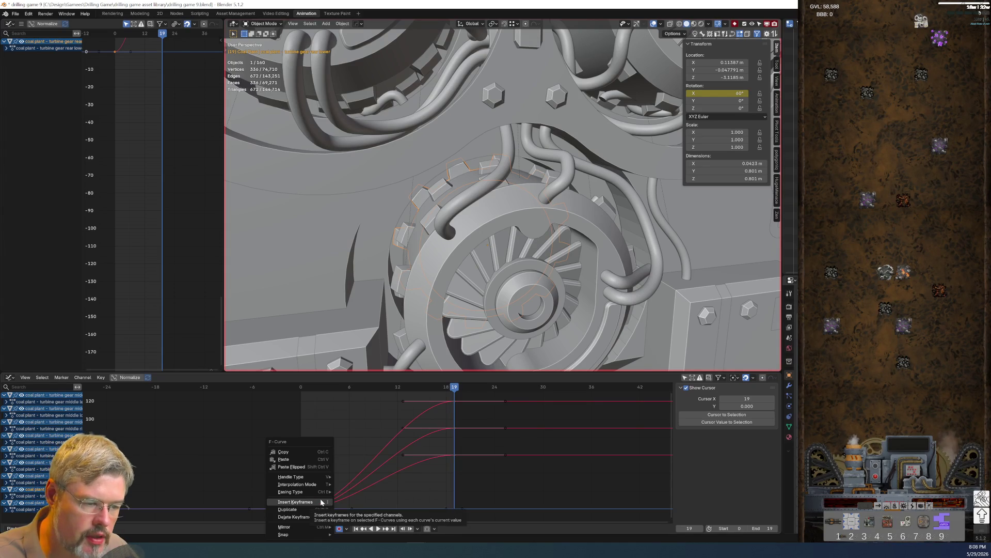
{"action": "mouse_move", "coordinate": [318, 488]}
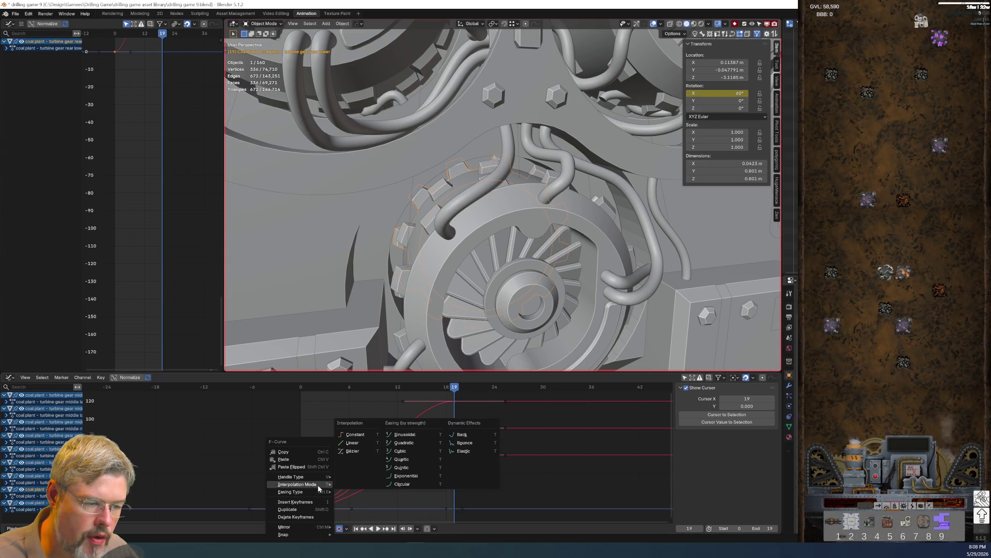
{"action": "left_click", "coordinate": [368, 444]}
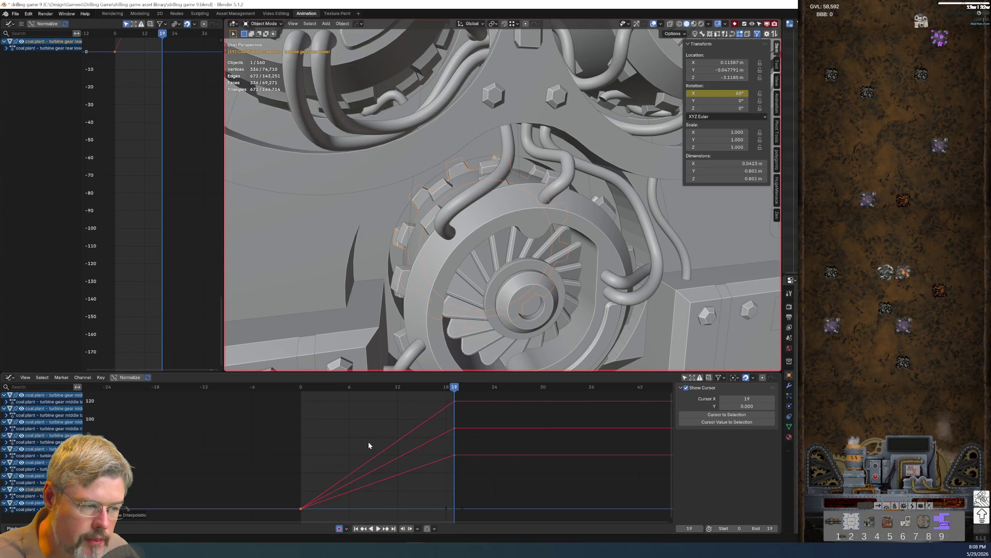
{"action": "key", "text": "space"}
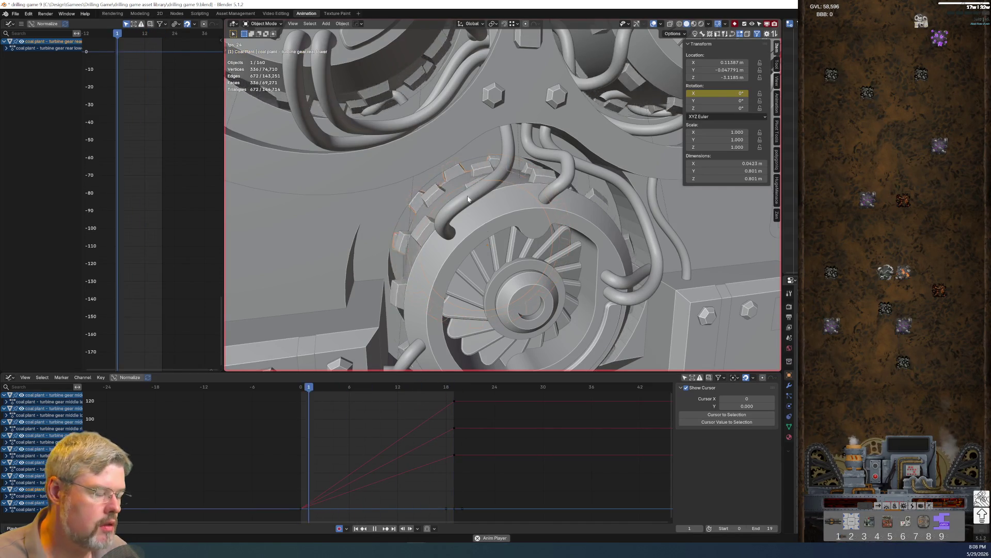
Stop playback, look through the scene camera with Numpad 0, and play again
{"action": "key", "text": "space"}
{"action": "key", "text": "KP_0"}
{"action": "key", "text": "space"}
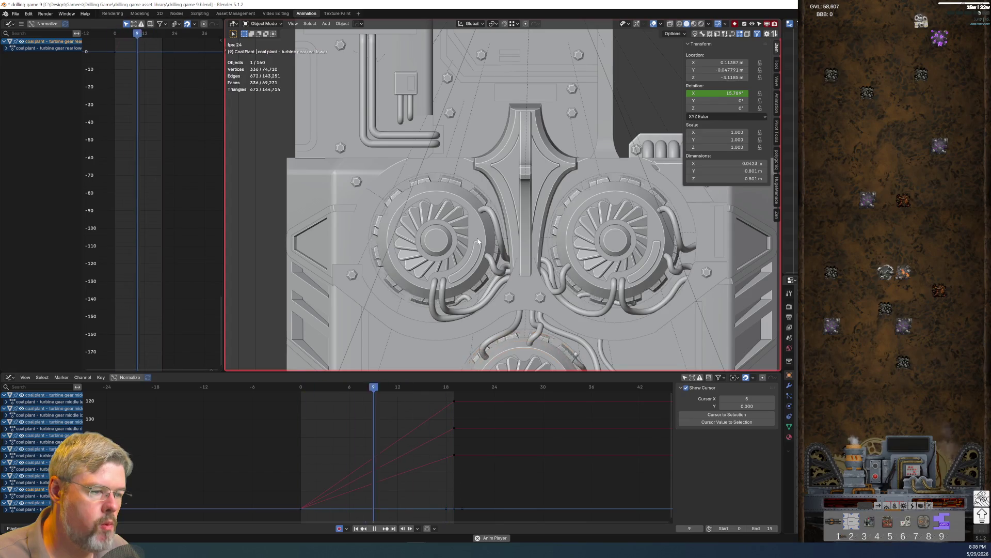
Slide the three gears' end rotation keys from frame 19 to frame 20, then replay
{"action": "key", "text": "Escape"}
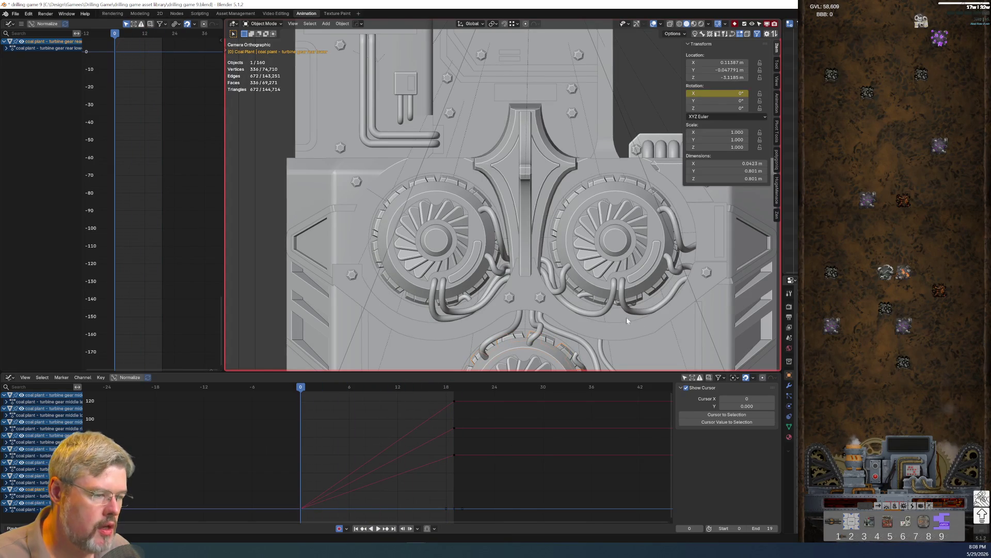
{"action": "key", "text": "Home"}
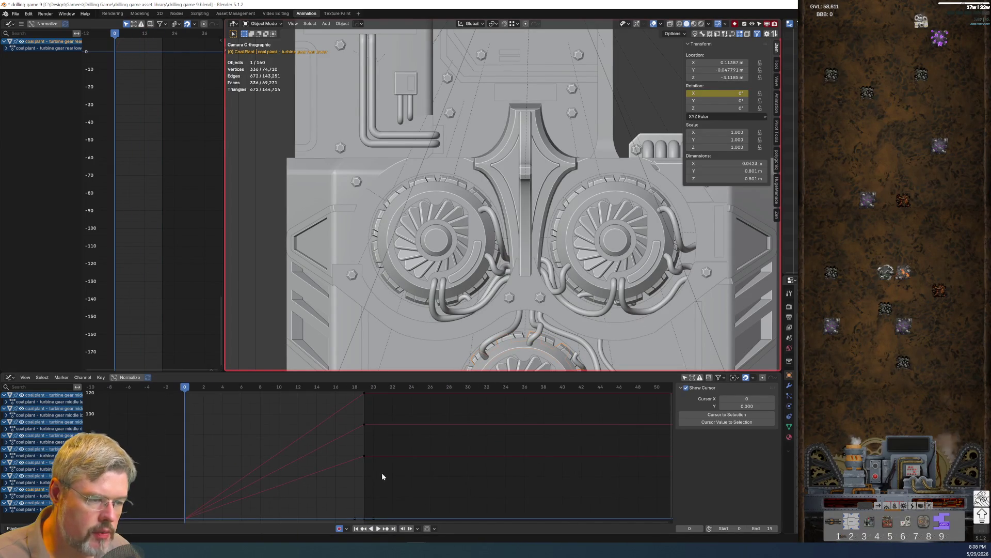
{"action": "middle_click_drag", "start_coordinate": [381, 477], "coordinate": [370, 501]}
{"action": "left_click_drag", "start_coordinate": [348, 431], "coordinate": [346, 410]}
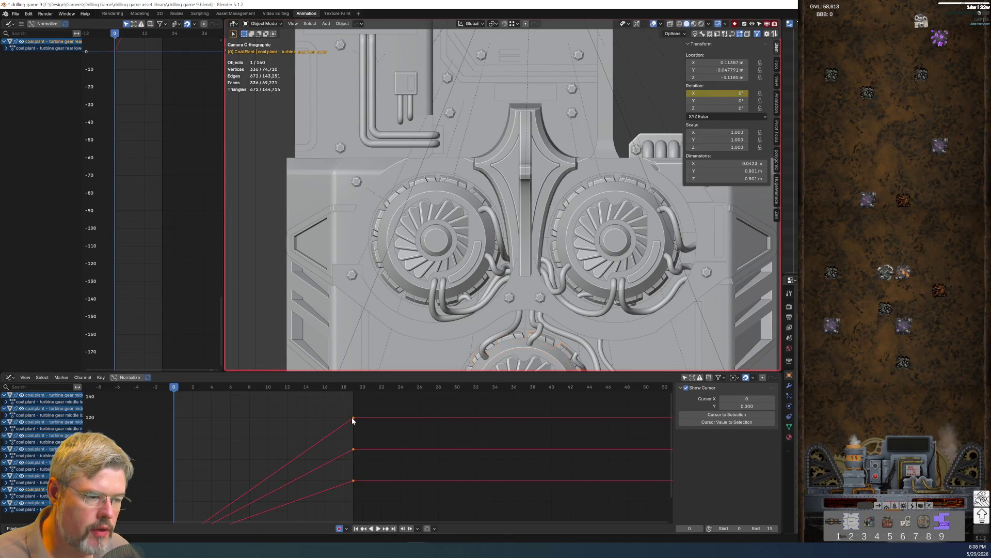
{"action": "key", "text": "g"}
{"action": "key", "text": "x"}
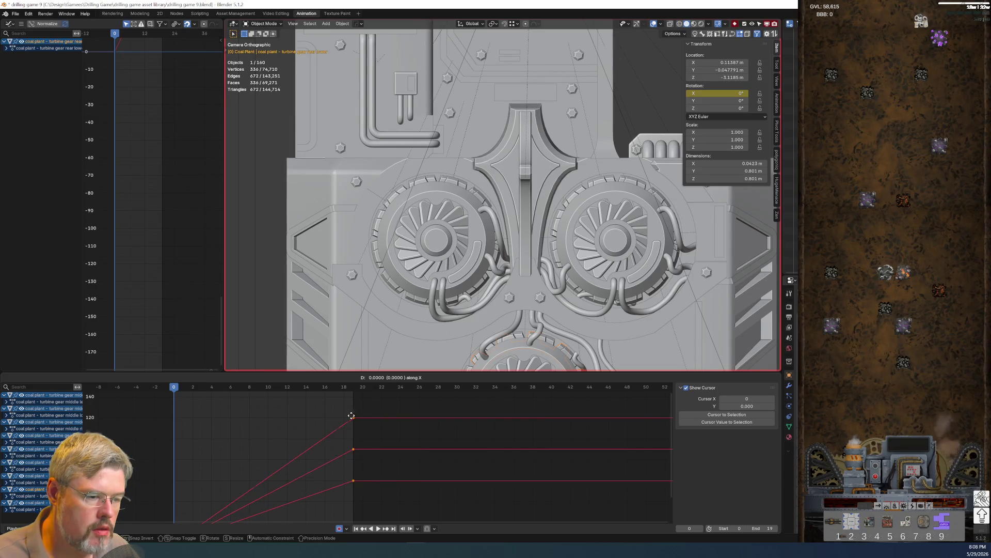
{"action": "left_click", "coordinate": [364, 416]}
{"action": "key", "text": "Home"}
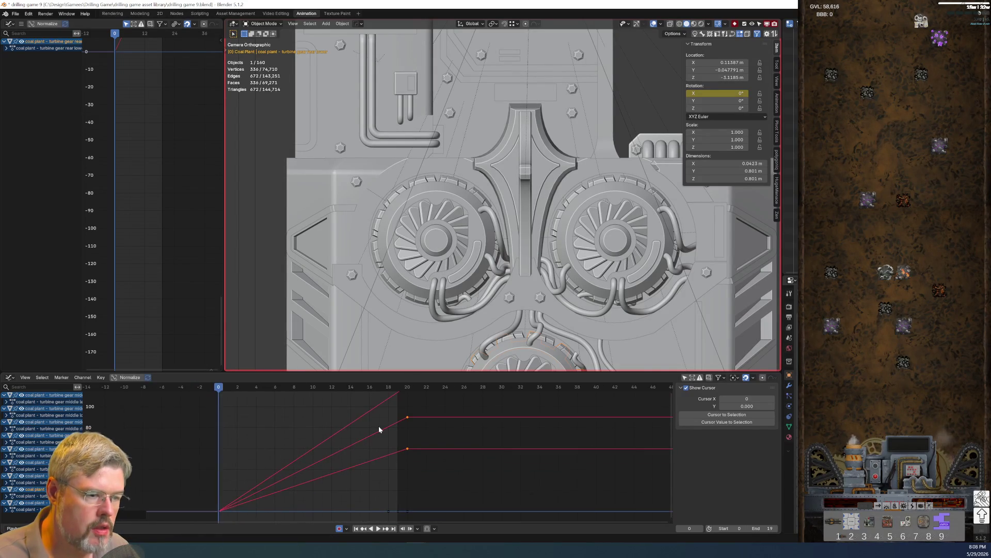
{"action": "key", "text": "space"}
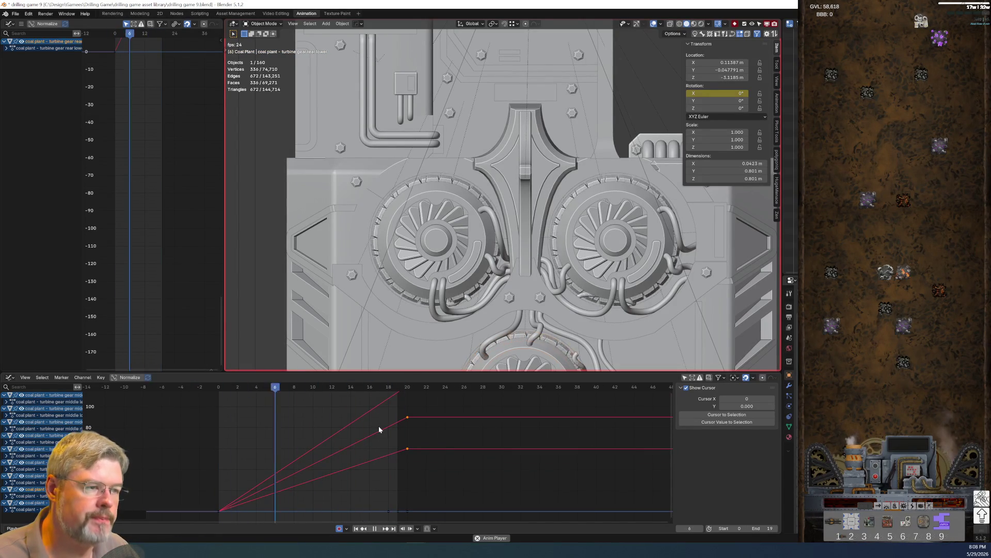
{"action": "key", "text": "space"}
{"action": "left_click", "coordinate": [16, 13]}
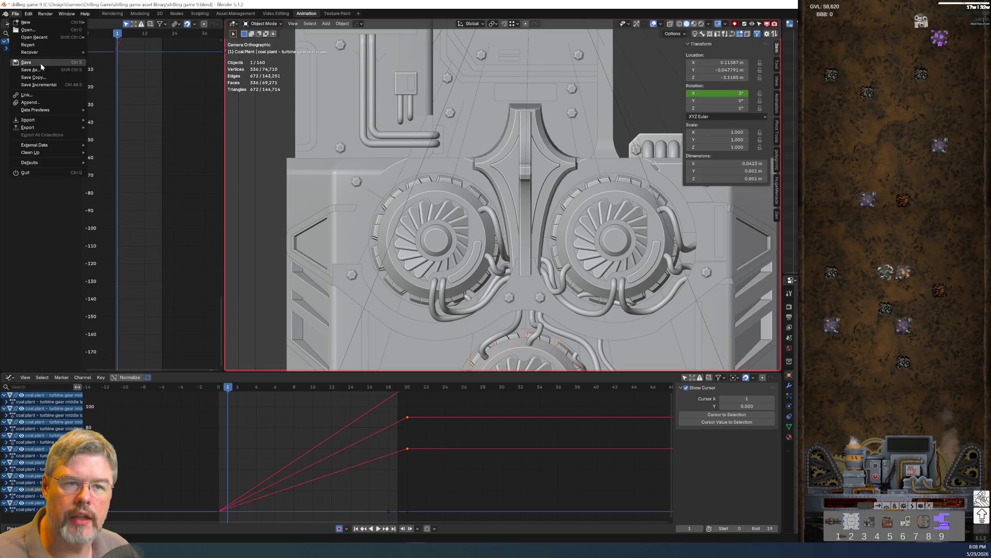
Save drilling game 9.blend, disable Auto Keying, and switch to the Rendering workspace
{"action": "left_click", "coordinate": [41, 64]}
{"action": "scroll", "coordinate": [421, 284], "scroll_direction": "down", "scroll_amount": 5}
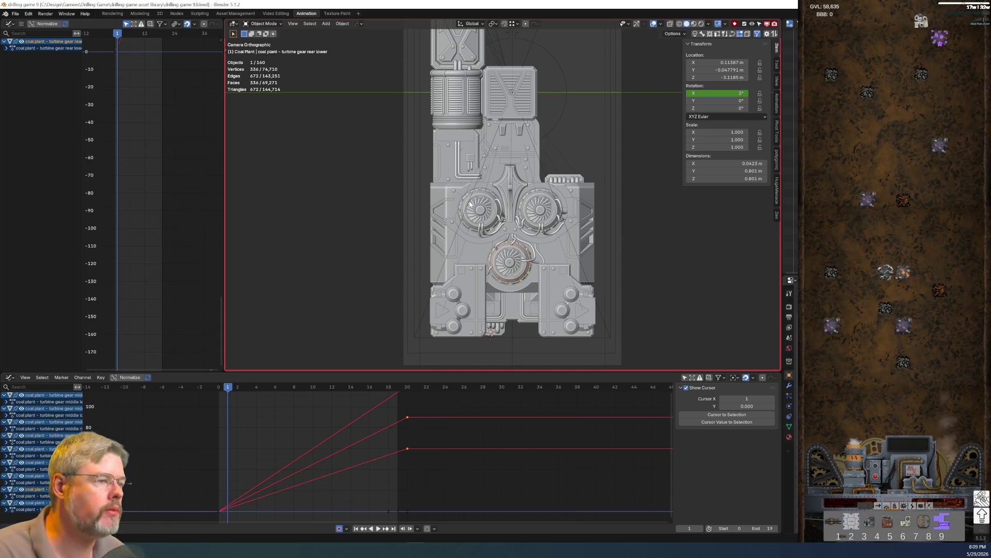
{"action": "scroll", "coordinate": [542, 191], "scroll_direction": "down", "scroll_amount": 5}
{"action": "scroll", "coordinate": [542, 190], "scroll_direction": "up", "scroll_amount": 6}
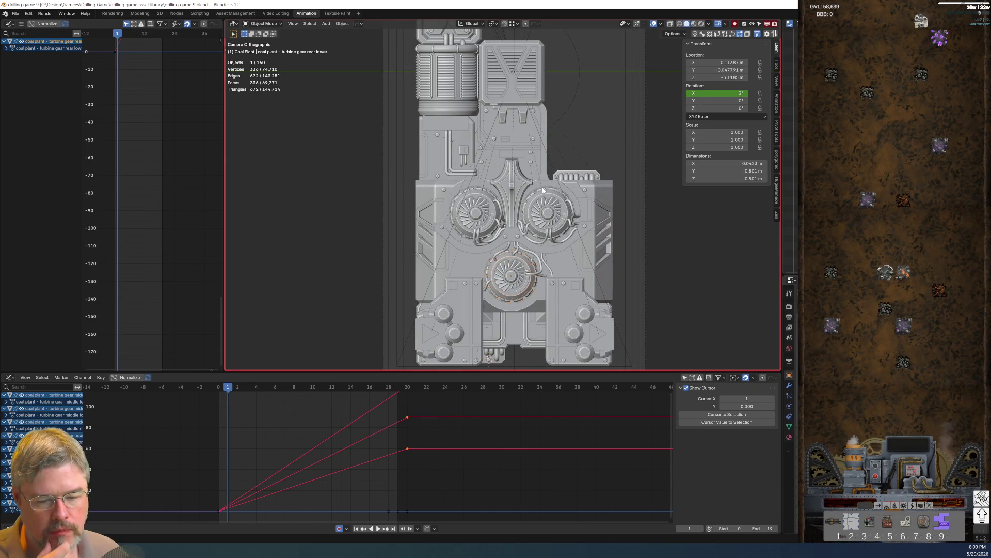
{"action": "left_click", "coordinate": [15, 13]}
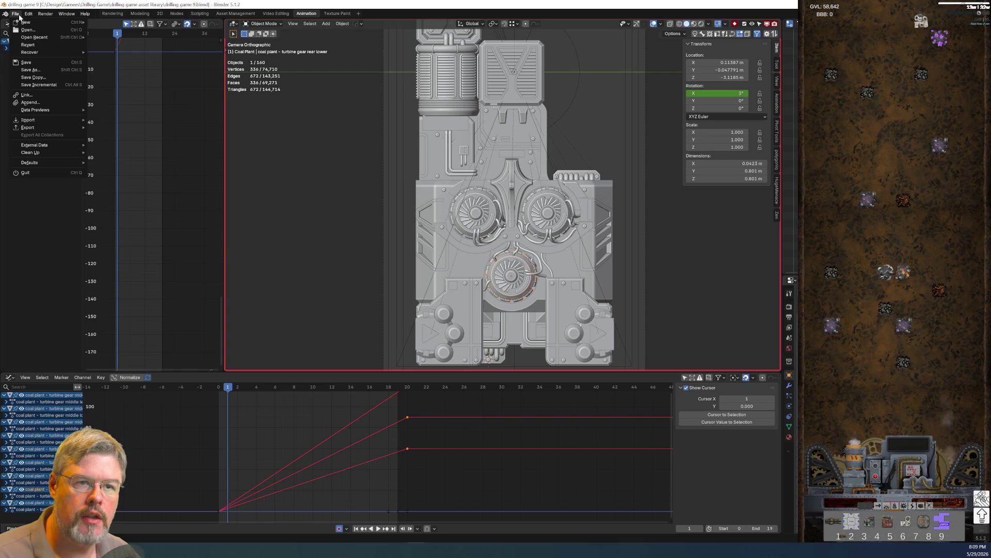
{"action": "left_click", "coordinate": [34, 62]}
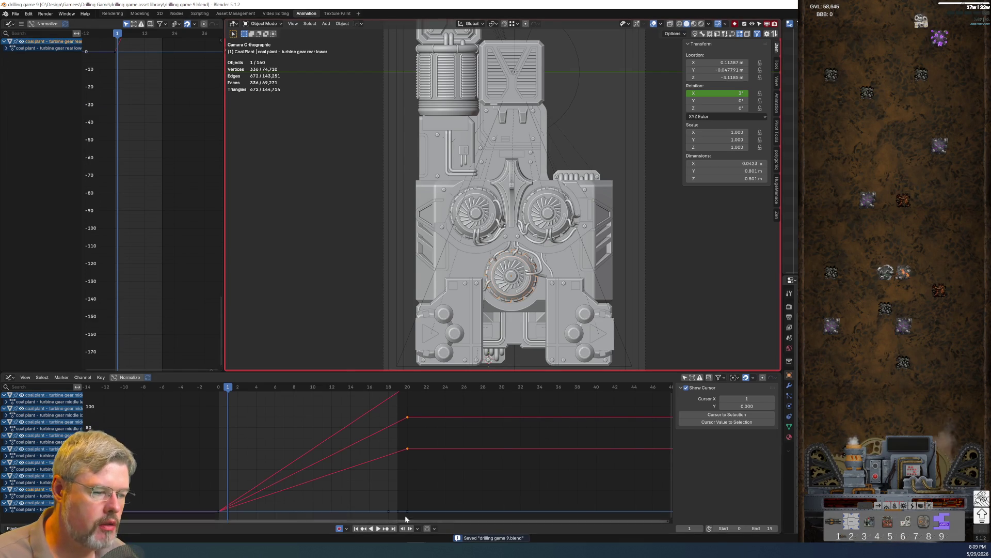
{"action": "left_click", "coordinate": [340, 530]}
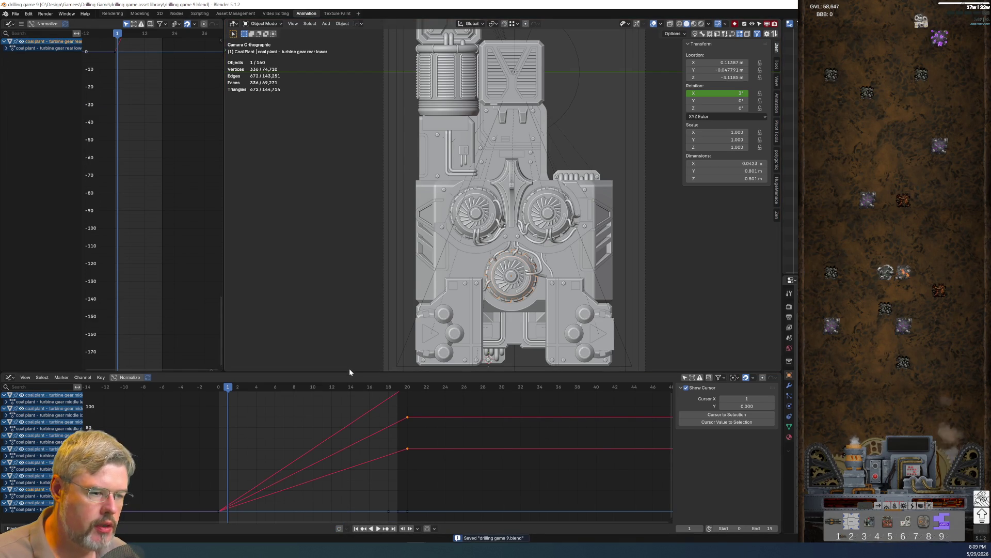
{"action": "left_click", "coordinate": [112, 13]}
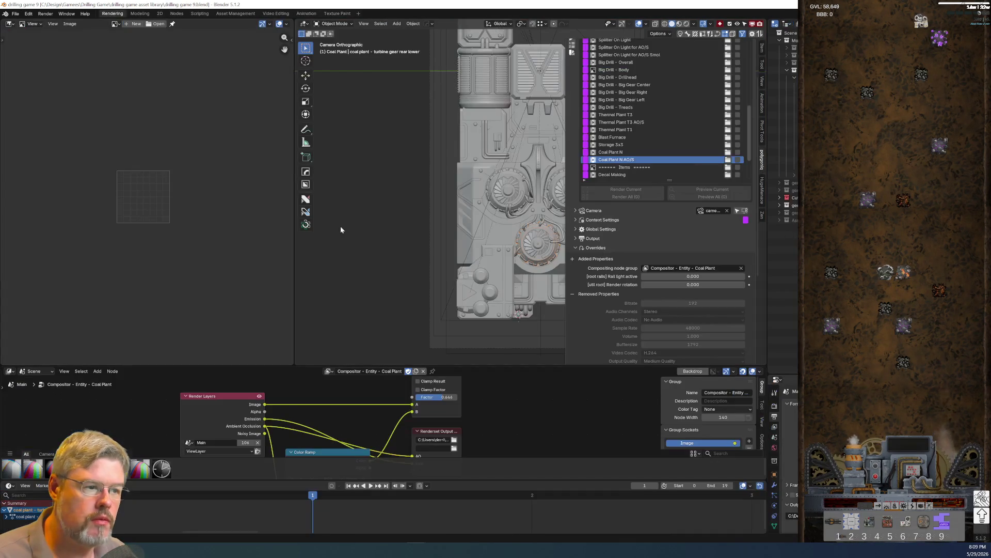
{"action": "scroll", "coordinate": [439, 277], "scroll_direction": "down", "scroll_amount": 5}
{"action": "middle_click_drag", "start_coordinate": [439, 277], "coordinate": [298, 311], "text": "shift"}
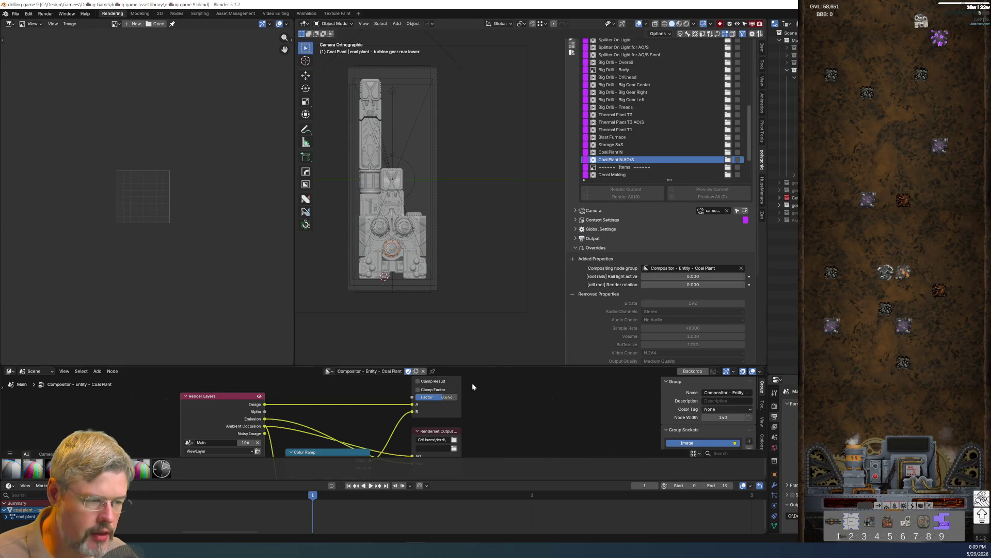
{"action": "scroll", "coordinate": [146, 233], "scroll_direction": "up", "scroll_amount": 3}
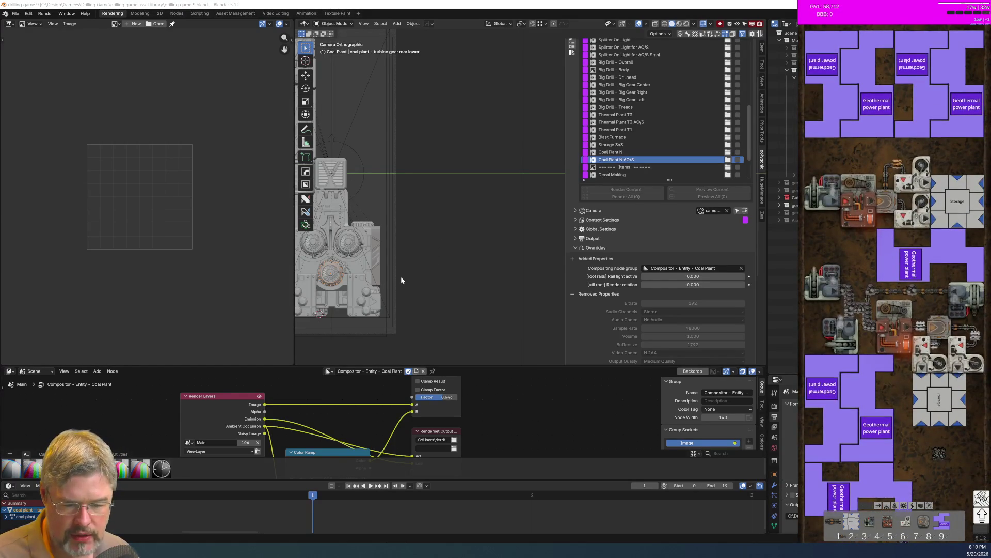
{"action": "scroll", "coordinate": [453, 254], "scroll_direction": "up", "scroll_amount": 5}
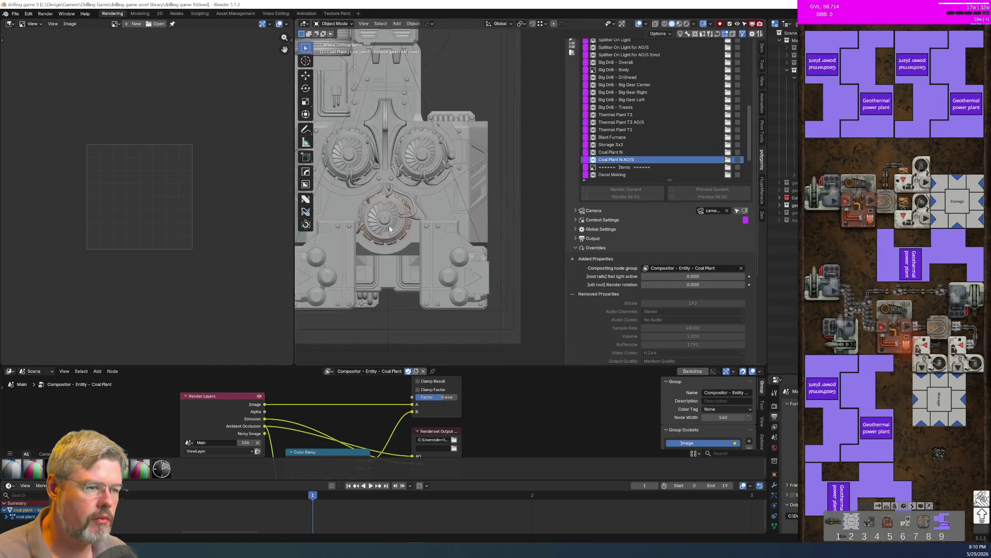
{"action": "scroll", "coordinate": [434, 222], "scroll_direction": "down", "scroll_amount": 1}
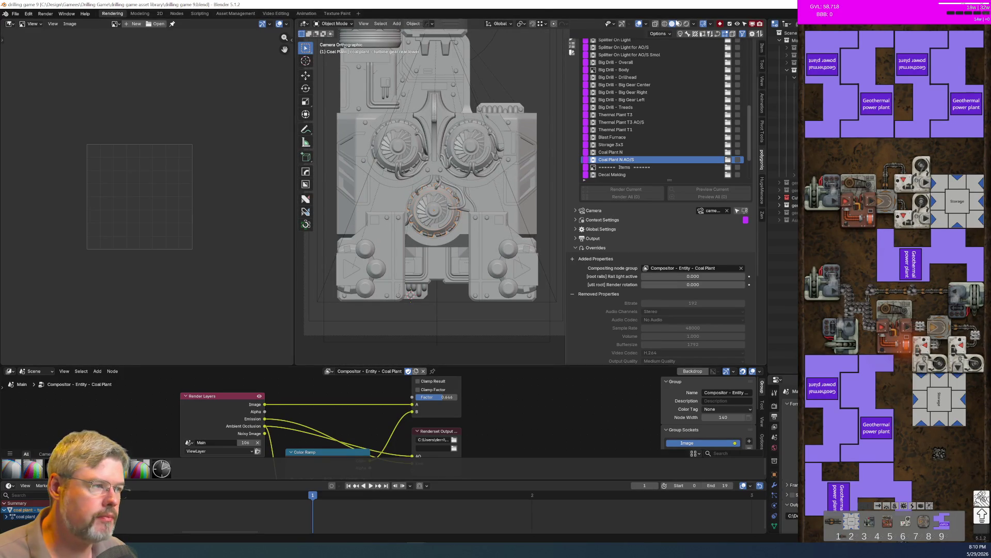
{"action": "left_click", "coordinate": [687, 24]}
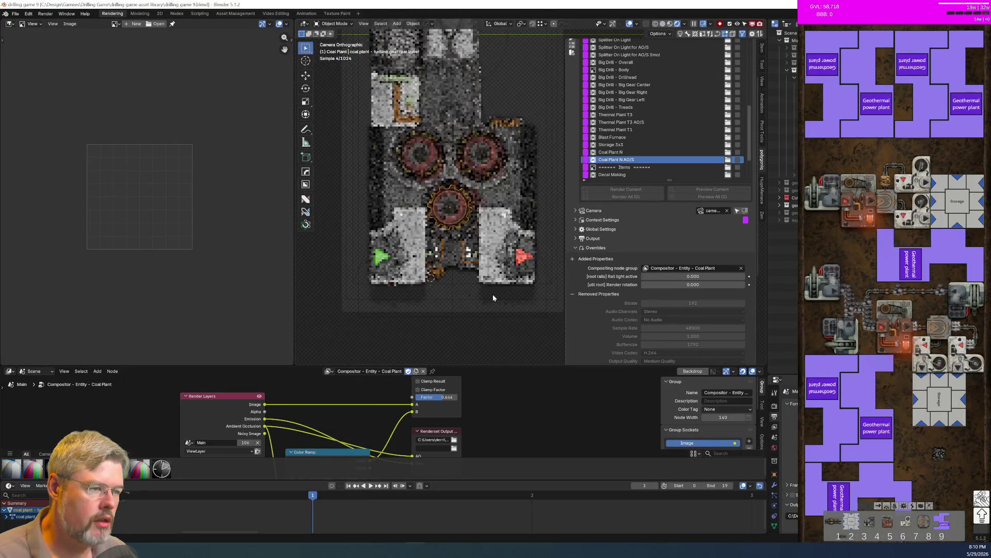
Select the general AO plane and switch to the Modeling workspace in Edit Mode
{"action": "left_click", "coordinate": [519, 307]}
{"action": "middle_click_drag", "start_coordinate": [474, 227], "coordinate": [457, 286], "text": "shift"}
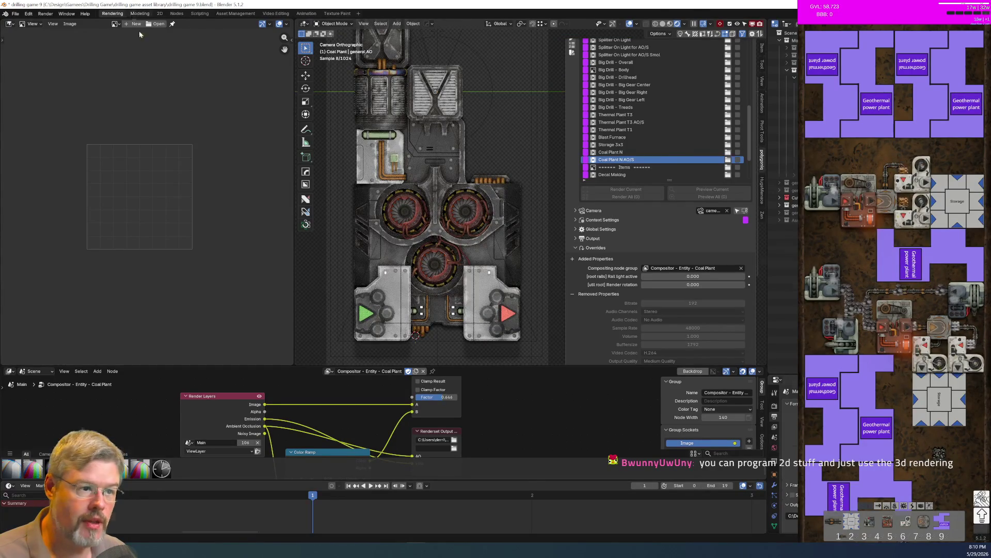
{"action": "key", "text": "ctrl+Page_Down"}
{"action": "scroll", "coordinate": [367, 272], "scroll_direction": "down", "scroll_amount": 6}
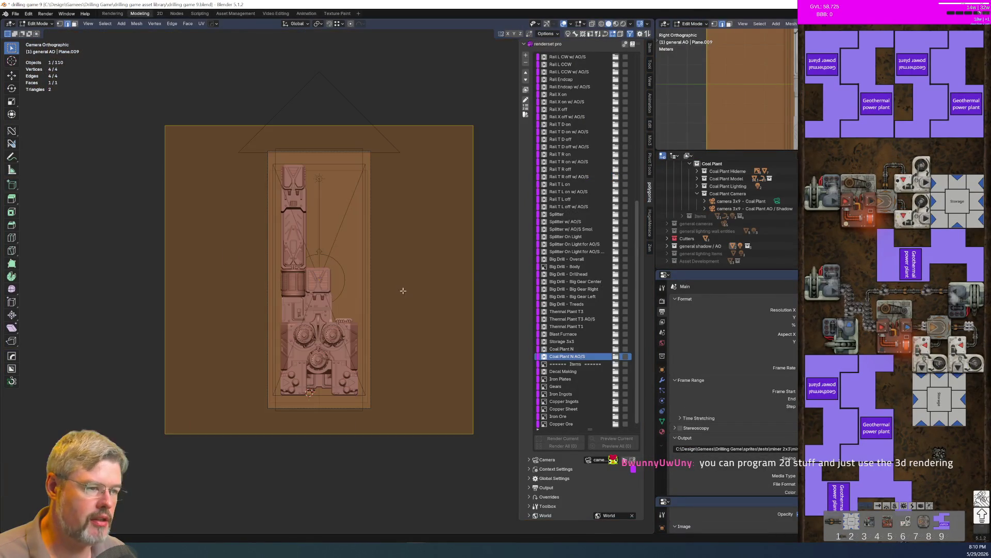
Switch to Rendered shading, return to Object Mode, and hide the viewport overlays
{"action": "left_click", "coordinate": [482, 267]}
{"action": "key", "text": "z"}
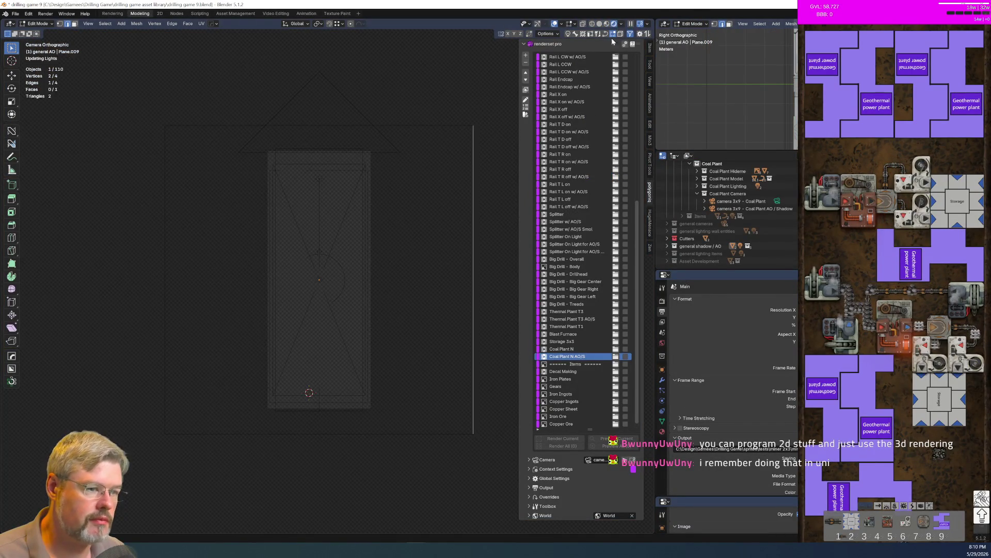
{"action": "scroll", "coordinate": [465, 357], "scroll_direction": "up", "scroll_amount": 4}
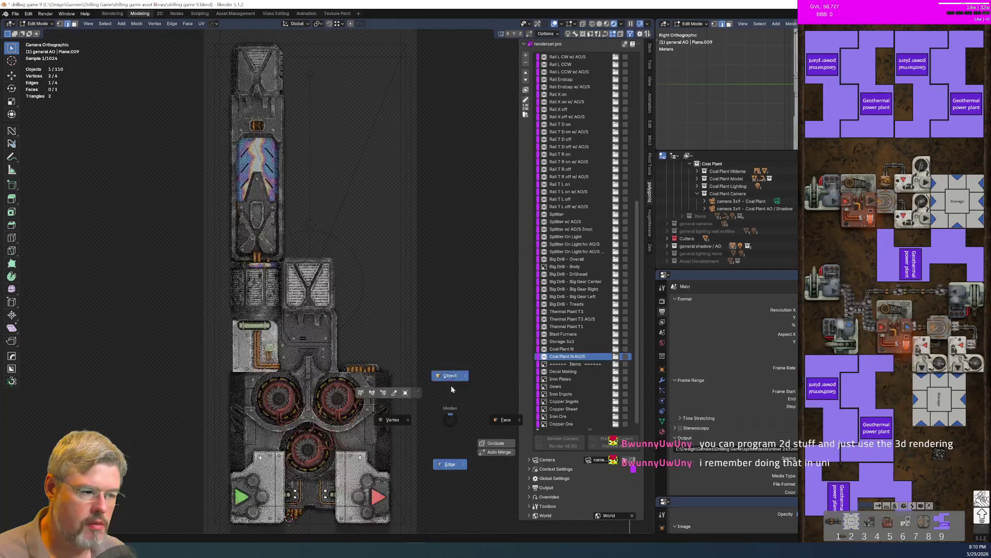
{"action": "key", "text": "Tab"}
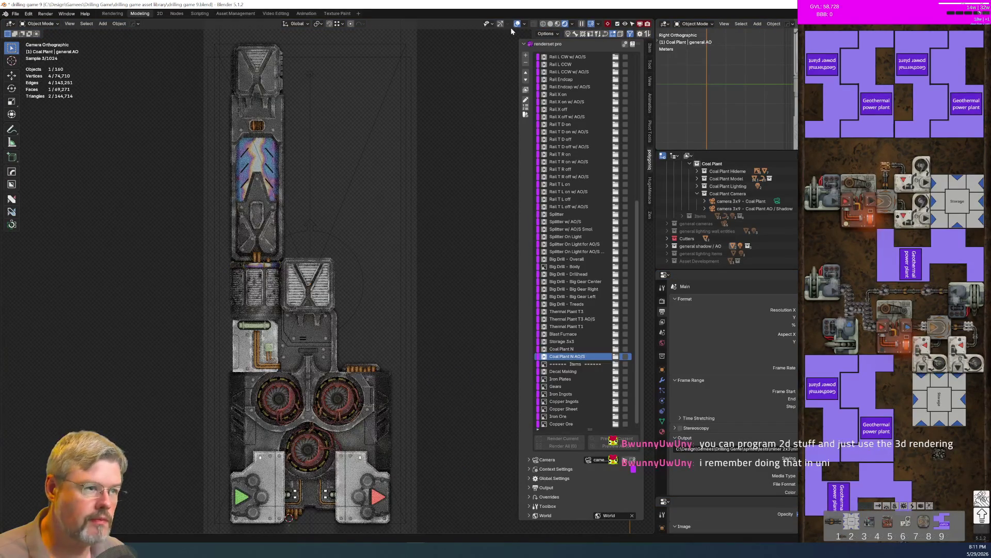
{"action": "left_click", "coordinate": [518, 24]}
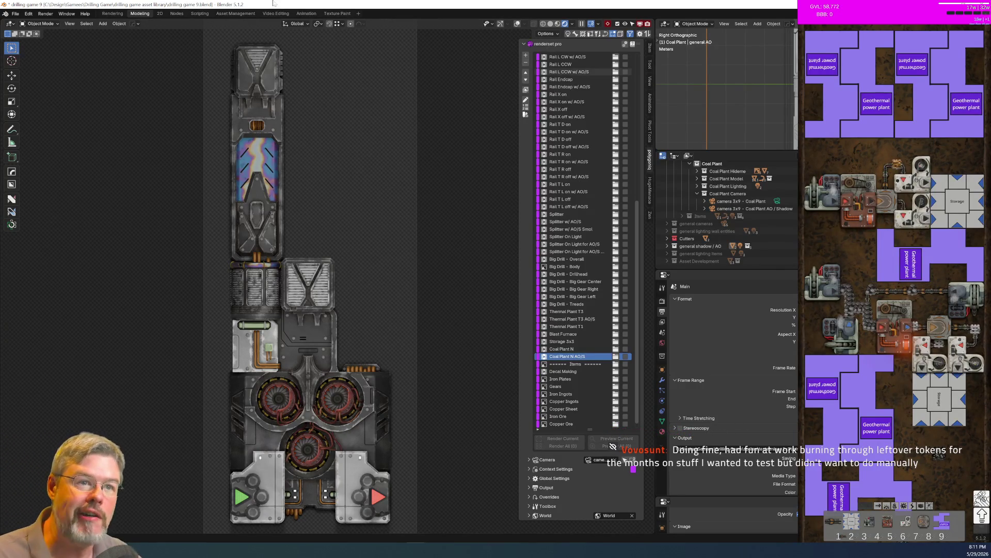
{"action": "left_click", "coordinate": [15, 13]}
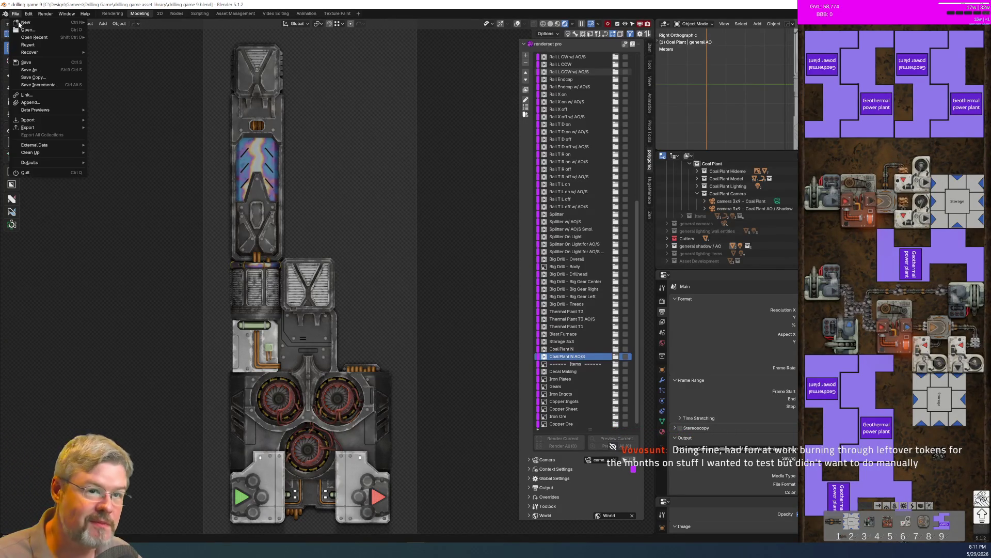
Save the file, widen the renderset panel, and expand its Output settings
{"action": "left_click", "coordinate": [28, 63]}
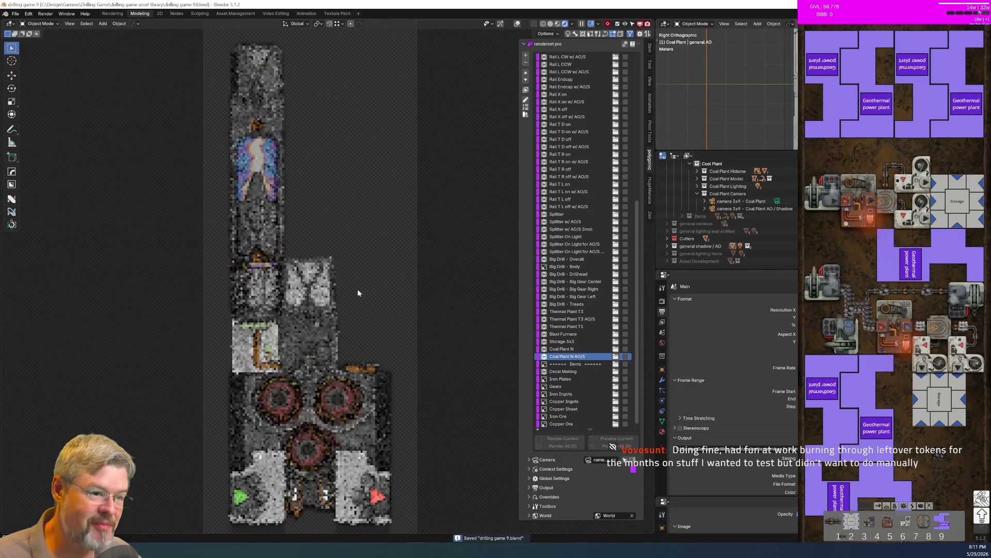
{"action": "middle_click_drag", "start_coordinate": [323, 358], "coordinate": [333, 307], "text": "shift"}
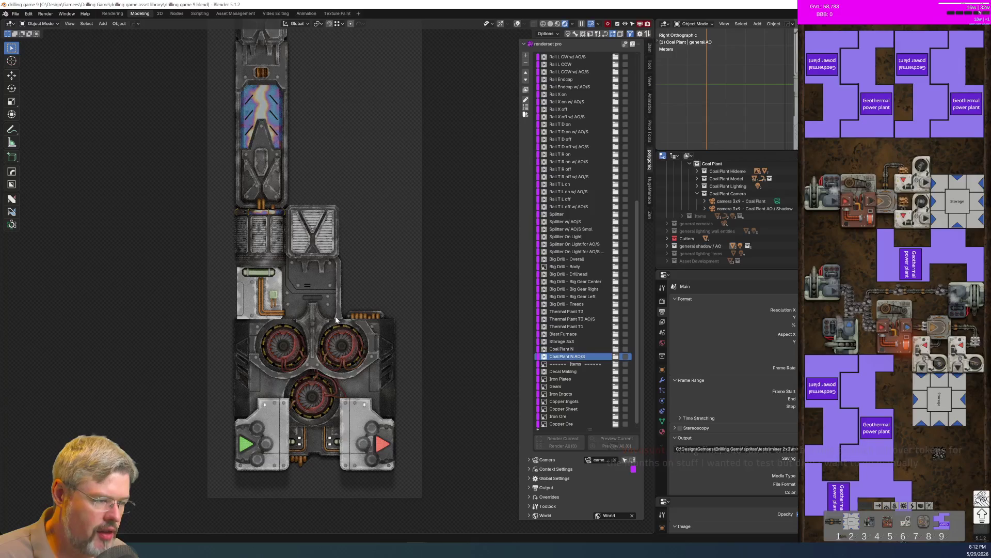
{"action": "left_click_drag", "start_coordinate": [518, 426], "coordinate": [491, 427]}
{"action": "mouse_move", "coordinate": [571, 429]}
{"action": "left_mouse_down"}
{"action": "mouse_move", "coordinate": [573, 268]}
{"action": "mouse_move", "coordinate": [573, 320]}
{"action": "left_mouse_up"}
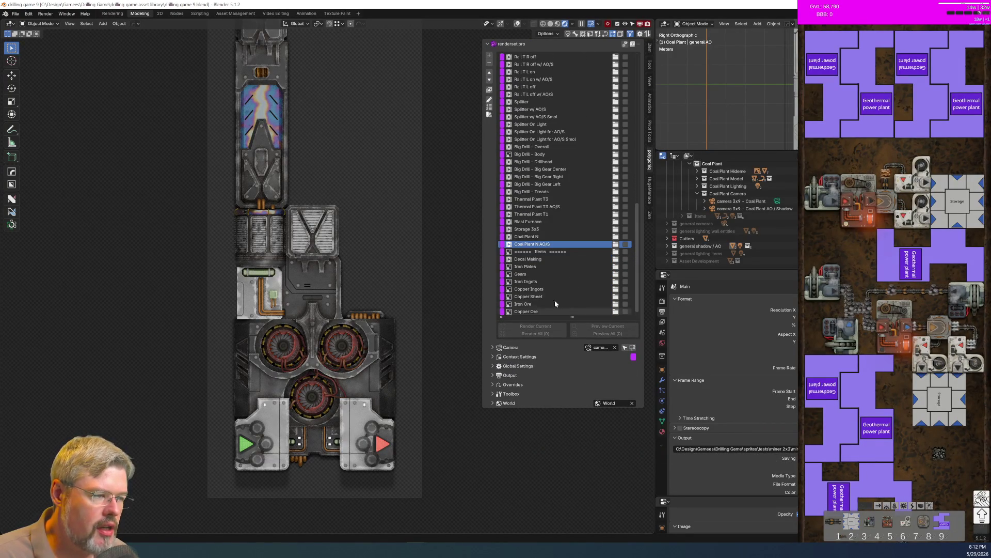
{"action": "left_click", "coordinate": [493, 357]}
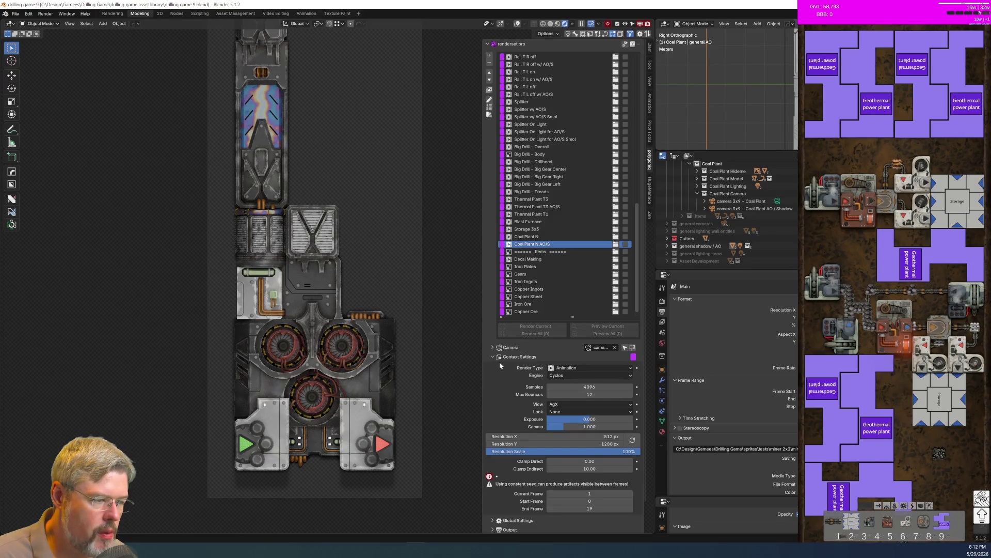
{"action": "left_click", "coordinate": [493, 357]}
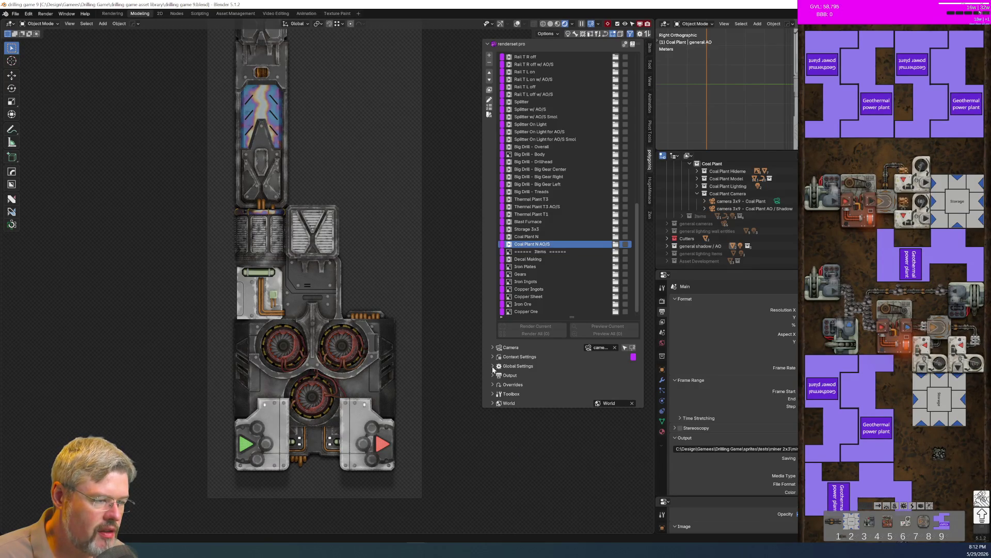
{"action": "left_click", "coordinate": [492, 375]}
{"action": "scroll", "coordinate": [514, 456], "scroll_direction": "down", "scroll_amount": 2}
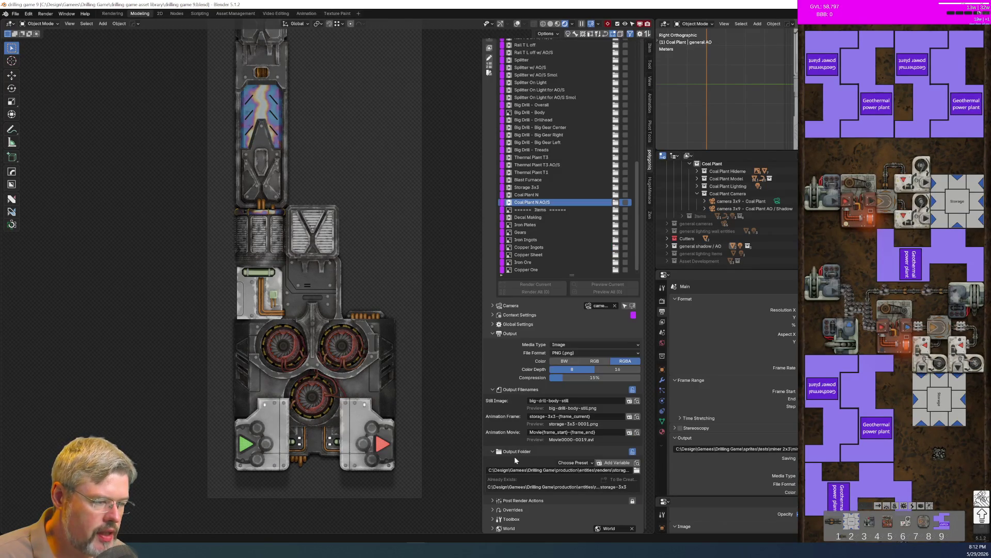
Change the Animation Frame filename to coal-plant-n-{frame_current}
{"action": "left_click", "coordinate": [559, 419]}
{"action": "double_click", "coordinate": [536, 416]}
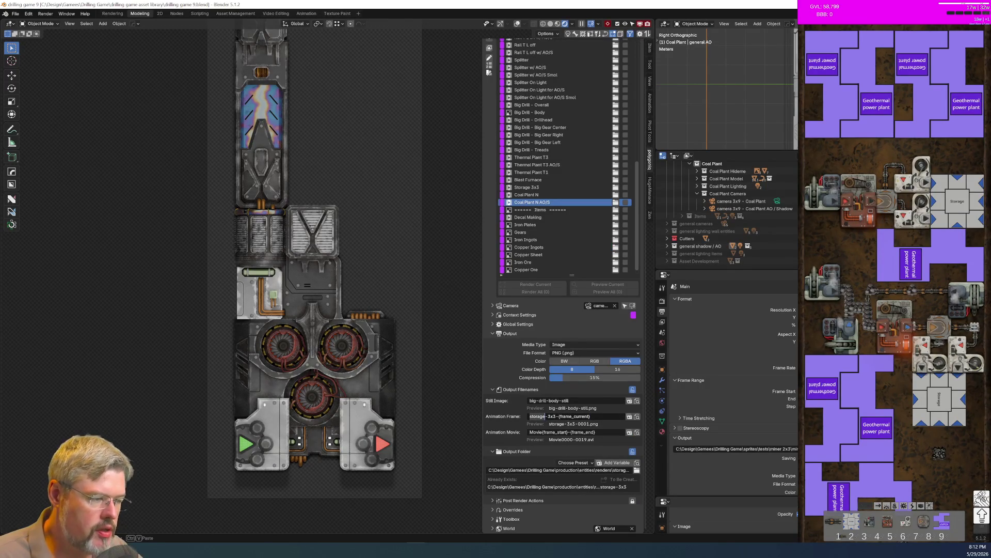
{"action": "type", "text": "coal-plant"}
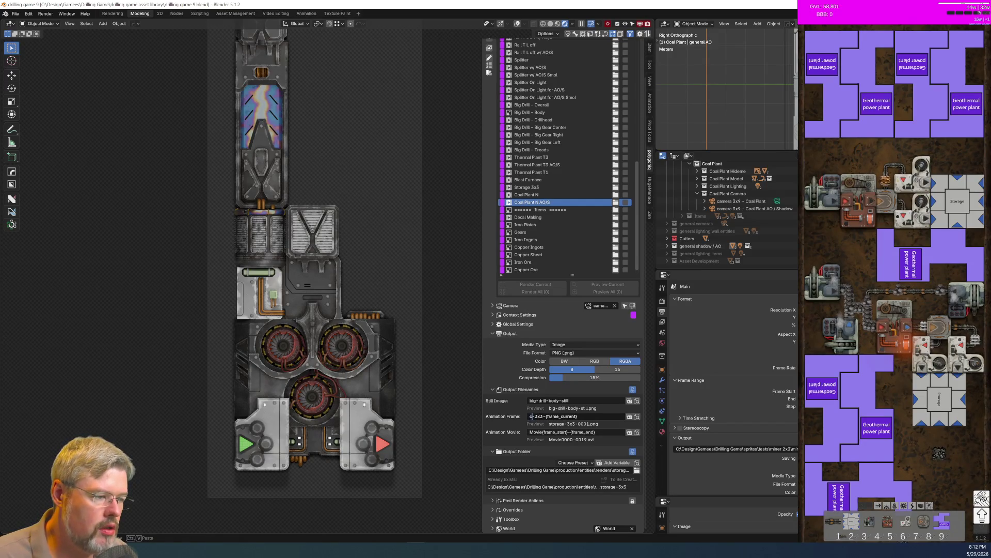
{"action": "key", "text": "Delete"}
{"action": "key", "text": "Delete"}
{"action": "key", "text": "Delete"}
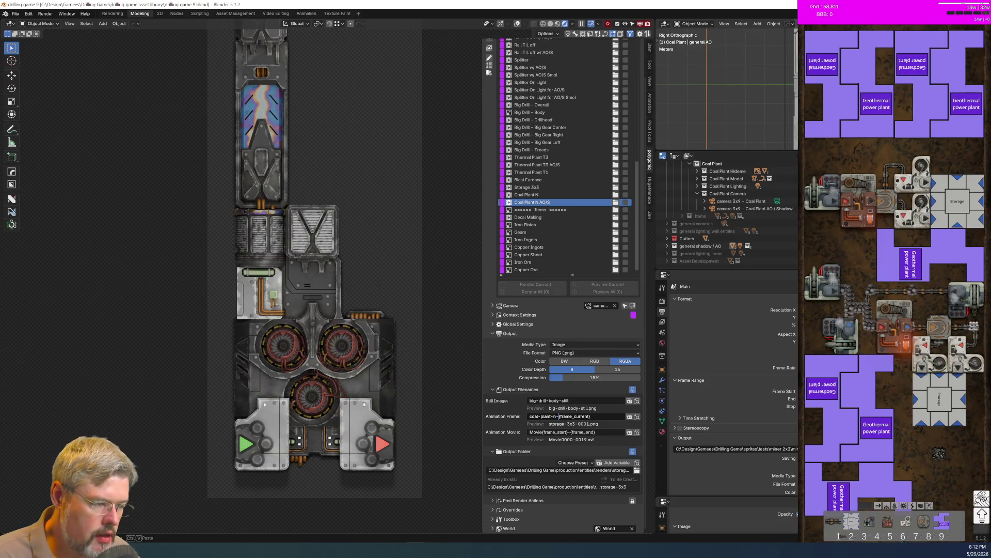
{"action": "key", "text": "Return"}
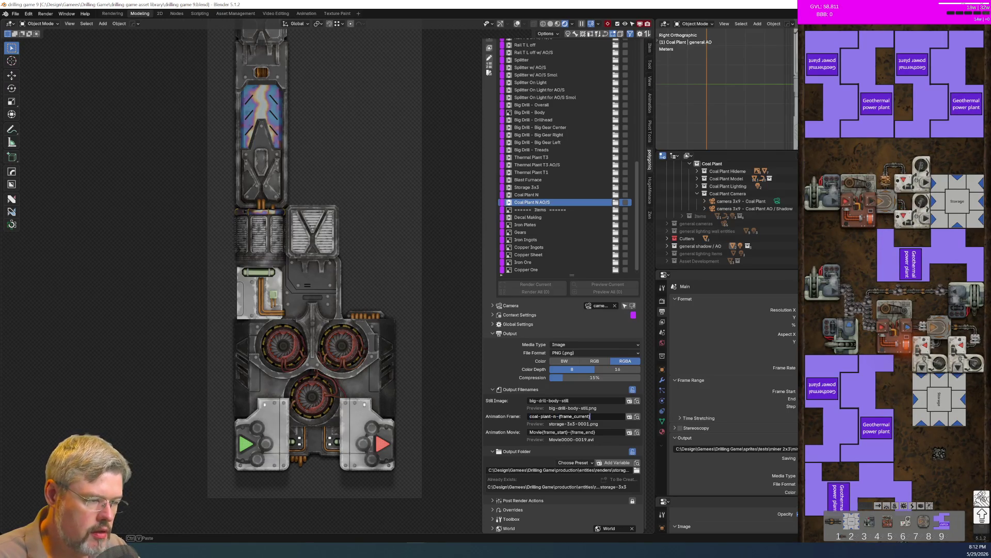
Browse the output-folder picker to the Drilling Game production entities folder
{"action": "left_click", "coordinate": [637, 470]}
{"action": "left_click", "coordinate": [380, 253]}
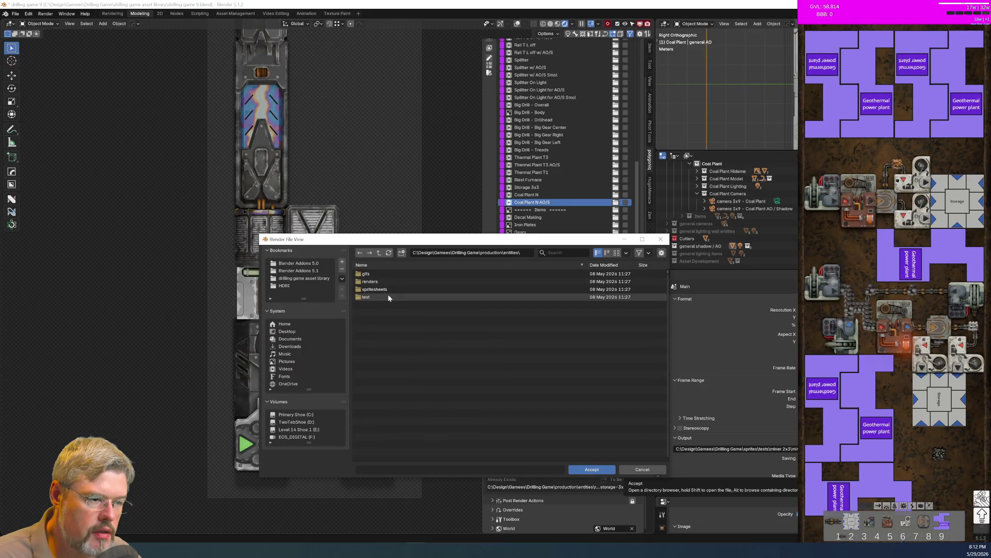
{"action": "left_click", "coordinate": [380, 289]}
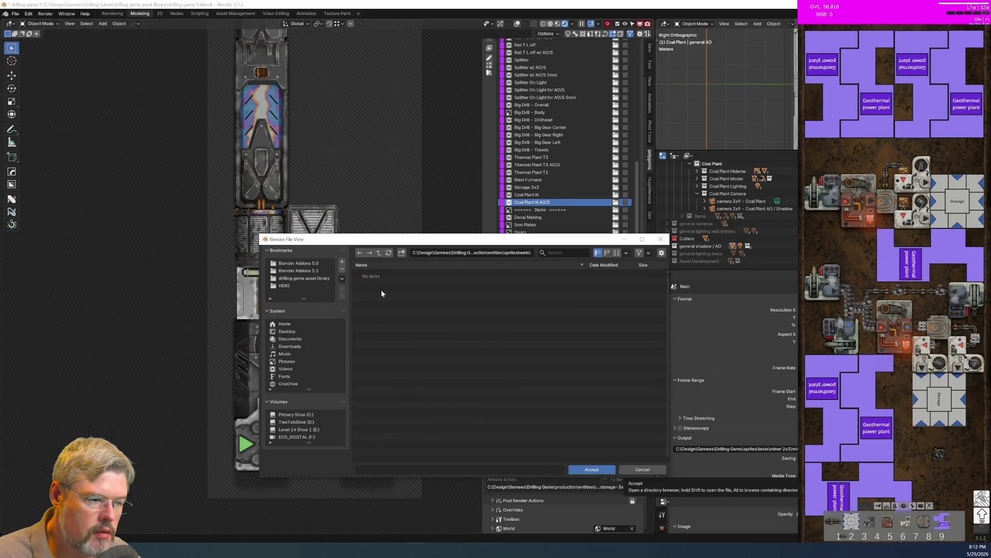
{"action": "left_click", "coordinate": [381, 254]}
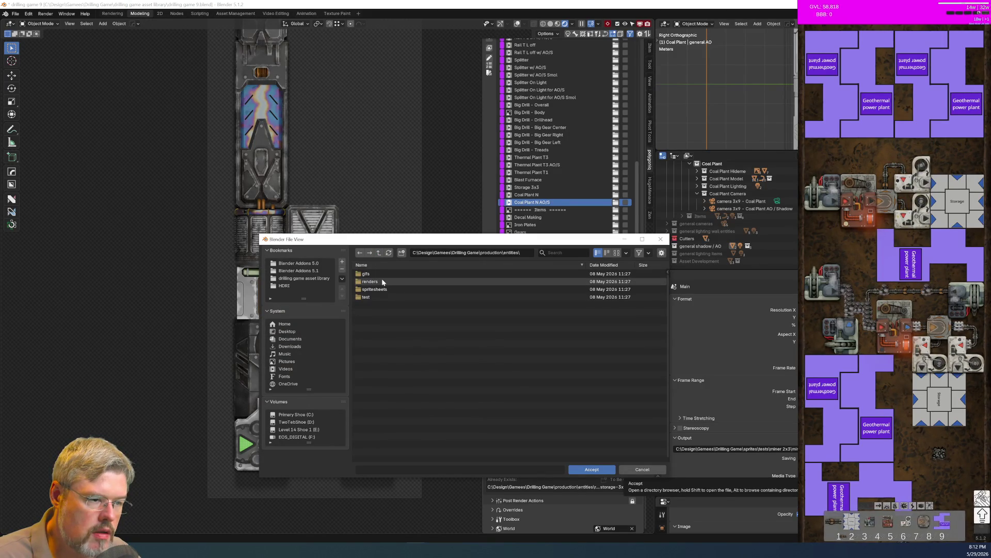
{"action": "left_click", "coordinate": [381, 298]}
{"action": "left_click", "coordinate": [379, 253]}
{"action": "left_click", "coordinate": [379, 253]}
{"action": "left_click", "coordinate": [379, 253]}
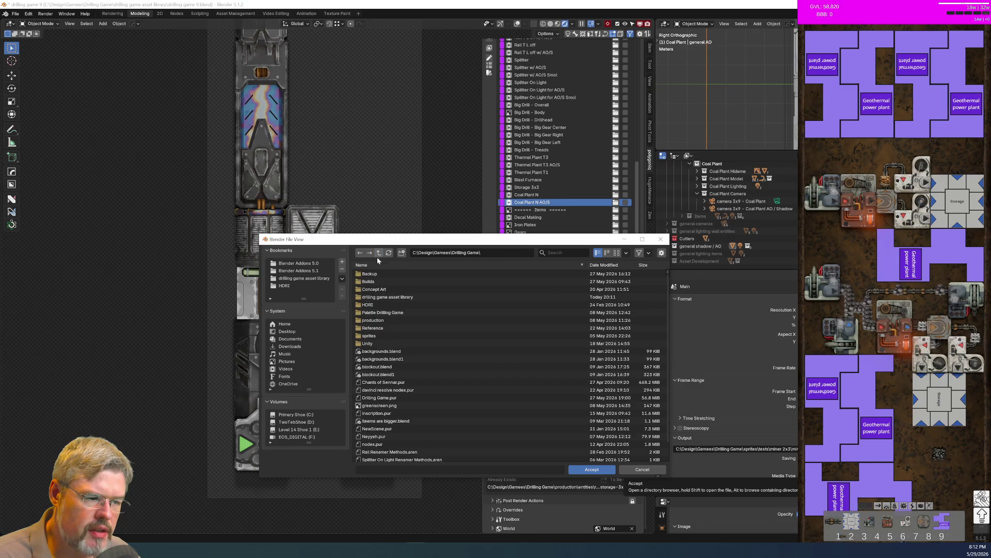
{"action": "left_click", "coordinate": [384, 320]}
{"action": "left_click", "coordinate": [380, 273]}
Create a coal-plant folder with an n subfolder and accept it as the output folder
{"action": "left_click", "coordinate": [401, 253]}
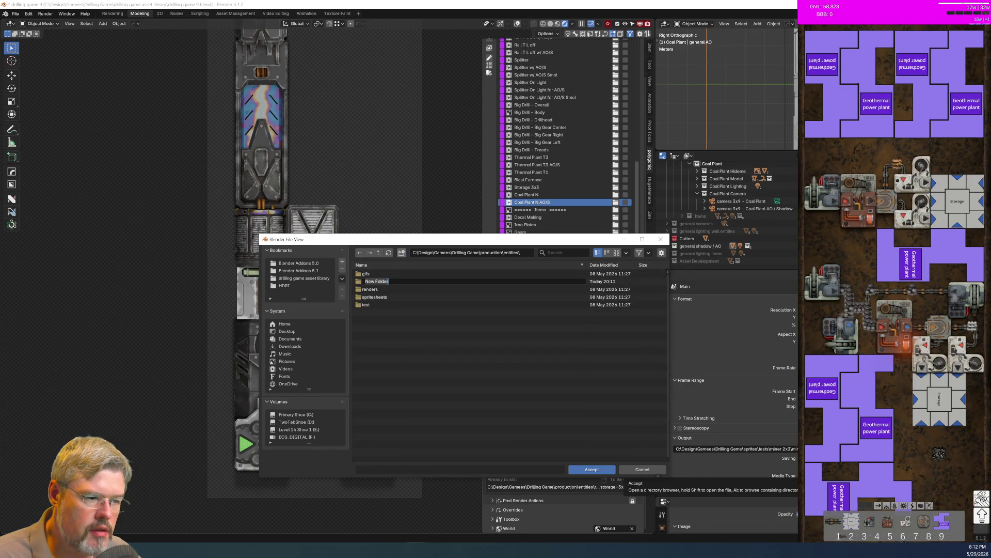
{"action": "type", "text": "coal-pla"}
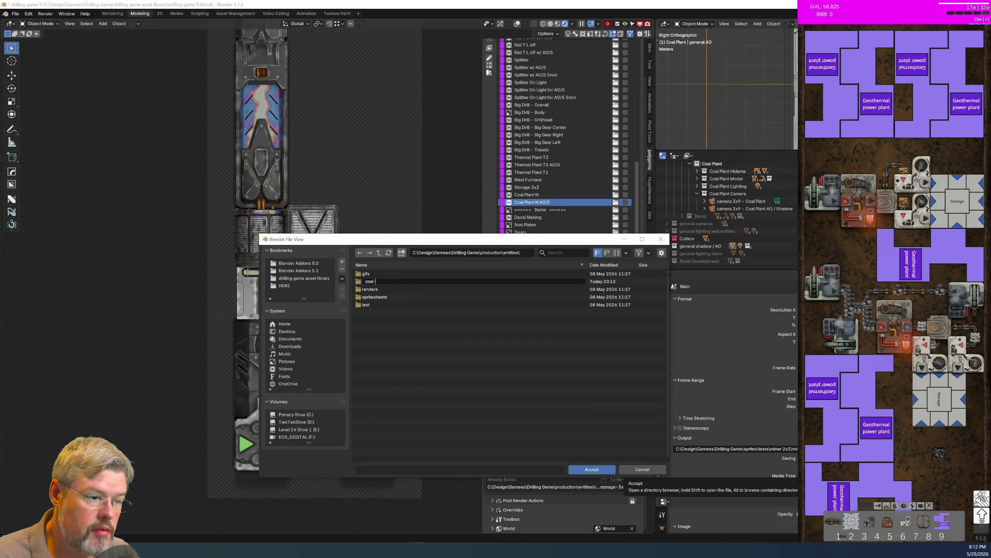
{"action": "key", "text": "Return"}
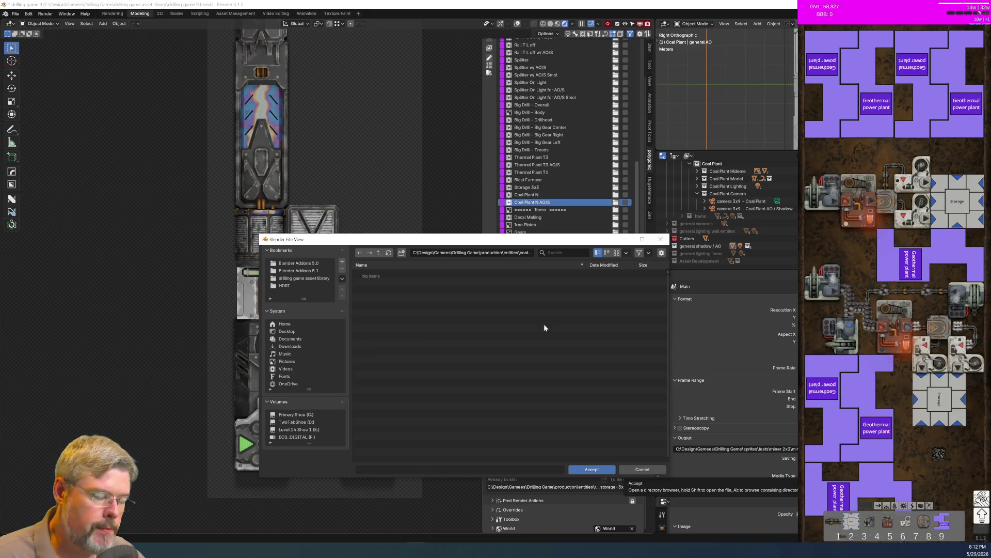
{"action": "left_click", "coordinate": [402, 253]}
{"action": "type", "text": "r"}
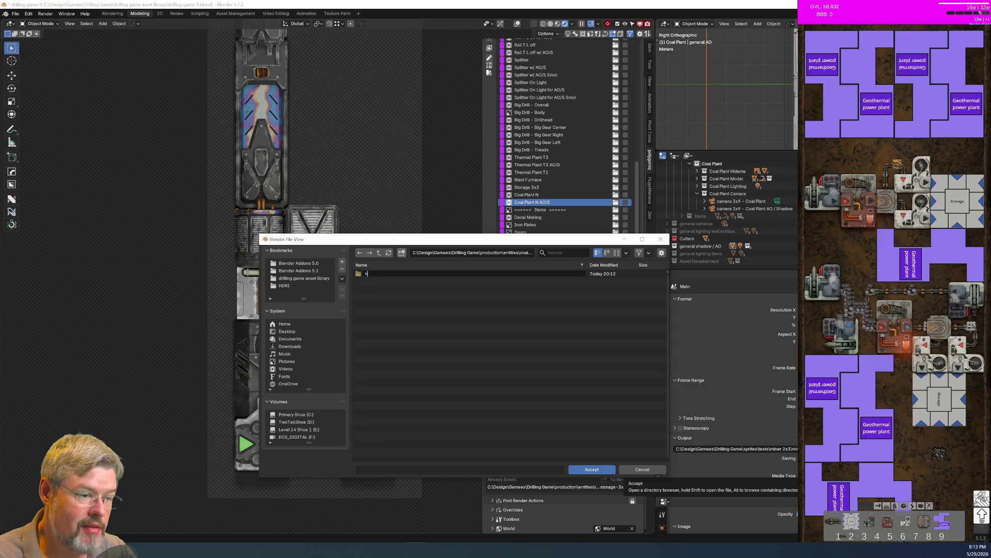
{"action": "key", "text": "Return"}
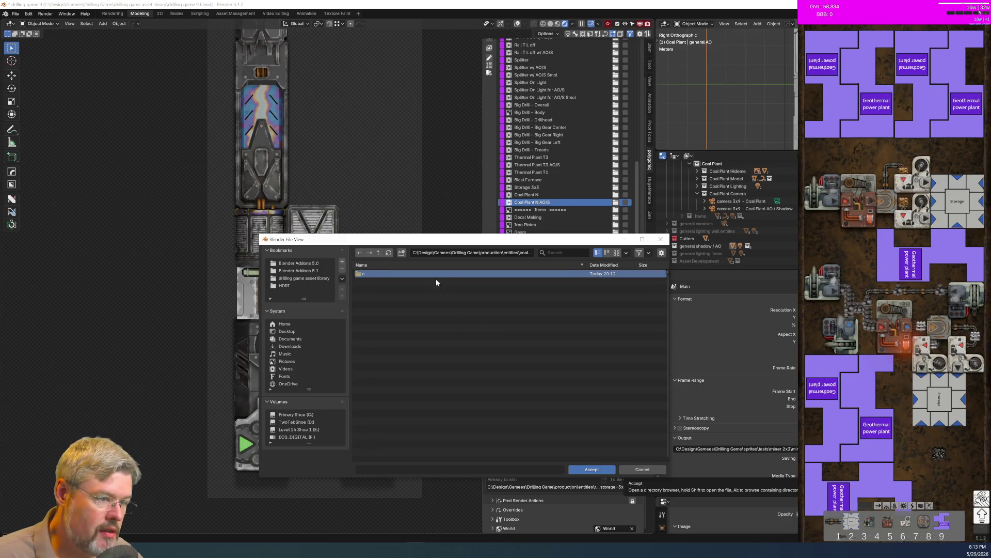
{"action": "double_click", "coordinate": [431, 274]}
{"action": "left_click", "coordinate": [591, 469]}
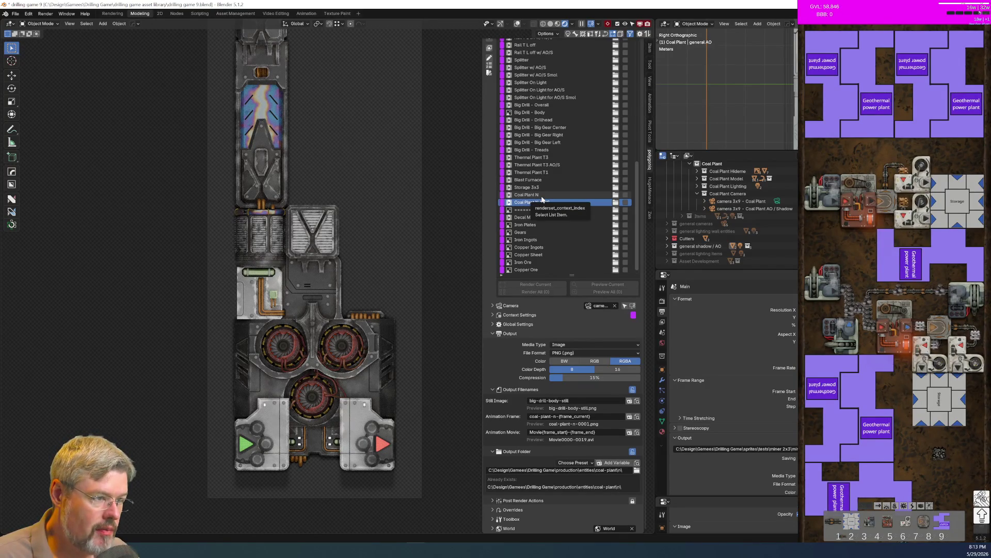
Review the Coal Plant N and Coal Plant N AO/S render setups in the render list
{"action": "left_click", "coordinate": [541, 197]}
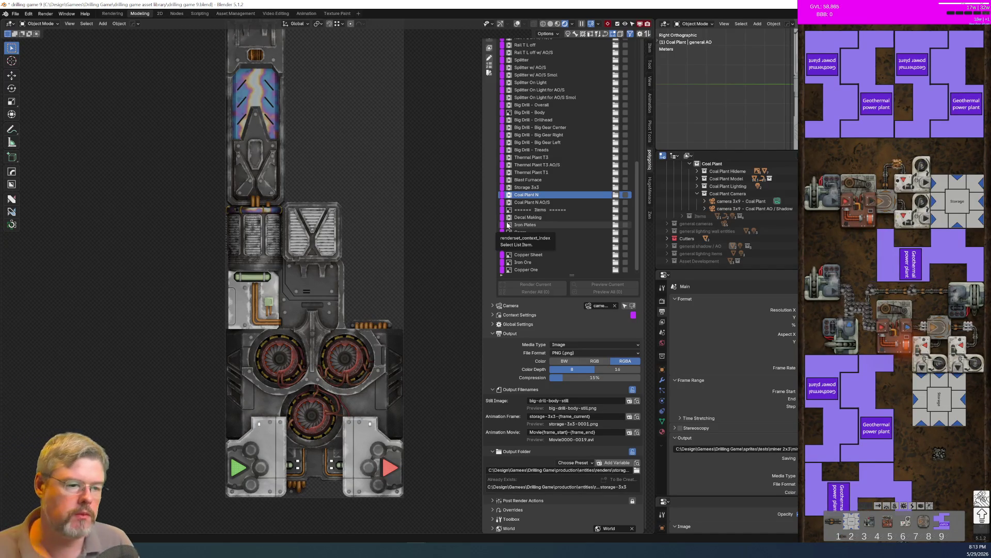
{"action": "scroll", "coordinate": [508, 225], "scroll_direction": "down", "scroll_amount": 1}
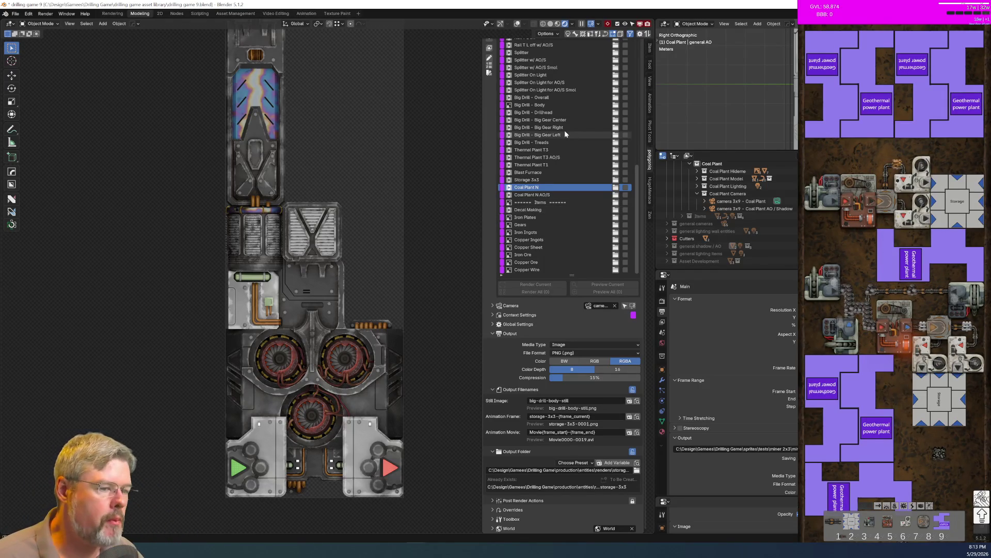
{"action": "left_click", "coordinate": [541, 194]}
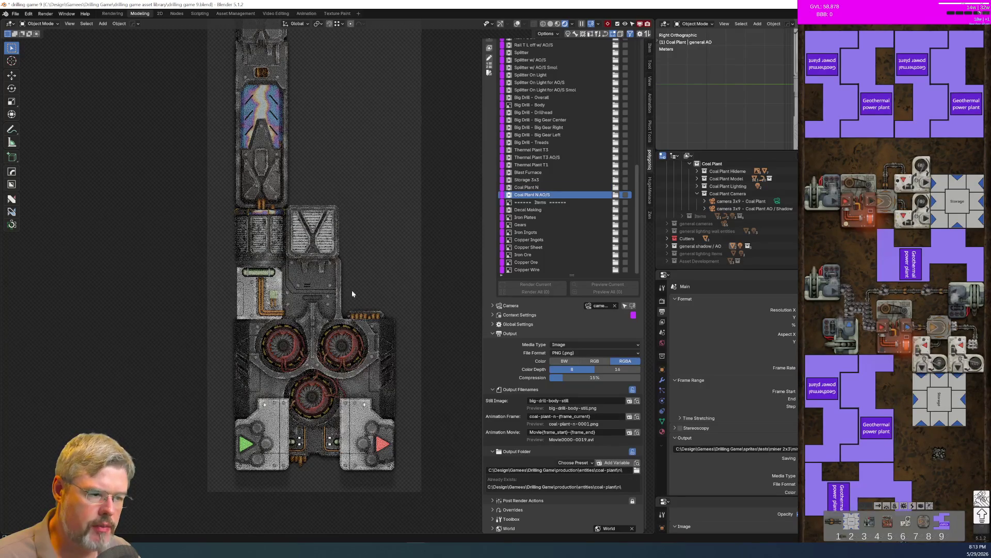
{"action": "scroll", "coordinate": [341, 284], "scroll_direction": "up", "scroll_amount": 10}
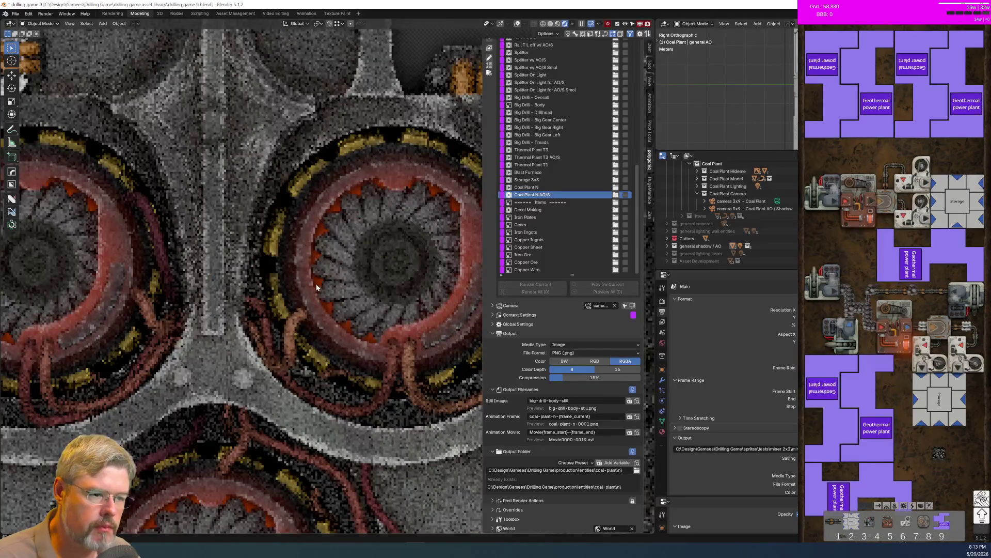
Save drilling game 9.blend and switch to the node-editing workspace
{"action": "left_click", "coordinate": [15, 13]}
{"action": "left_click", "coordinate": [31, 62]}
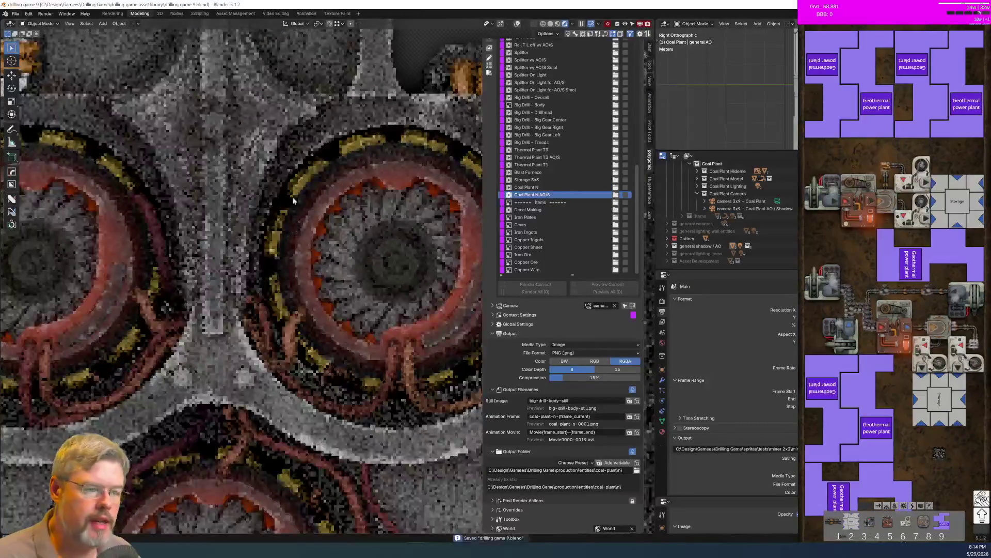
{"action": "left_click", "coordinate": [180, 14]}
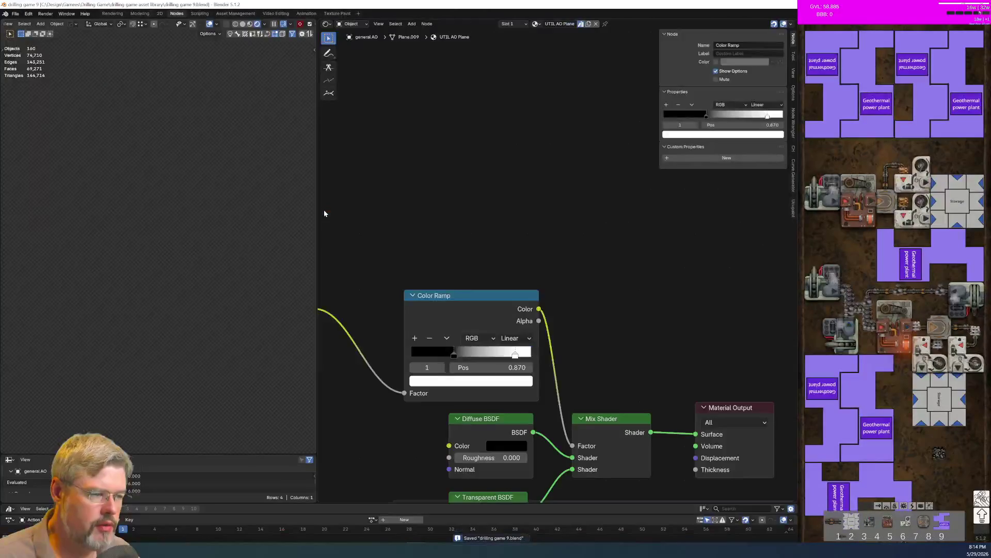
Fit the AO material's nodes in view and nudge the Ambient Occlusion node right
{"action": "key", "text": "Home"}
{"action": "scroll", "coordinate": [174, 242], "scroll_direction": "down", "scroll_amount": 5}
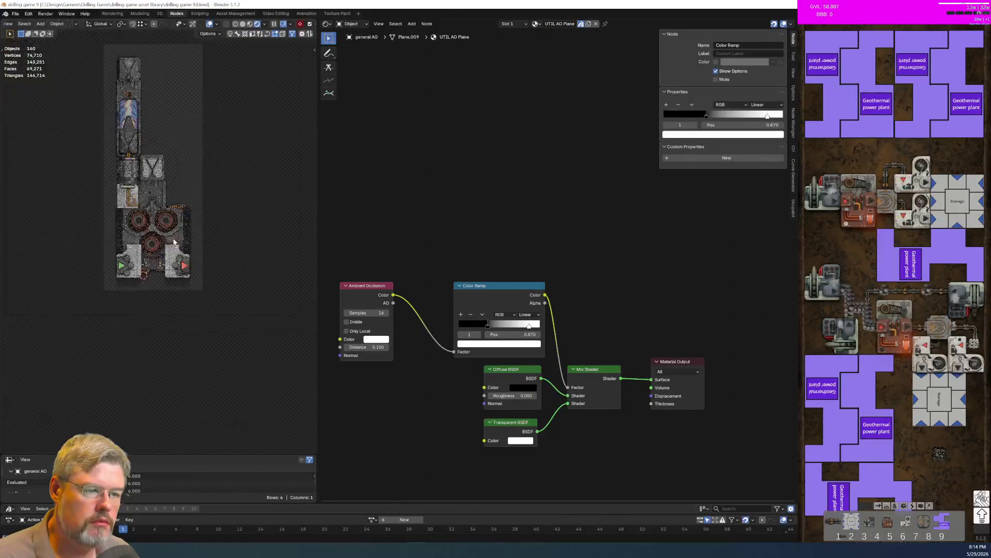
{"action": "scroll", "coordinate": [174, 241], "scroll_direction": "up", "scroll_amount": 4}
{"action": "mouse_move", "coordinate": [388, 294]}
{"action": "middle_mouse_down"}
{"action": "mouse_move", "coordinate": [465, 269]}
{"action": "mouse_move", "coordinate": [388, 218]}
{"action": "middle_mouse_up"}
{"action": "key", "text": "g"}
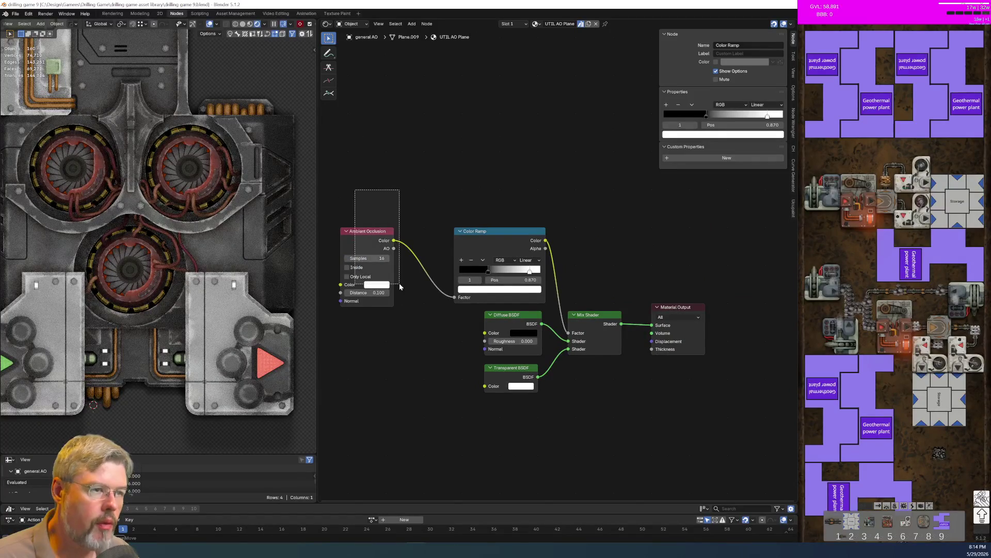
{"action": "left_click", "coordinate": [402, 199]}
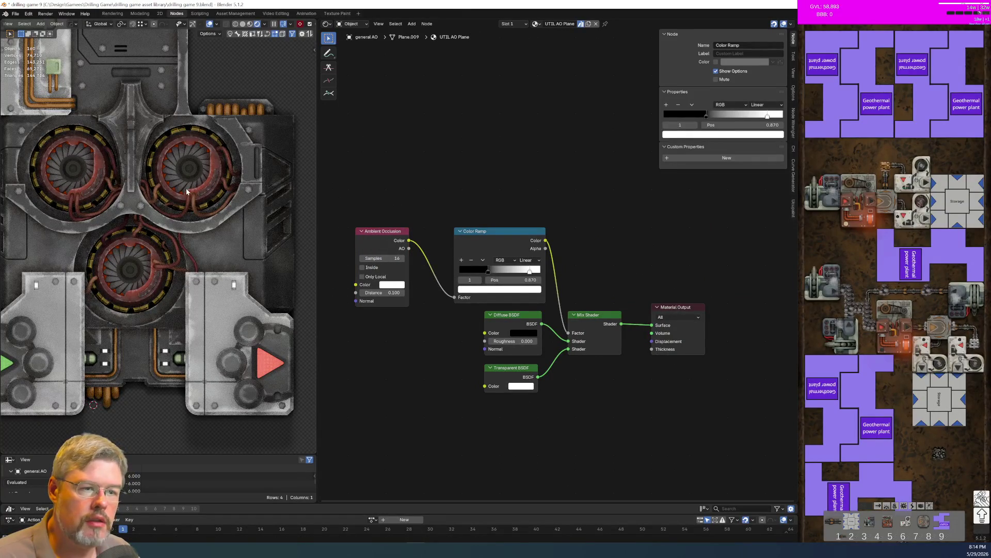
{"action": "scroll", "coordinate": [173, 191], "scroll_direction": "up", "scroll_amount": 5}
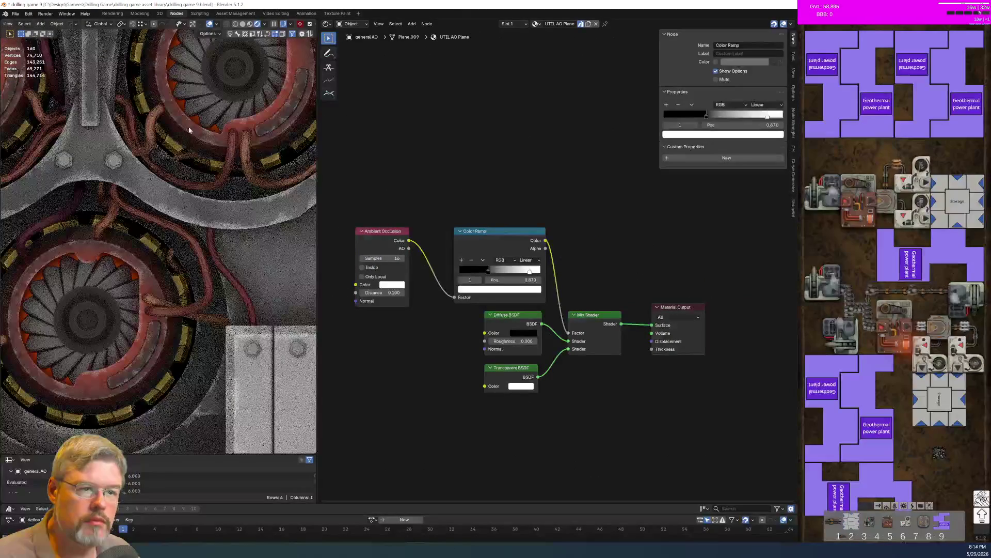
Select the turbine glow object in the viewport to display its emission material nodes
{"action": "left_click", "coordinate": [195, 120]}
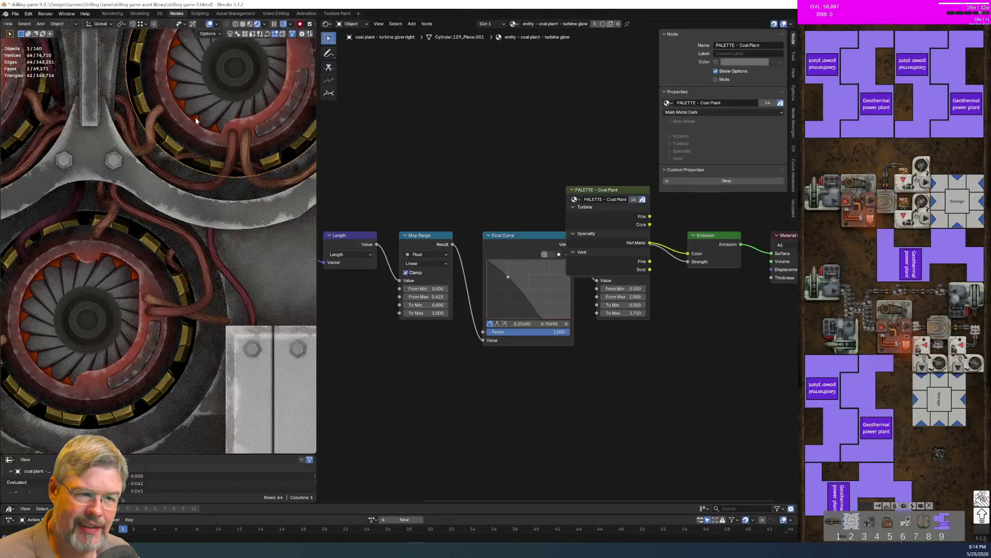
{"action": "left_click", "coordinate": [195, 120]}
{"action": "scroll", "coordinate": [469, 327], "scroll_direction": "up", "scroll_amount": 1}
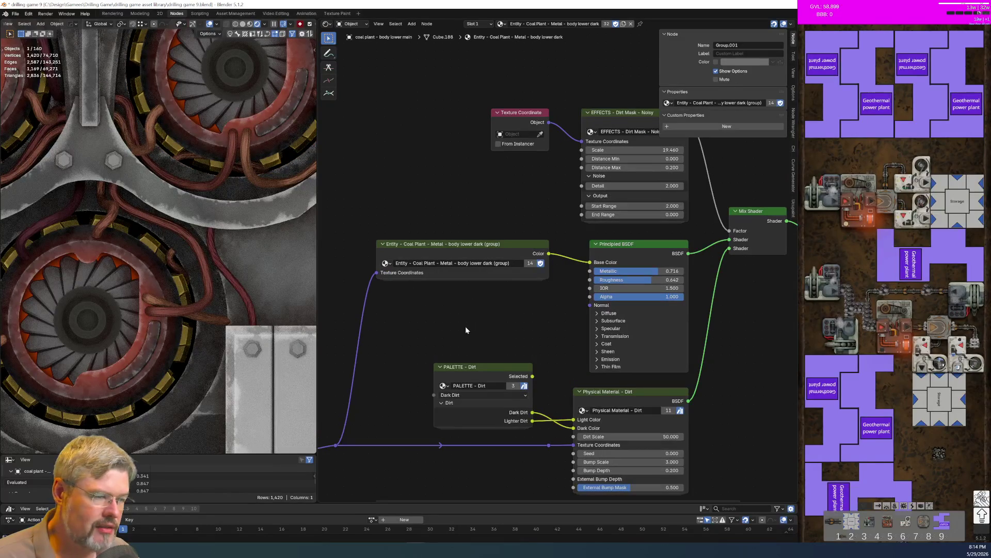
{"action": "left_click", "coordinate": [197, 118]}
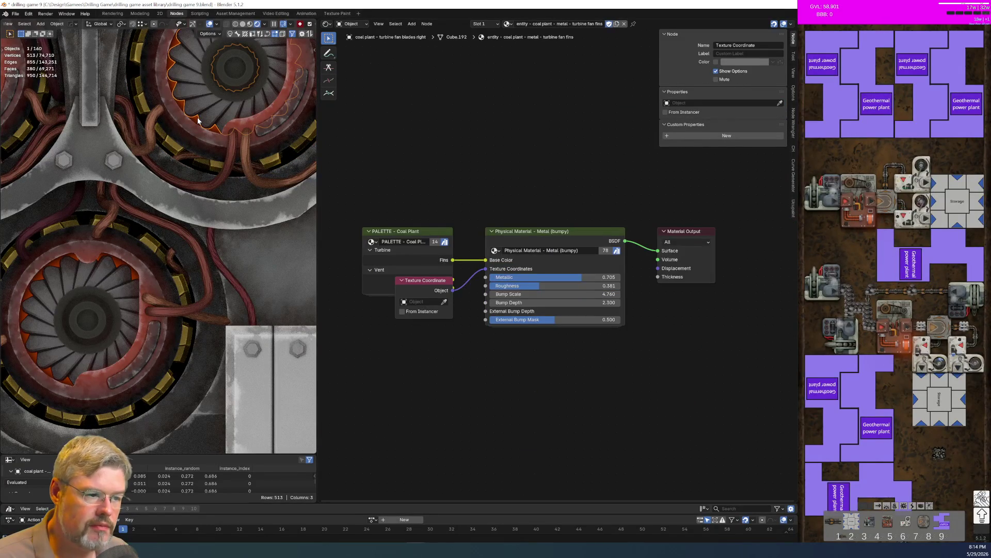
{"action": "left_click", "coordinate": [195, 121]}
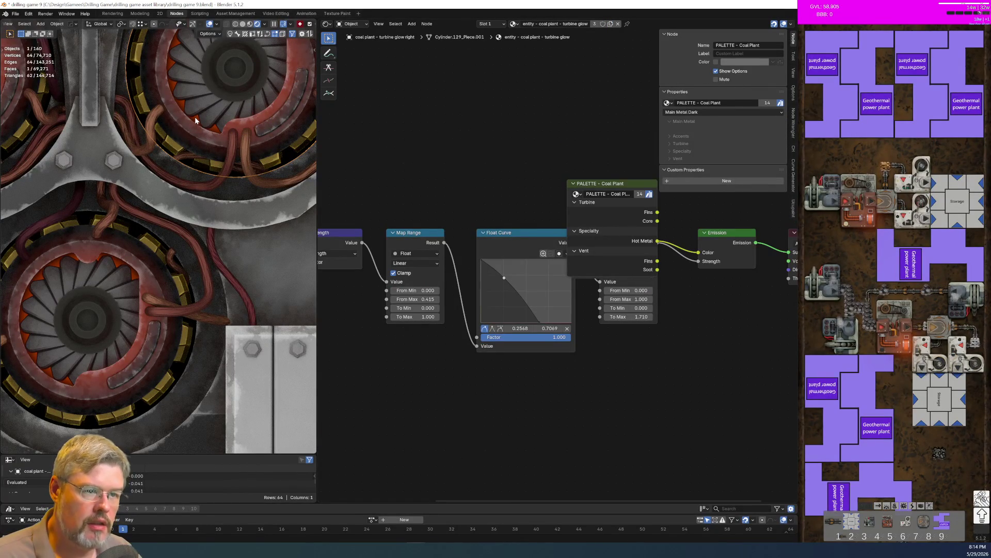
{"action": "scroll", "coordinate": [448, 370], "scroll_direction": "down", "scroll_amount": 2}
{"action": "middle_click_drag", "start_coordinate": [457, 300], "coordinate": [429, 397]}
{"action": "scroll", "coordinate": [429, 398], "scroll_direction": "up", "scroll_amount": 1}
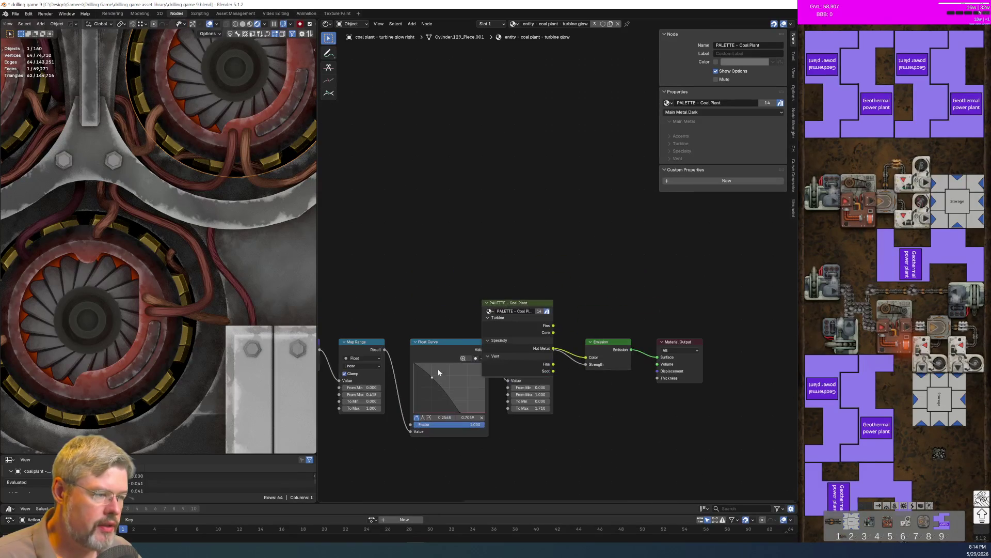
Collapse the PALETTE node's unused sockets and move it up out of the way
{"action": "left_click", "coordinate": [504, 303]}
{"action": "key", "text": "ctrl+h"}
{"action": "left_click_drag", "start_coordinate": [504, 303], "coordinate": [497, 287]}
{"action": "middle_click_drag", "start_coordinate": [473, 279], "coordinate": [478, 240]}
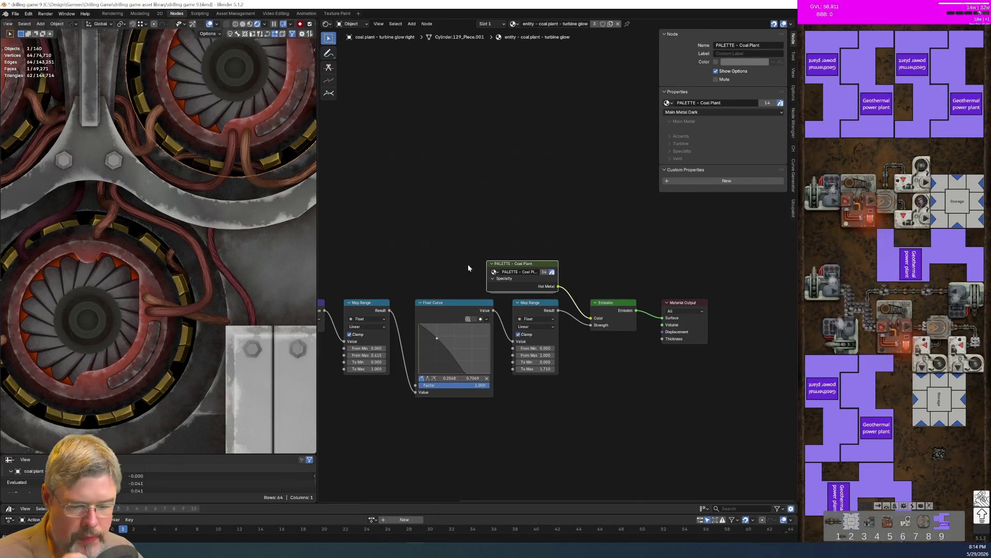
{"action": "scroll", "coordinate": [531, 319], "scroll_direction": "up", "scroll_amount": 1}
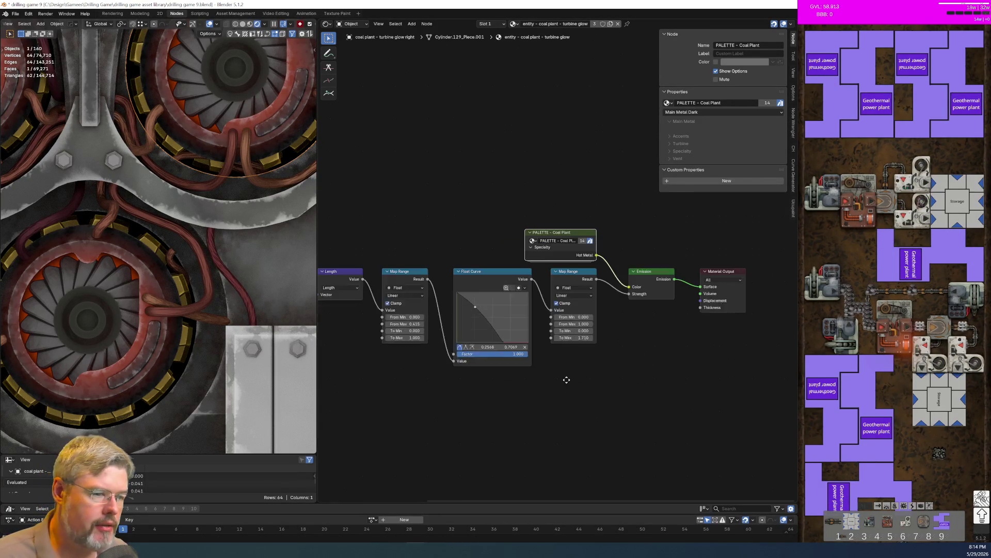
{"action": "scroll", "coordinate": [484, 401], "scroll_direction": "up", "scroll_amount": 1}
{"action": "mouse_move", "coordinate": [484, 407]}
{"action": "middle_mouse_down"}
{"action": "mouse_move", "coordinate": [335, 449]}
{"action": "mouse_move", "coordinate": [580, 347]}
{"action": "mouse_move", "coordinate": [561, 387]}
{"action": "middle_mouse_up"}
{"action": "scroll", "coordinate": [500, 391], "scroll_direction": "up", "scroll_amount": 1}
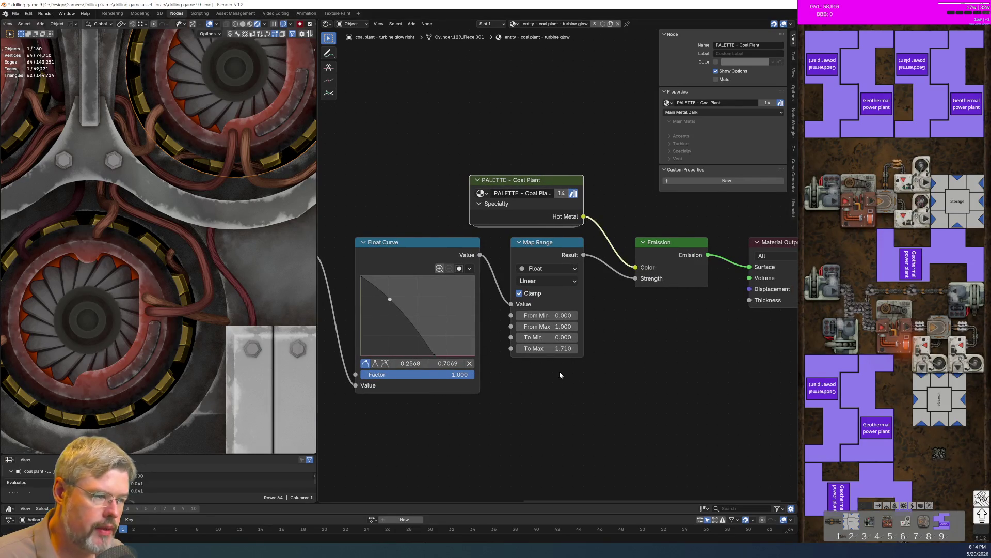
{"action": "mouse_move", "coordinate": [496, 409]}
{"action": "middle_mouse_down"}
{"action": "mouse_move", "coordinate": [470, 373]}
{"action": "mouse_move", "coordinate": [496, 336]}
{"action": "middle_mouse_up"}
{"action": "middle_click_drag", "start_coordinate": [548, 287], "coordinate": [545, 284]}
{"action": "scroll", "coordinate": [545, 285], "scroll_direction": "down", "scroll_amount": 1}
{"action": "middle_click_drag", "start_coordinate": [400, 318], "coordinate": [556, 265]}
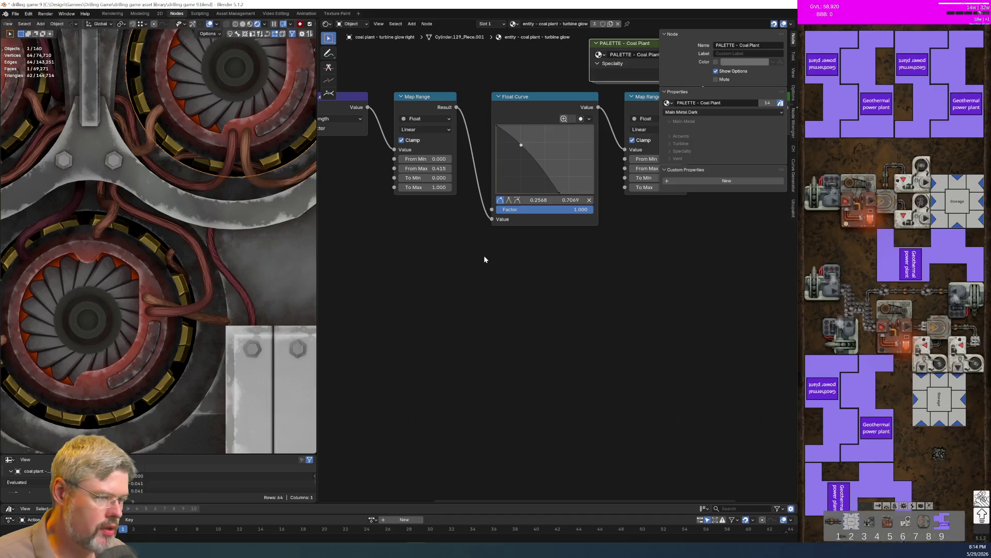
Add a Value node and a duplicate of the first Map Range node
{"action": "key", "text": "shift+a"}
{"action": "type", "text": "va"}
{"action": "key", "text": "Return"}
{"action": "left_click", "coordinate": [443, 307]}
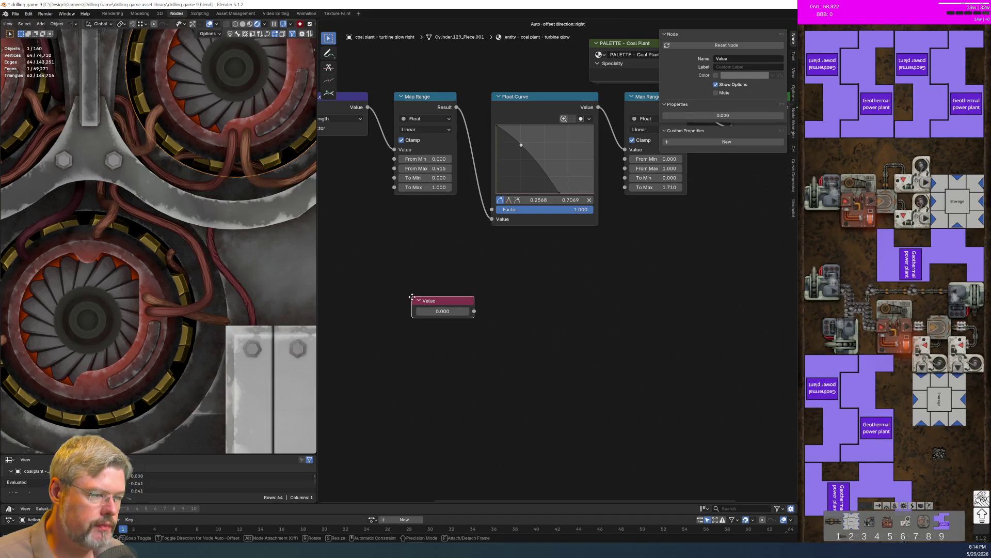
{"action": "left_click", "coordinate": [426, 100]}
{"action": "key", "text": "shift+d"}
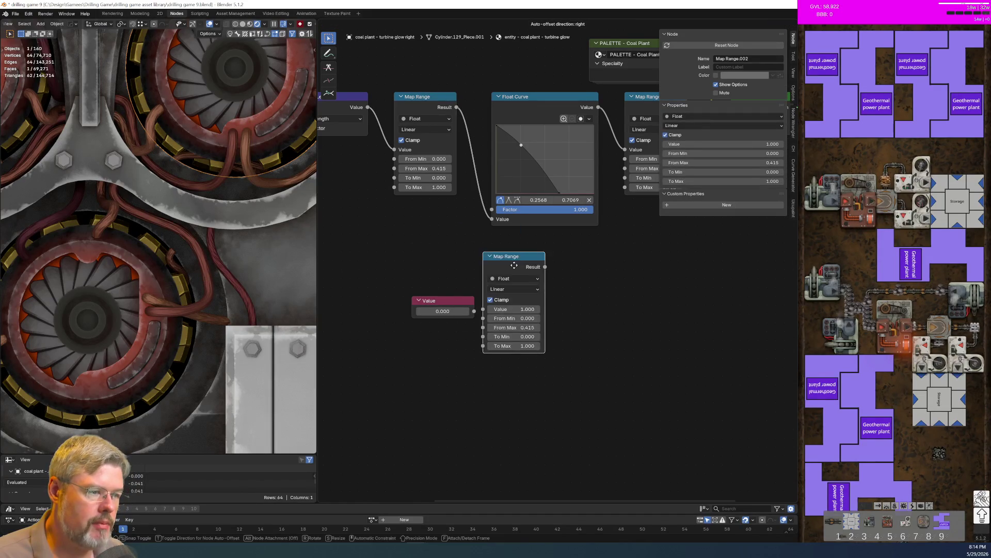
{"action": "left_click", "coordinate": [570, 258]}
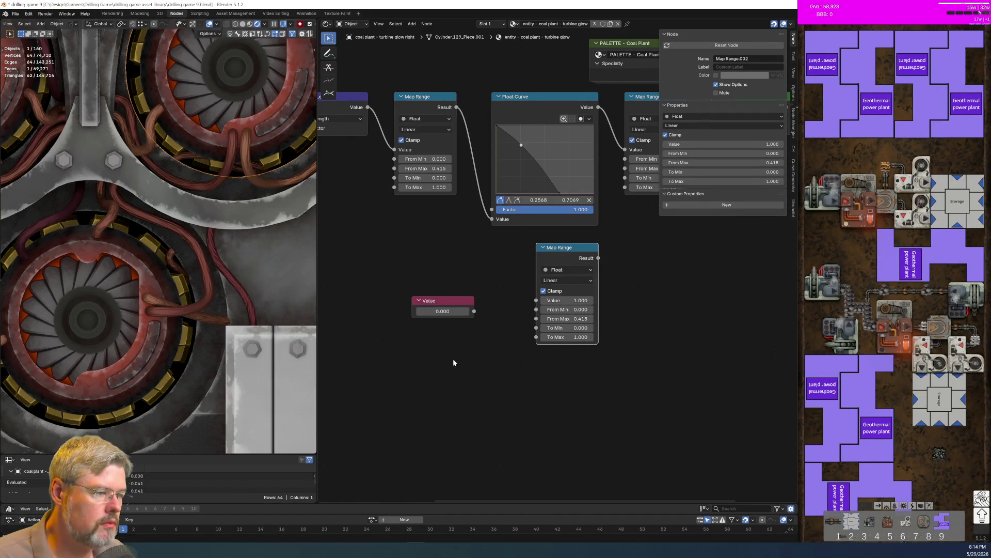
Arrange the Value node and the new Map Range node side by side
{"action": "left_click_drag", "start_coordinate": [444, 308], "coordinate": [453, 255]}
{"action": "middle_click_drag", "start_coordinate": [464, 338], "coordinate": [537, 358]}
{"action": "left_click_drag", "start_coordinate": [473, 249], "coordinate": [543, 329]}
{"action": "key", "text": "g"}
{"action": "left_click", "coordinate": [483, 344]}
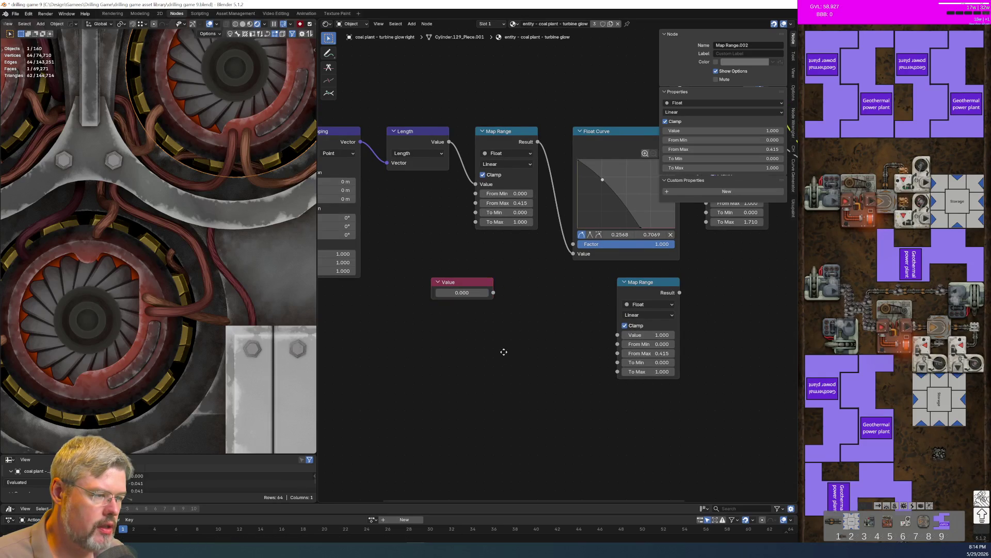
{"action": "middle_click_drag", "start_coordinate": [504, 354], "coordinate": [439, 361]}
{"action": "left_click_drag", "start_coordinate": [411, 310], "coordinate": [434, 336]}
{"action": "key", "text": "g"}
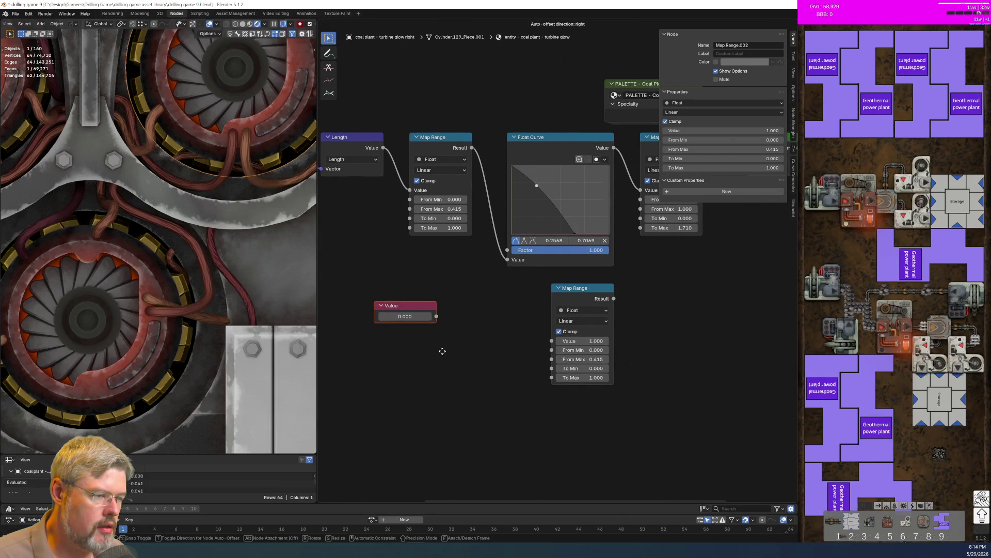
{"action": "left_click", "coordinate": [432, 336]}
{"action": "left_click_drag", "start_coordinate": [540, 286], "coordinate": [593, 314]}
{"action": "key", "text": "g"}
{"action": "left_click", "coordinate": [495, 322]}
Link Value into the new Map Range, set From Max 19, and drive Value with #frame
{"action": "mouse_move", "coordinate": [419, 307]}
{"action": "left_mouse_down"}
{"action": "mouse_move", "coordinate": [453, 358]}
{"action": "mouse_move", "coordinate": [454, 349]}
{"action": "left_mouse_up"}
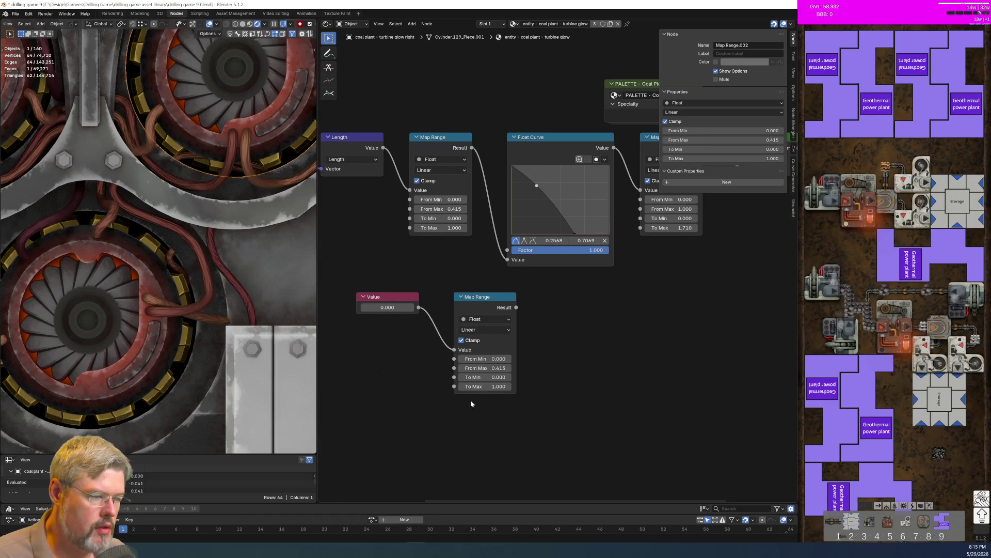
{"action": "scroll", "coordinate": [467, 405], "scroll_direction": "up", "scroll_amount": 1}
{"action": "middle_click_drag", "start_coordinate": [467, 405], "coordinate": [589, 339]}
{"action": "left_click", "coordinate": [577, 345]}
{"action": "type", "text": "19"}
{"action": "key", "text": "Return"}
{"action": "double_click", "coordinate": [450, 265]}
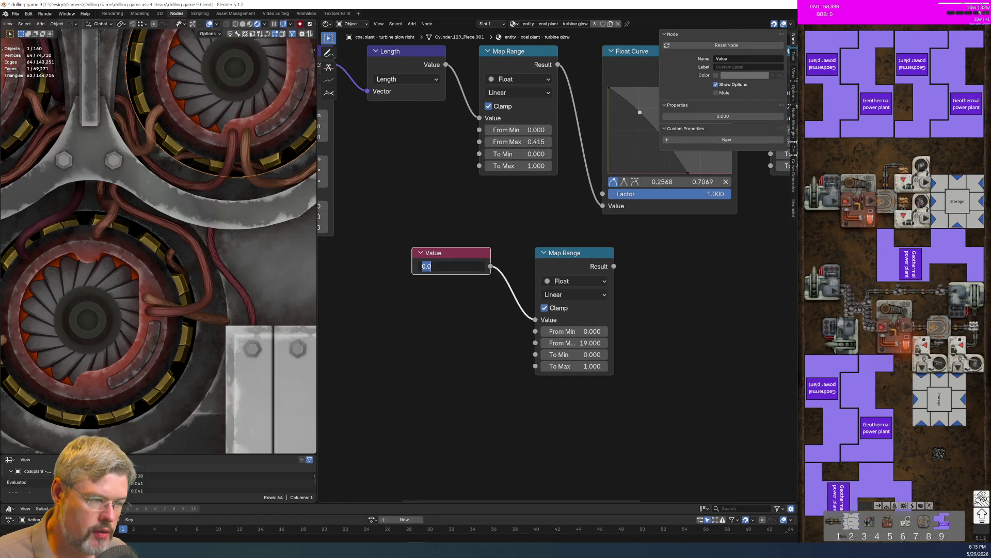
{"action": "type", "text": "#frame"}
{"action": "key", "text": "Return"}
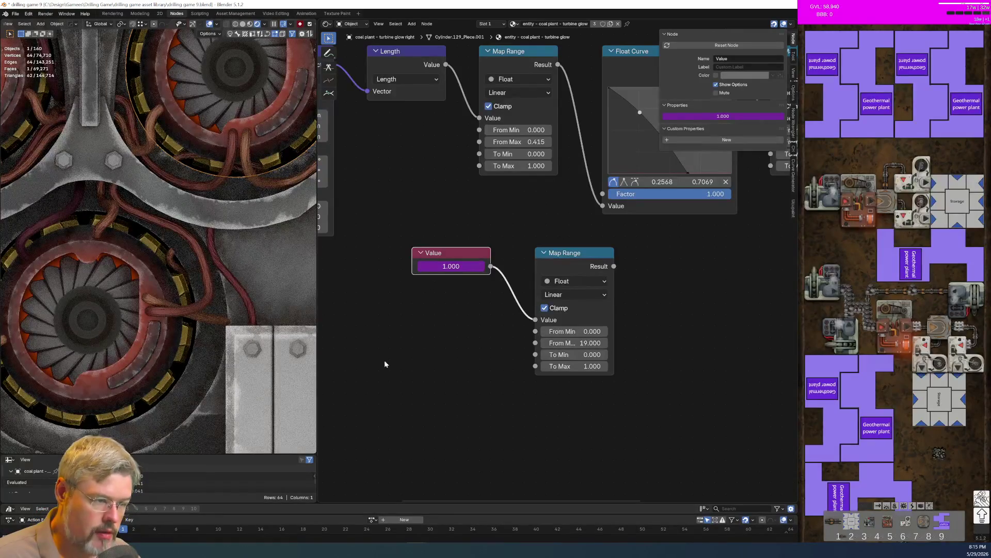
Save the file and move the Value and new Map Range nodes left and down
{"action": "left_click", "coordinate": [14, 14]}
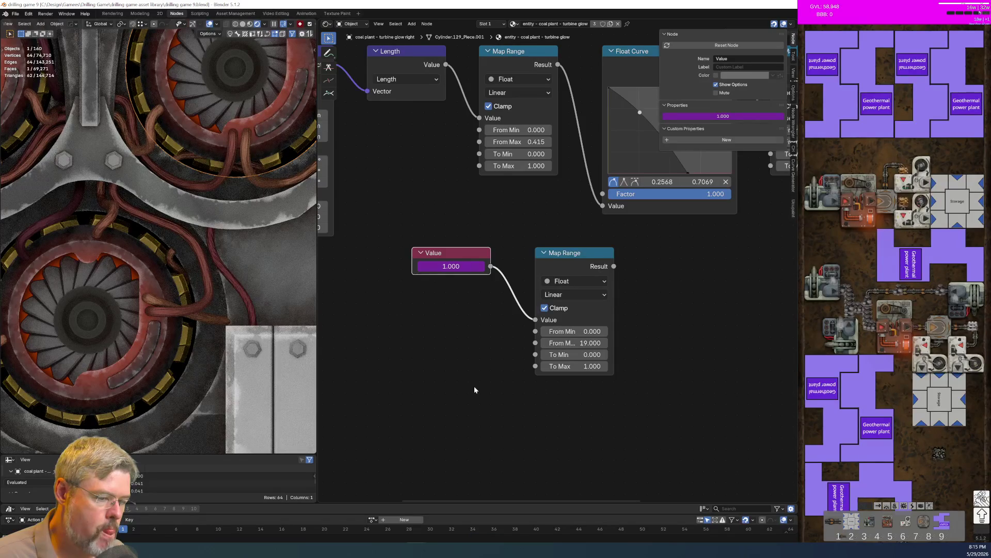
{"action": "middle_click_drag", "start_coordinate": [610, 385], "coordinate": [604, 396]}
{"action": "mouse_move", "coordinate": [417, 222]}
{"action": "left_mouse_down"}
{"action": "mouse_move", "coordinate": [569, 390]}
{"action": "mouse_move", "coordinate": [500, 391]}
{"action": "left_mouse_up"}
{"action": "left_click", "coordinate": [580, 389]}
{"action": "mouse_move", "coordinate": [673, 391]}
{"action": "middle_mouse_down"}
{"action": "mouse_move", "coordinate": [616, 438]}
{"action": "mouse_move", "coordinate": [523, 370]}
{"action": "mouse_move", "coordinate": [527, 356]}
{"action": "middle_mouse_up"}
Add a second Float Curve node beside the new Map Range
{"action": "key", "text": "shift+a"}
{"action": "type", "text": "fl"}
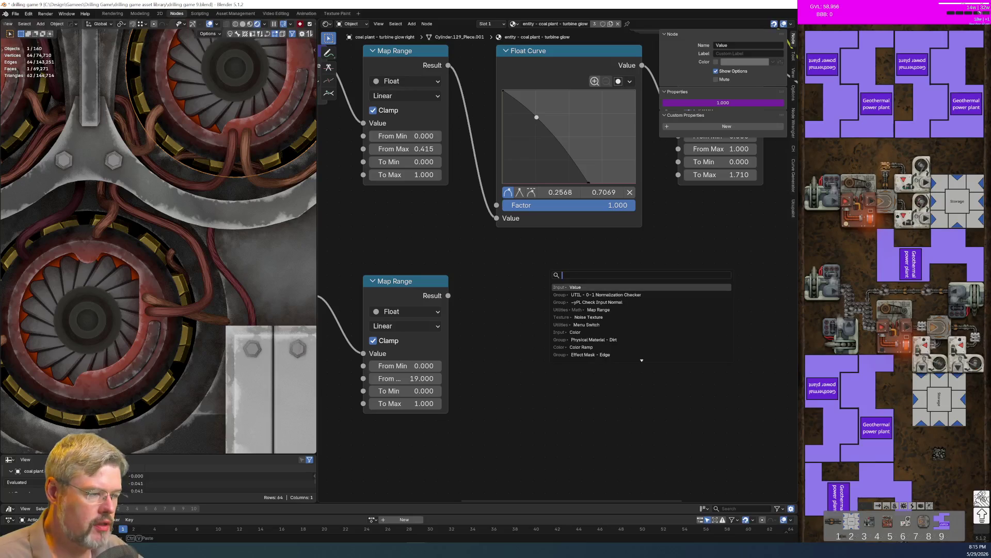
{"action": "type", "text": "oatc"}
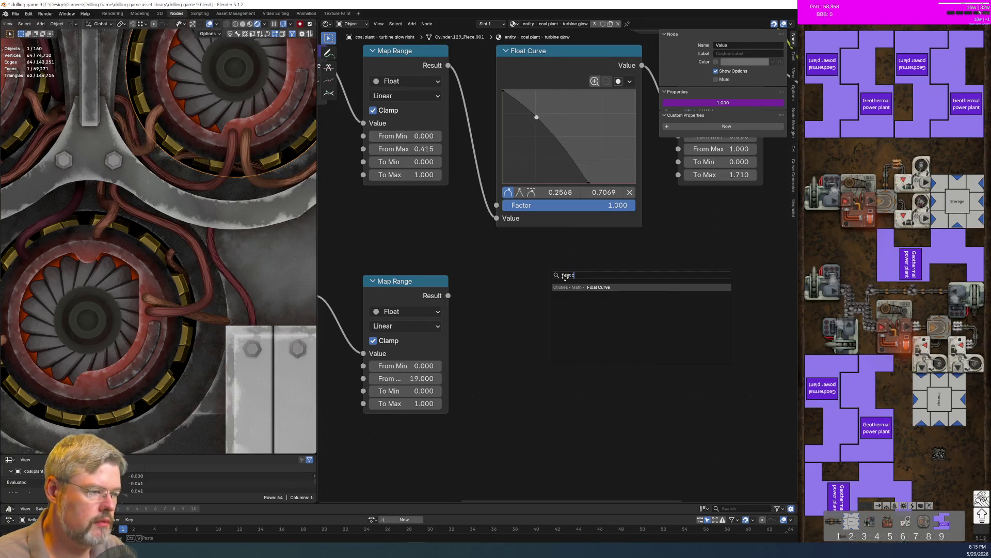
{"action": "key", "text": "Return"}
{"action": "left_click", "coordinate": [494, 279]}
{"action": "scroll", "coordinate": [582, 393], "scroll_direction": "up", "scroll_amount": 2}
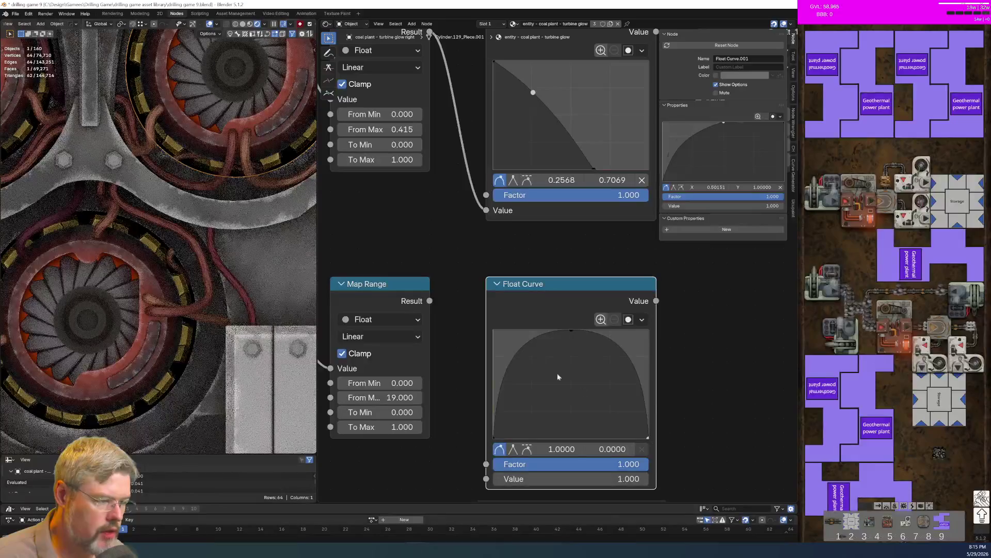
Shape the curve into a symmetric bell with left and right points and the peak at X 0.5
{"action": "left_click_drag", "start_coordinate": [506, 374], "coordinate": [533, 388]}
{"action": "left_click", "coordinate": [496, 436]}
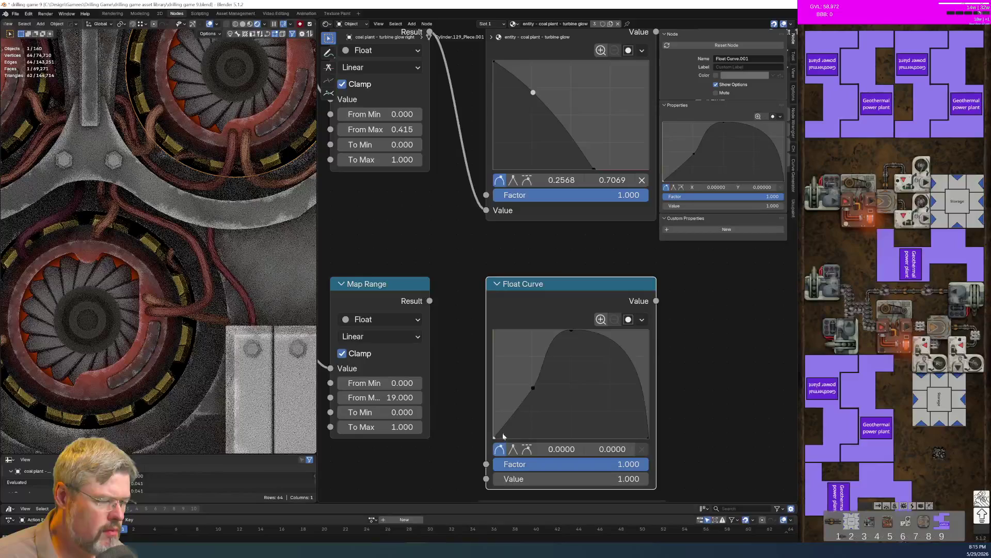
{"action": "left_click_drag", "start_coordinate": [533, 388], "coordinate": [522, 424]}
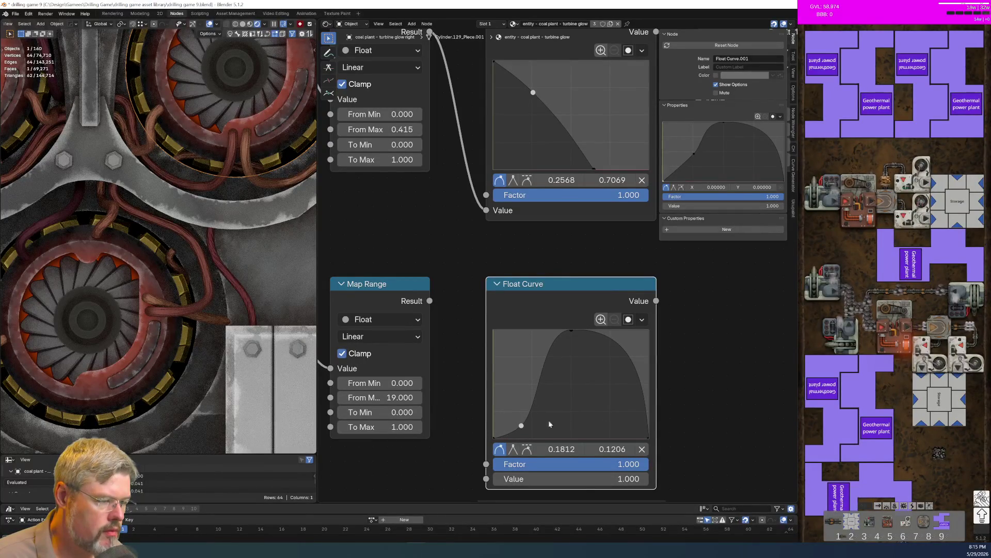
{"action": "left_click_drag", "start_coordinate": [624, 382], "coordinate": [627, 423]}
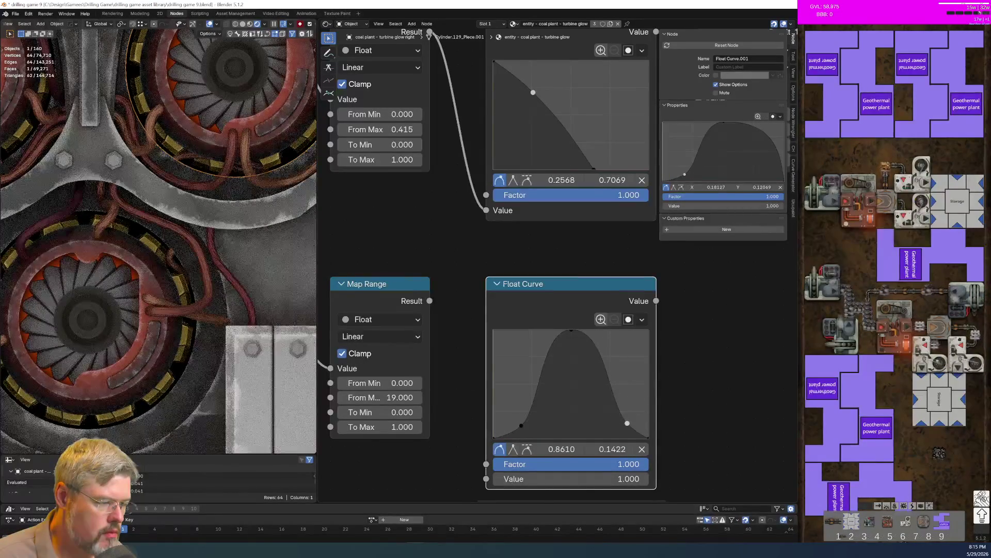
{"action": "left_click", "coordinate": [571, 331]}
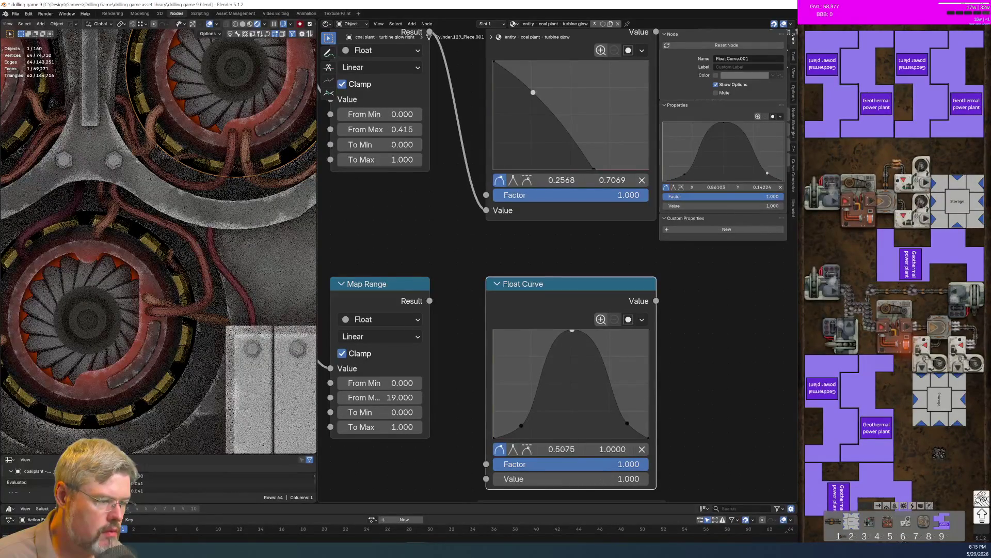
{"action": "left_click", "coordinate": [562, 449]}
{"action": "key", "text": "BackSpace"}
{"action": "type", "text": "0.5"}
{"action": "key", "text": "Return"}
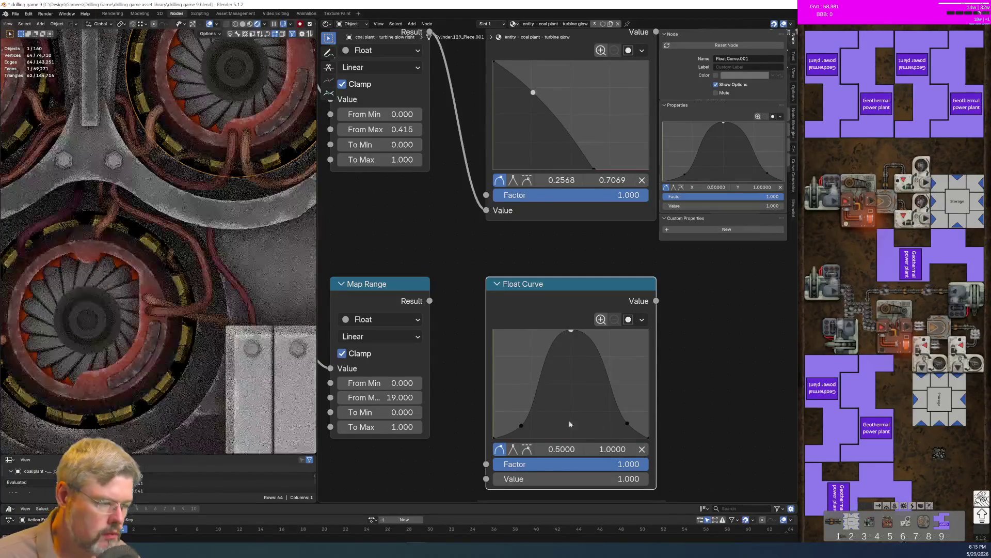
{"action": "left_click", "coordinate": [626, 424]}
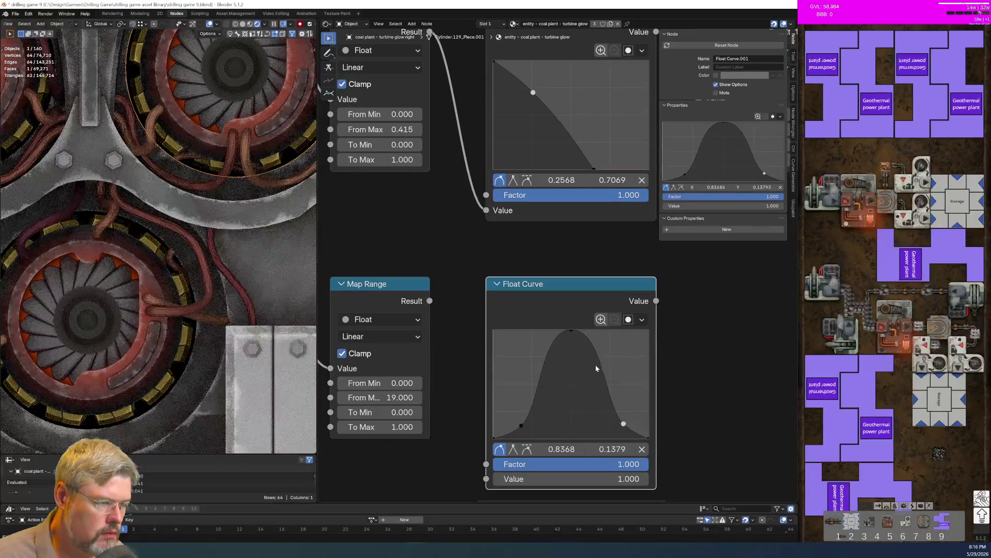
{"action": "scroll", "coordinate": [688, 418], "scroll_direction": "down", "scroll_amount": 2}
{"action": "left_click_drag", "start_coordinate": [477, 287], "coordinate": [502, 379]}
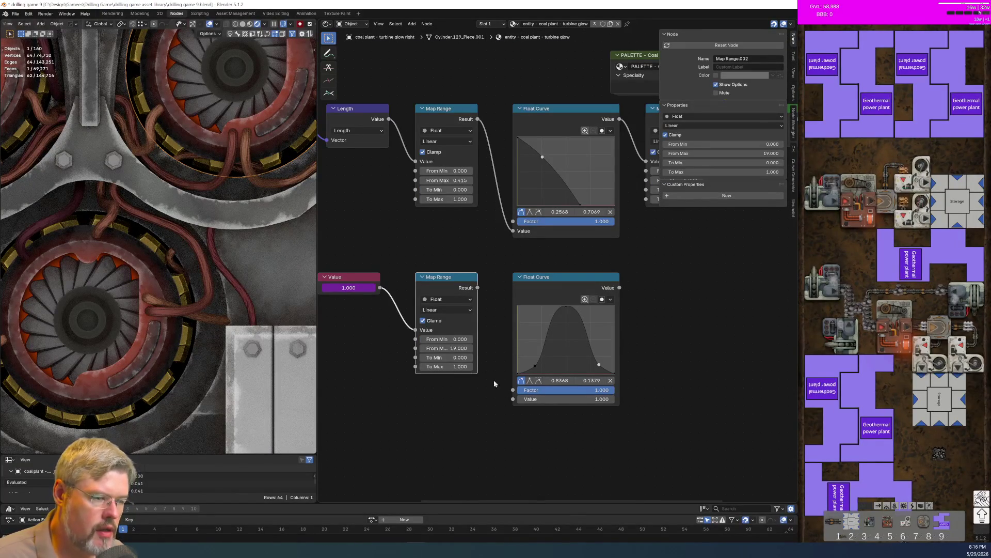
Wire the lower Map Range Result into the bell Float Curve's Value and shift the lower nodes down-left
{"action": "left_click_drag", "start_coordinate": [517, 399], "coordinate": [516, 399]}
{"action": "scroll", "coordinate": [568, 395], "scroll_direction": "down", "scroll_amount": 3}
{"action": "mouse_move", "coordinate": [450, 348]}
{"action": "left_mouse_down"}
{"action": "mouse_move", "coordinate": [585, 404]}
{"action": "mouse_move", "coordinate": [563, 415]}
{"action": "mouse_move", "coordinate": [578, 419]}
{"action": "left_mouse_up"}
{"action": "scroll", "coordinate": [673, 394], "scroll_direction": "up", "scroll_amount": 1}
{"action": "scroll", "coordinate": [673, 394], "scroll_direction": "up", "scroll_amount": 2}
{"action": "middle_click_drag", "start_coordinate": [671, 395], "coordinate": [599, 406]}
{"action": "scroll", "coordinate": [519, 407], "scroll_direction": "up", "scroll_amount": 2}
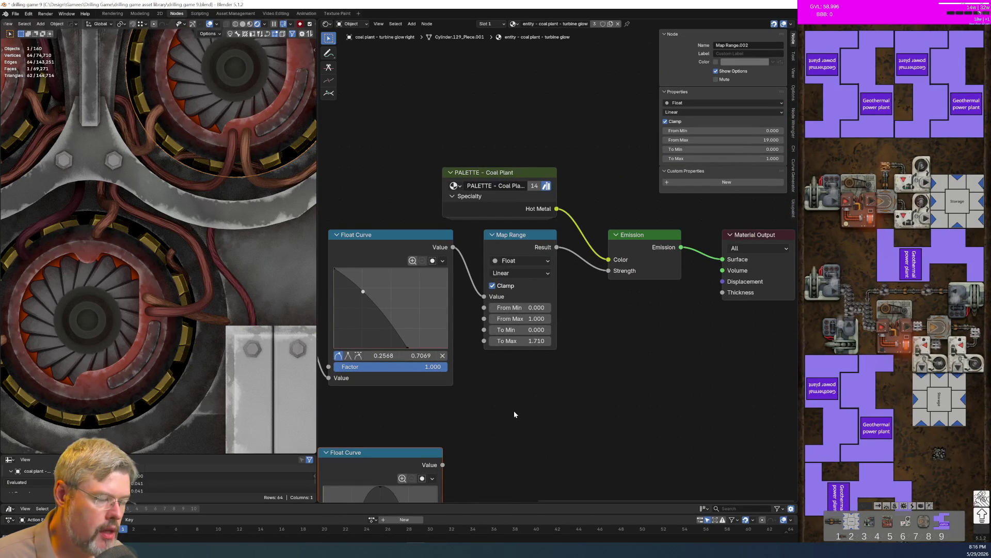
{"action": "scroll", "coordinate": [517, 411], "scroll_direction": "up", "scroll_amount": 1}
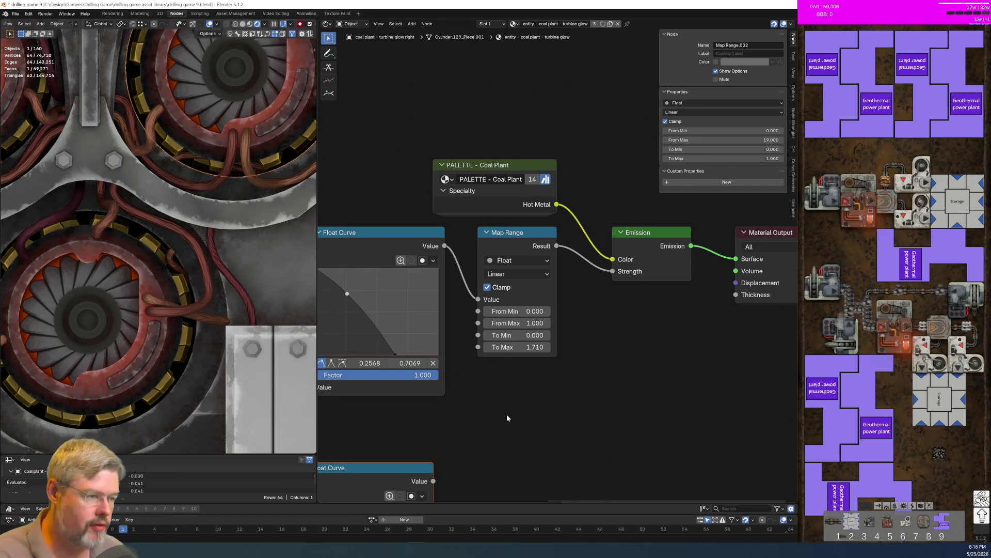
Begin dragging a new input node out of the Map Range's 1.710 To Max socket
{"action": "mouse_move", "coordinate": [518, 403]}
{"action": "middle_mouse_down"}
{"action": "mouse_move", "coordinate": [525, 361]}
{"action": "mouse_move", "coordinate": [501, 282]}
{"action": "middle_mouse_up"}
{"action": "scroll", "coordinate": [519, 272], "scroll_direction": "down", "scroll_amount": 2}
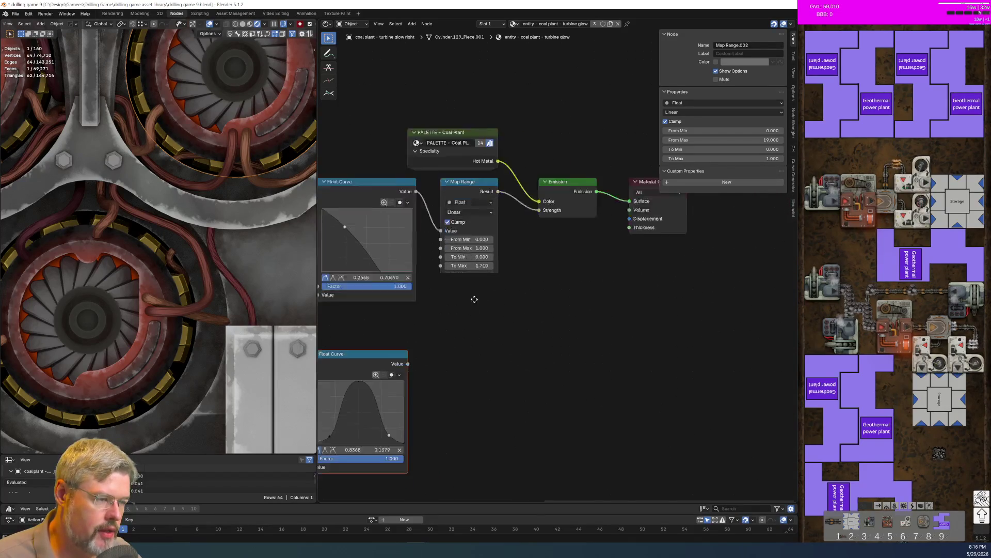
{"action": "scroll", "coordinate": [520, 257], "scroll_direction": "up", "scroll_amount": 2}
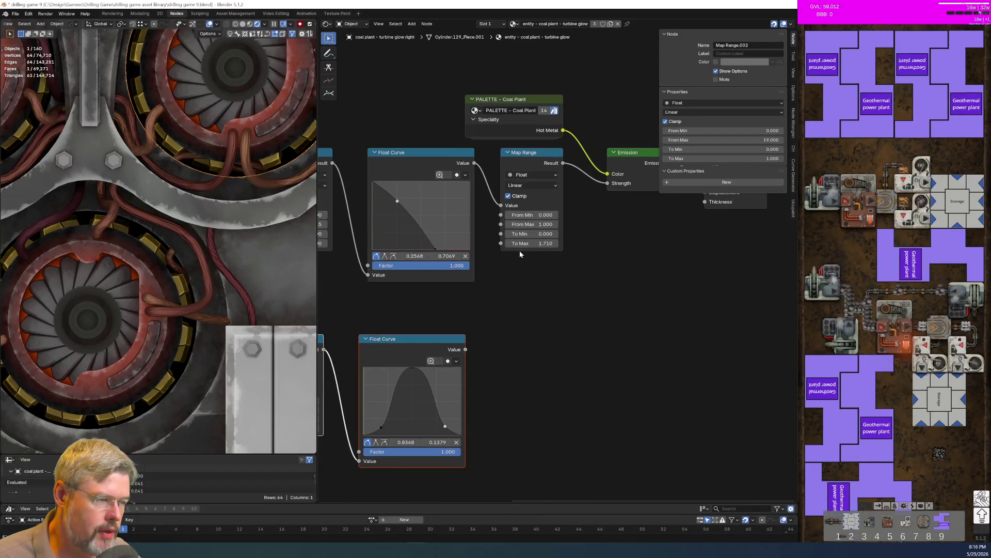
{"action": "left_click_drag", "start_coordinate": [513, 240], "coordinate": [500, 316]}
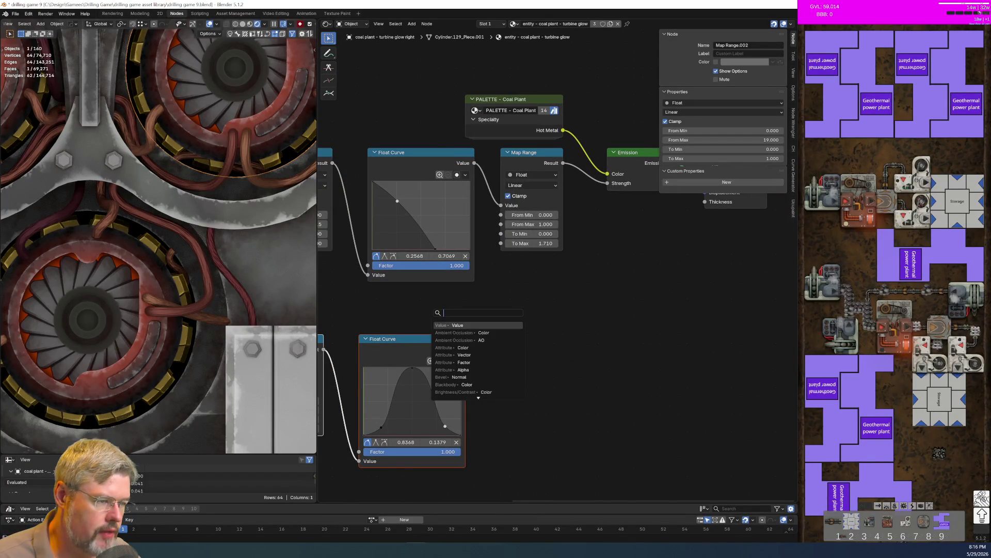
Place the 1.710 Value node on the left and shift the Palette, Map Range, Emission and Output nodes right
{"action": "left_click", "coordinate": [500, 324]}
{"action": "left_click", "coordinate": [447, 324]}
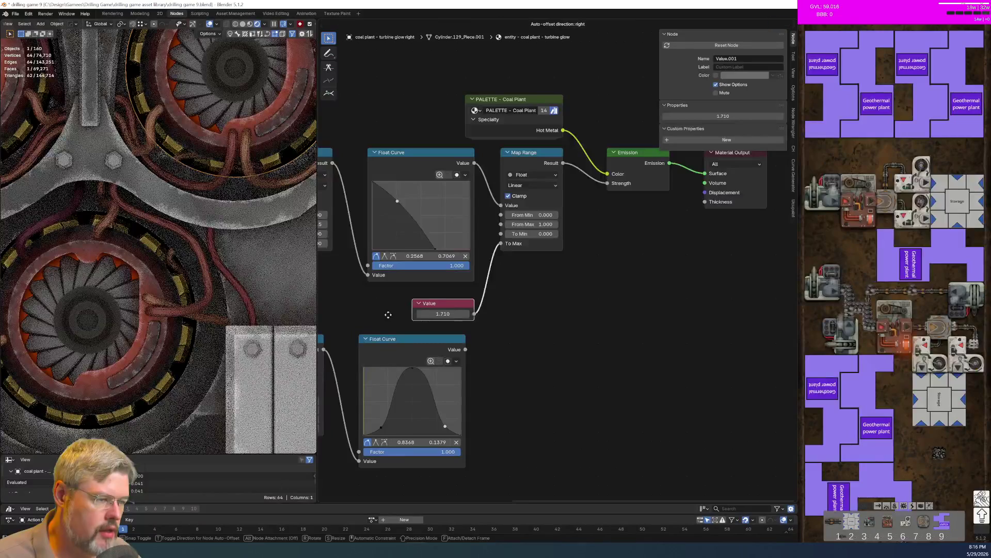
{"action": "middle_click_drag", "start_coordinate": [635, 313], "coordinate": [497, 311]}
{"action": "mouse_move", "coordinate": [380, 88]}
{"action": "left_mouse_down"}
{"action": "mouse_move", "coordinate": [504, 292]}
{"action": "mouse_move", "coordinate": [632, 355]}
{"action": "left_mouse_up"}
{"action": "key", "text": "g"}
{"action": "left_click", "coordinate": [693, 360]}
Duplicate the lower Map Range, feed it the bell curve output, and reset its From Max to 1.000
{"action": "mouse_move", "coordinate": [597, 427]}
{"action": "middle_mouse_down"}
{"action": "mouse_move", "coordinate": [654, 272]}
{"action": "mouse_move", "coordinate": [561, 285]}
{"action": "middle_mouse_up"}
{"action": "left_click", "coordinate": [345, 289]}
{"action": "key", "text": "shift+d"}
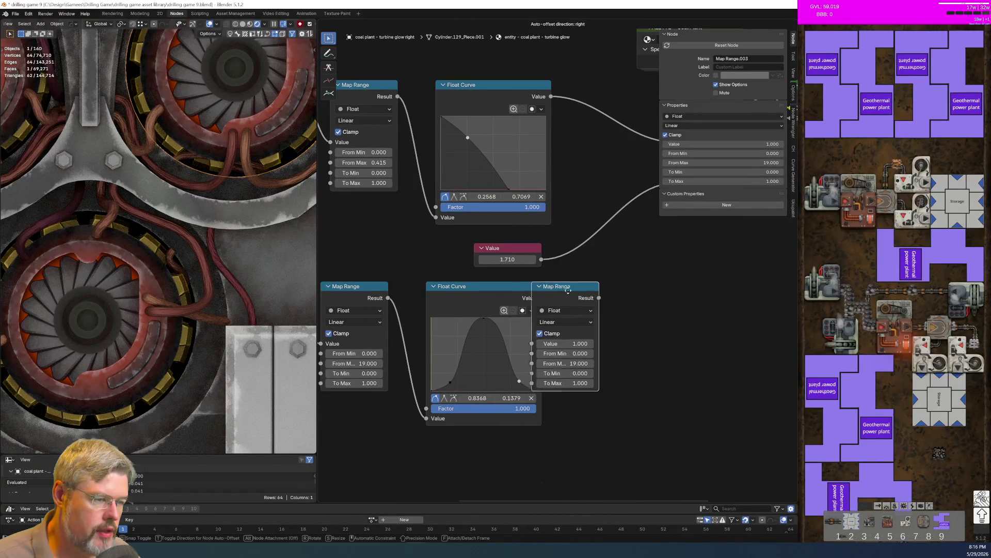
{"action": "left_click", "coordinate": [628, 278]}
{"action": "middle_click_drag", "start_coordinate": [628, 278], "coordinate": [563, 275]}
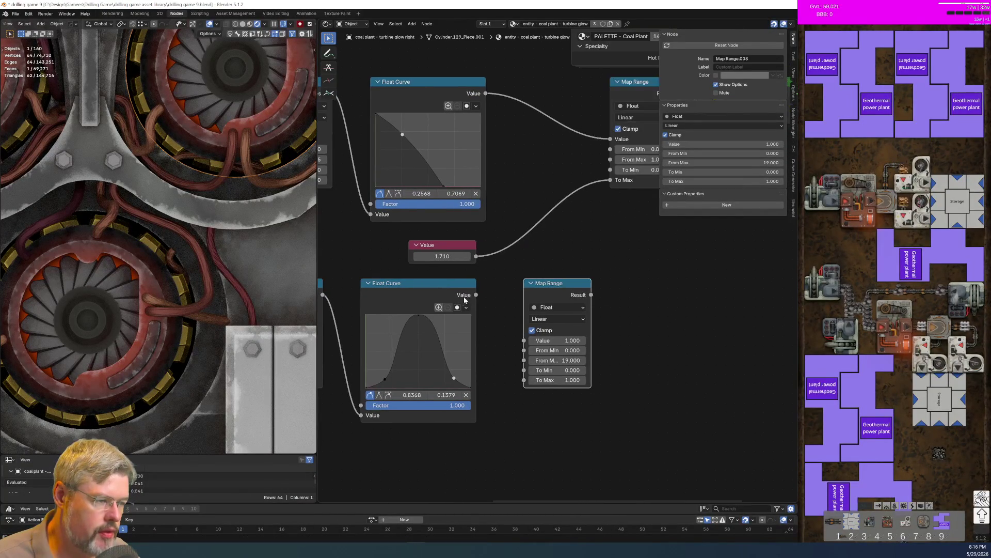
{"action": "left_click_drag", "start_coordinate": [476, 295], "coordinate": [549, 357]}
{"action": "key", "text": "BackSpace"}
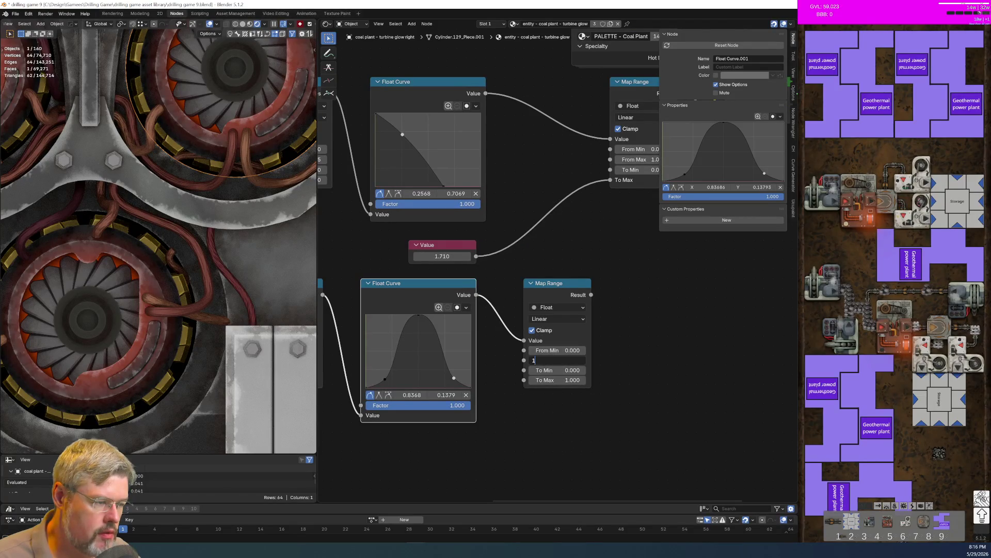
{"action": "middle_click_drag", "start_coordinate": [549, 314], "coordinate": [489, 286]}
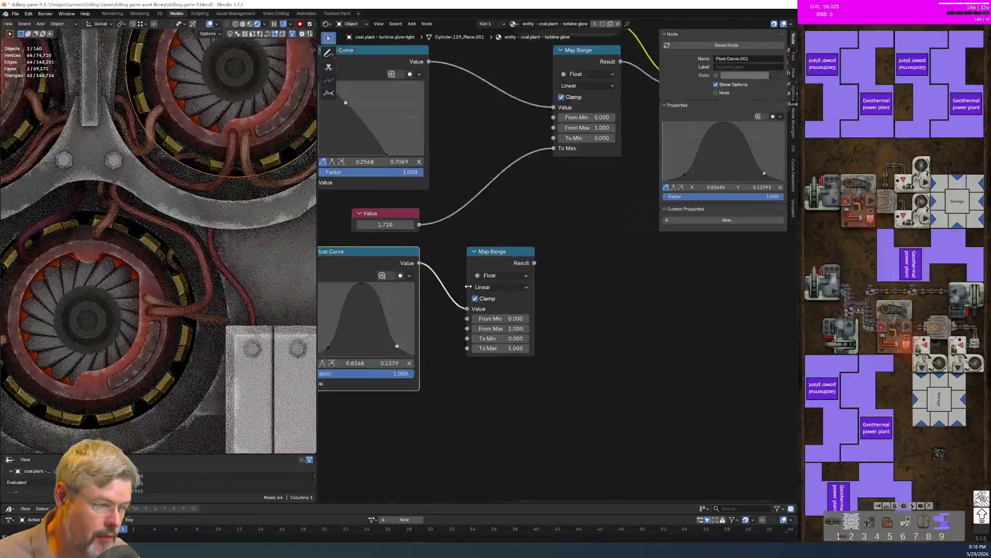
{"action": "scroll", "coordinate": [379, 215], "scroll_direction": "up", "scroll_amount": 1}
Connect the 1.710 Value to the new Map Range's To Max, placing the Value below the bell curve
{"action": "left_click_drag", "start_coordinate": [429, 330], "coordinate": [447, 376]}
{"action": "left_click_drag", "start_coordinate": [455, 212], "coordinate": [599, 309]}
{"action": "key", "text": "g"}
{"action": "left_click", "coordinate": [649, 290]}
{"action": "left_click", "coordinate": [346, 200]}
{"action": "key", "text": "g"}
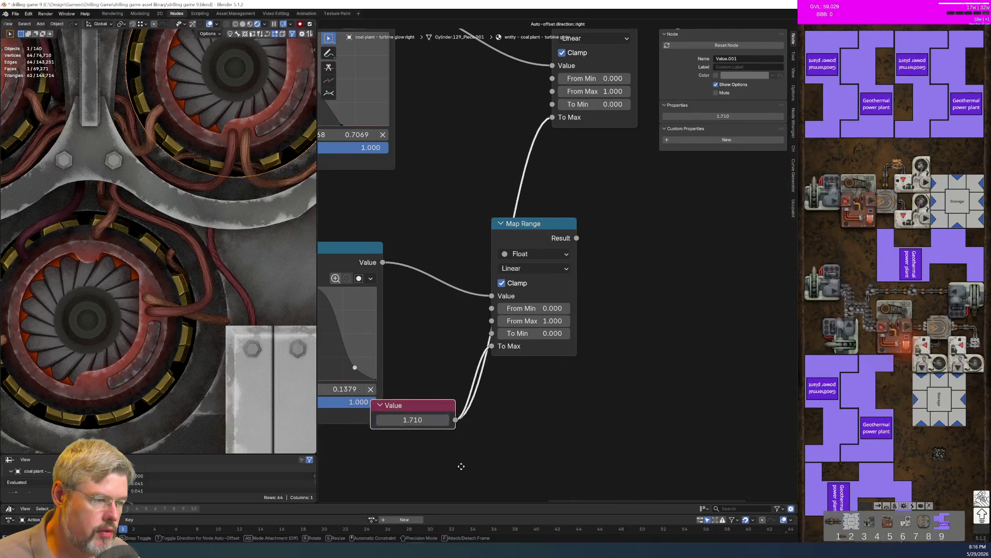
{"action": "left_click", "coordinate": [461, 463]}
Feed the new Map Range's Result into the emission Map Range's To Max and move the output nodes right
{"action": "middle_click_drag", "start_coordinate": [590, 260], "coordinate": [530, 422]}
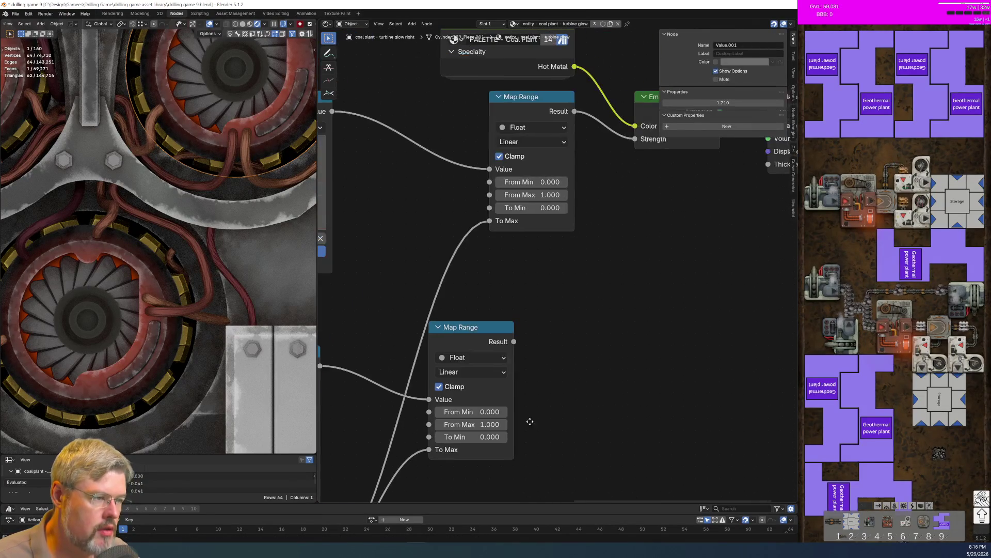
{"action": "left_click_drag", "start_coordinate": [494, 265], "coordinate": [489, 220]}
{"action": "scroll", "coordinate": [562, 265], "scroll_direction": "down", "scroll_amount": 3}
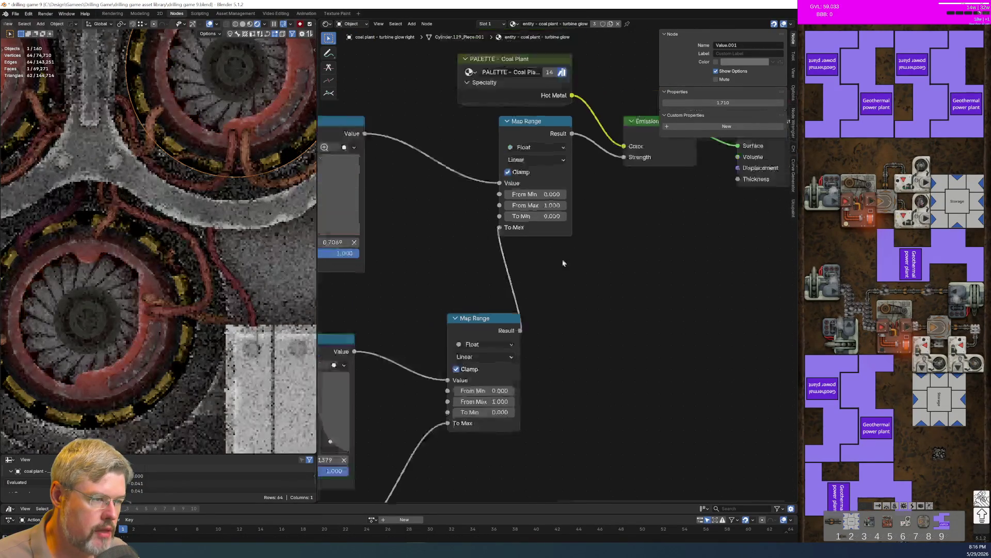
{"action": "left_click_drag", "start_coordinate": [413, 164], "coordinate": [648, 310]}
{"action": "key", "text": "g"}
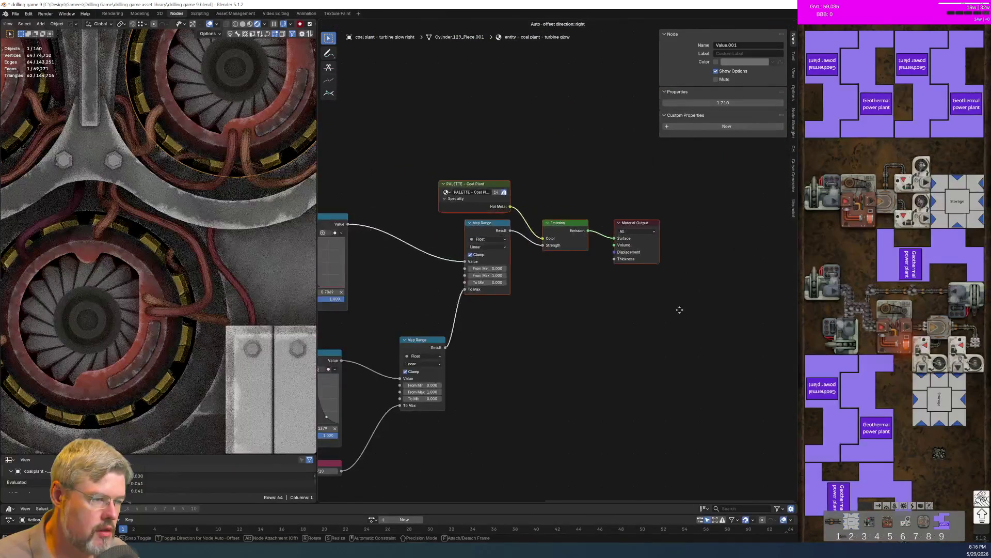
{"action": "left_click", "coordinate": [687, 323]}
{"action": "scroll", "coordinate": [628, 276], "scroll_direction": "up", "scroll_amount": 3}
{"action": "mouse_move", "coordinate": [460, 310]}
{"action": "middle_mouse_down"}
{"action": "mouse_move", "coordinate": [480, 356]}
{"action": "mouse_move", "coordinate": [469, 292]}
{"action": "middle_mouse_up"}
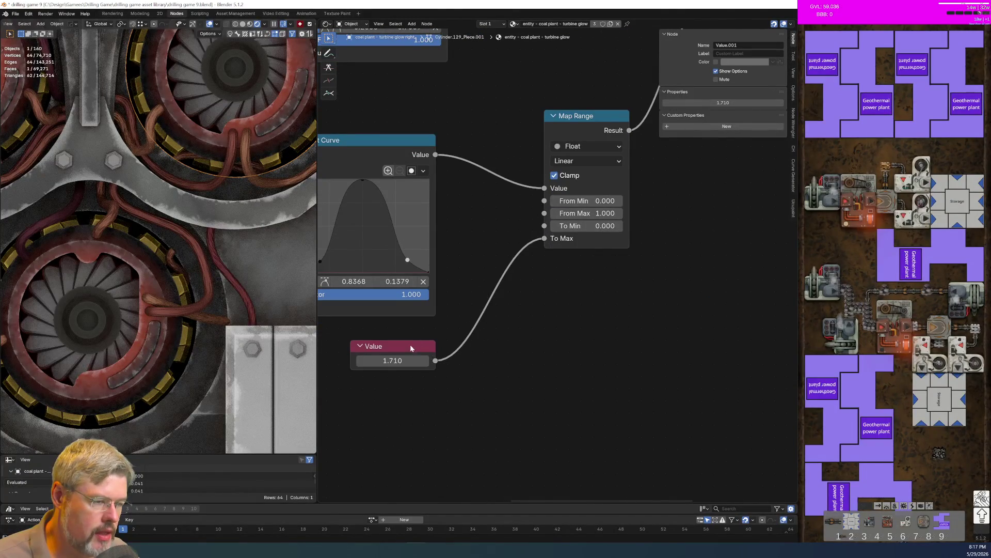
{"action": "key", "text": "shift+a"}
Add a Math Add node through search, discarding an accidentally added Math Controller node
{"action": "type", "text": "math con"}
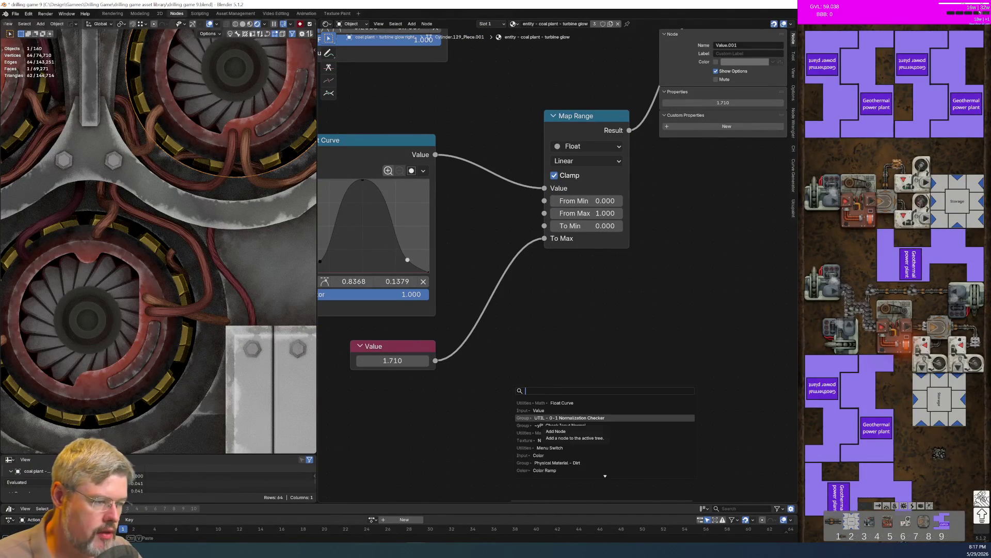
{"action": "key", "text": "Return"}
{"action": "left_click", "coordinate": [552, 418]}
{"action": "key", "text": "Delete"}
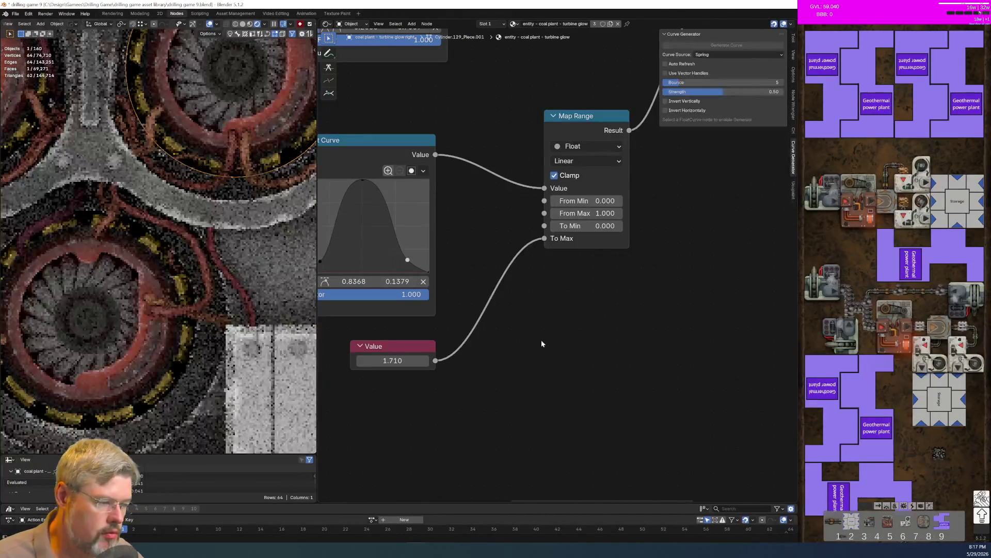
{"action": "key", "text": "shift+a"}
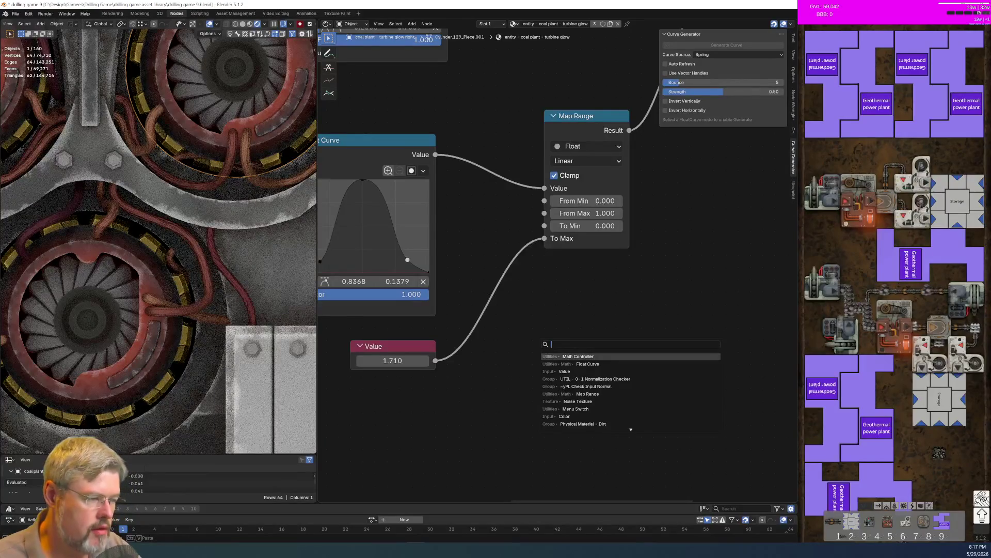
{"action": "type", "text": "add"}
{"action": "key", "text": "Return"}
{"action": "left_click", "coordinate": [578, 391]}
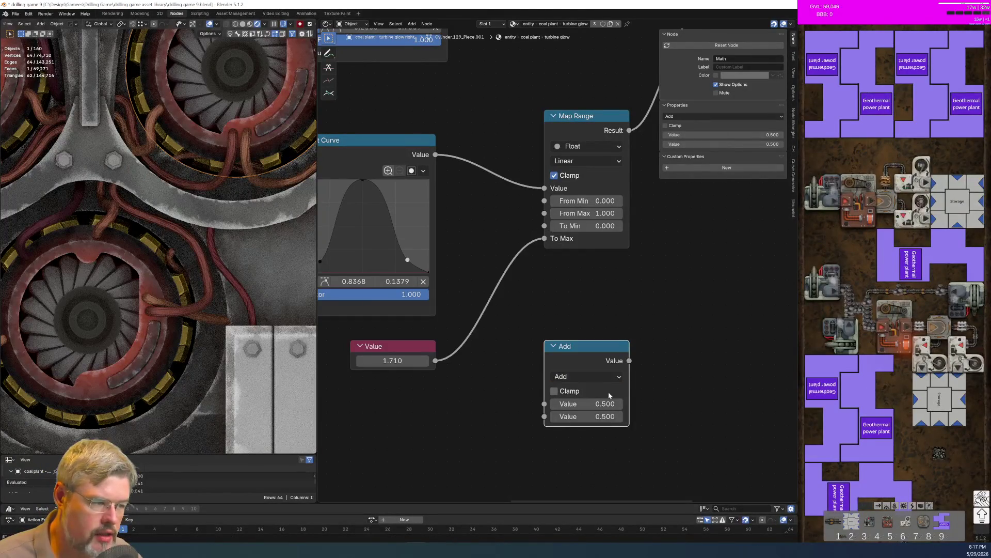
Make the Math node Subtract, feed it the 1.710 Value, and route its result into To Min
{"action": "left_click", "coordinate": [594, 378]}
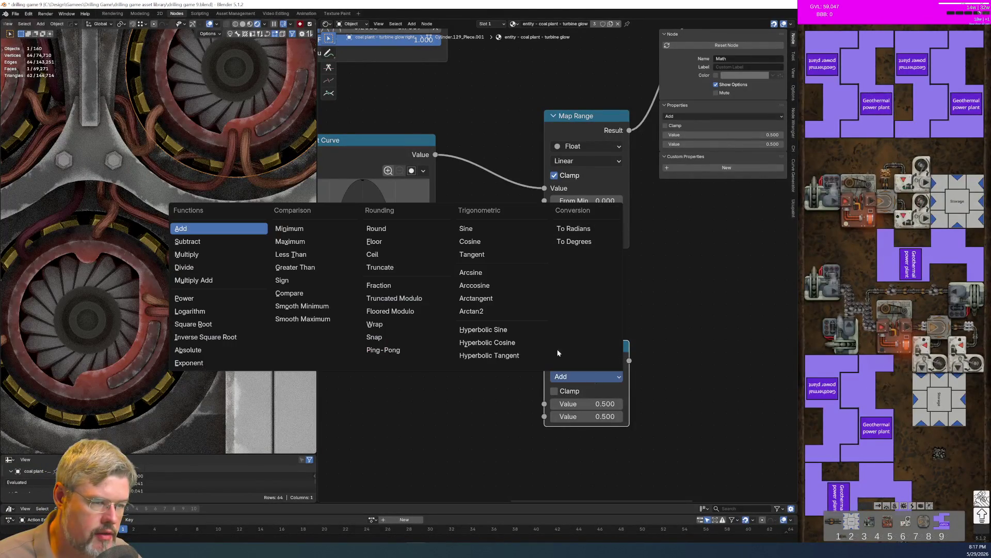
{"action": "left_click", "coordinate": [200, 242]}
{"action": "left_click_drag", "start_coordinate": [437, 361], "coordinate": [544, 410]}
{"action": "mouse_move", "coordinate": [629, 360]}
{"action": "left_mouse_down"}
{"action": "mouse_move", "coordinate": [586, 250]}
{"action": "mouse_move", "coordinate": [542, 214]}
{"action": "mouse_move", "coordinate": [545, 226]}
{"action": "left_mouse_up"}
{"action": "mouse_move", "coordinate": [599, 369]}
{"action": "left_mouse_down"}
{"action": "mouse_move", "coordinate": [564, 345]}
{"action": "mouse_move", "coordinate": [503, 236]}
{"action": "left_mouse_up"}
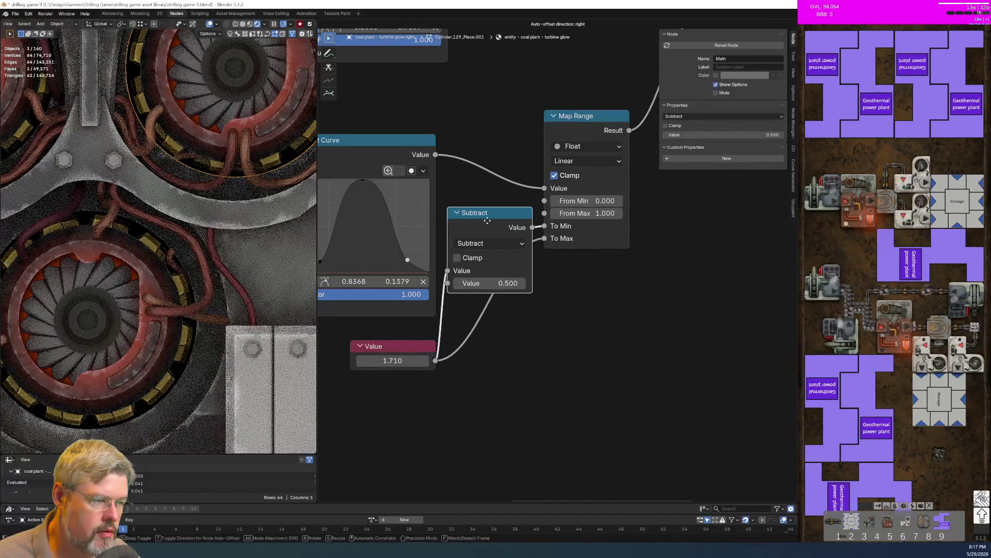
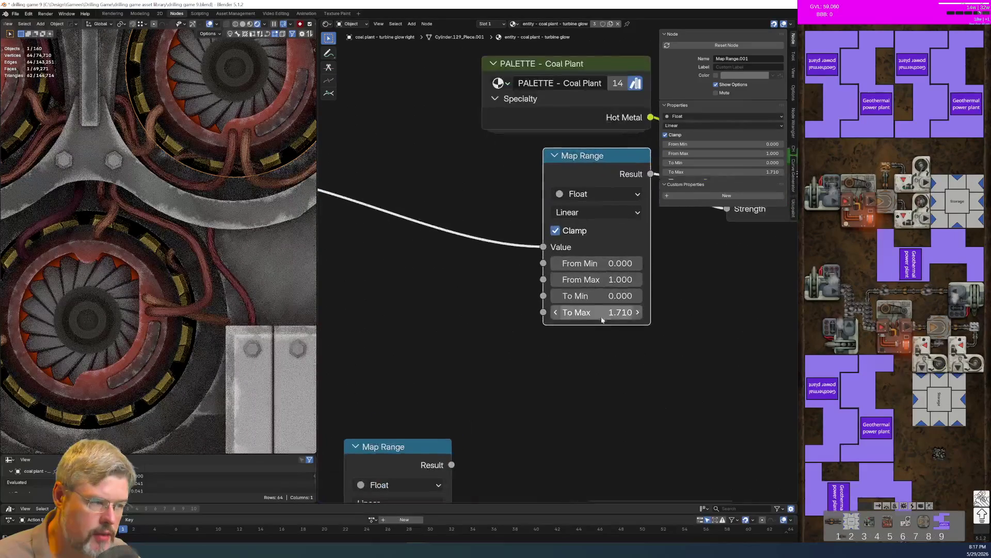
Set the upper Map Range's To Max back to 1.710
{"action": "left_click_drag", "start_coordinate": [599, 313], "coordinate": [589, 312]}
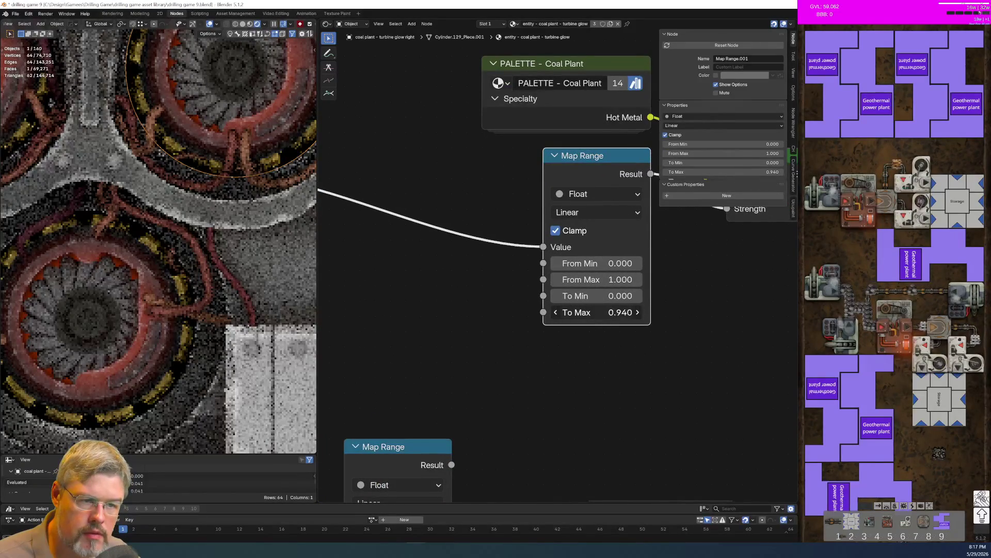
{"action": "left_click_drag", "start_coordinate": [589, 313], "coordinate": [591, 407]}
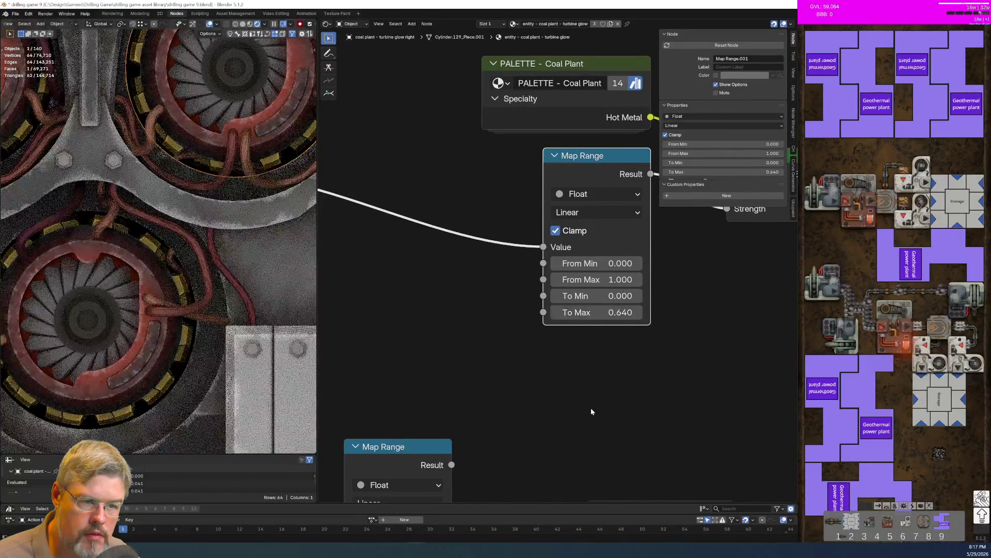
{"action": "scroll", "coordinate": [550, 433], "scroll_direction": "down", "scroll_amount": 2}
{"action": "middle_click_drag", "start_coordinate": [549, 438], "coordinate": [524, 343]}
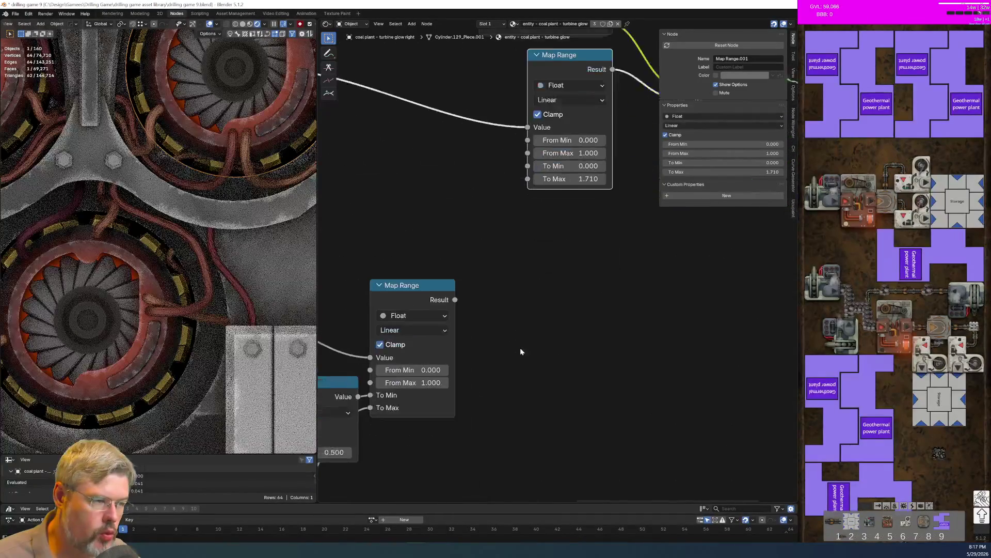
{"action": "scroll", "coordinate": [536, 356], "scroll_direction": "up", "scroll_amount": 2}
Set the Subtract node's second value to 1.000
{"action": "left_click", "coordinate": [434, 380]}
{"action": "type", "text": "1"}
{"action": "key", "text": "Return"}
Connect the lower Map Range's Result to the upper Map Range's To Max
{"action": "scroll", "coordinate": [539, 419], "scroll_direction": "down", "scroll_amount": 1}
{"action": "left_click", "coordinate": [504, 330]}
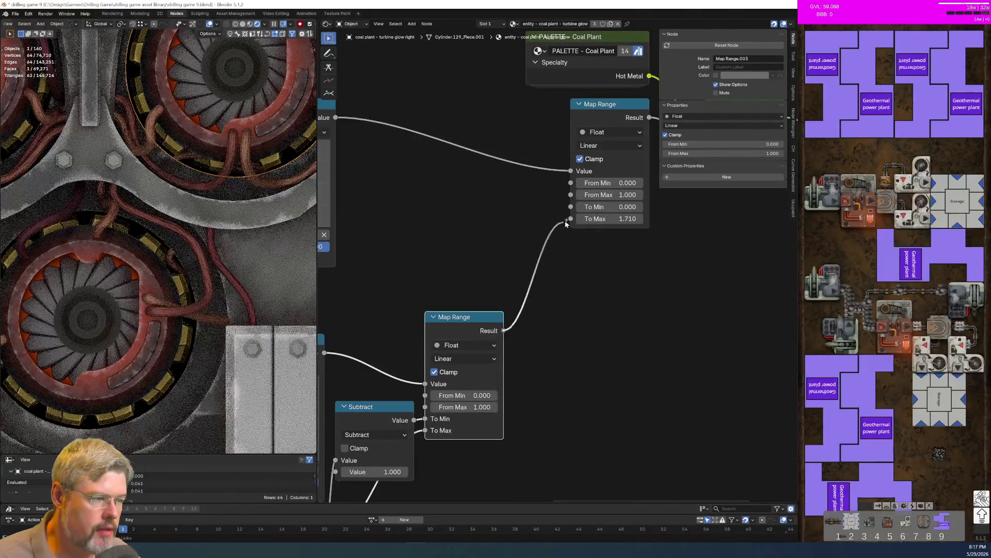
{"action": "left_click_drag", "start_coordinate": [503, 330], "coordinate": [571, 218]}
{"action": "middle_click_drag", "start_coordinate": [404, 396], "coordinate": [421, 296]}
{"action": "scroll", "coordinate": [421, 295], "scroll_direction": "down", "scroll_amount": 1}
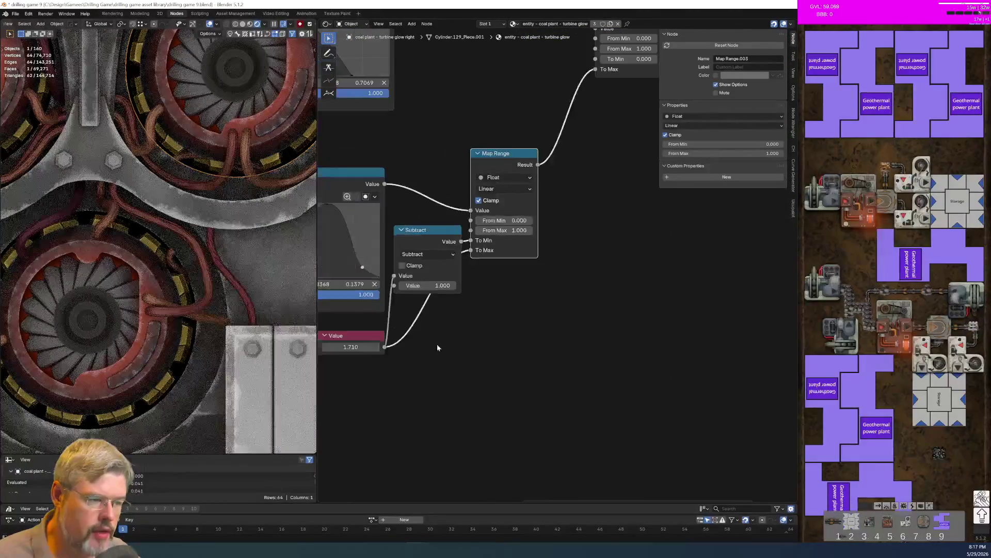
{"action": "scroll", "coordinate": [465, 287], "scroll_direction": "down", "scroll_amount": 1}
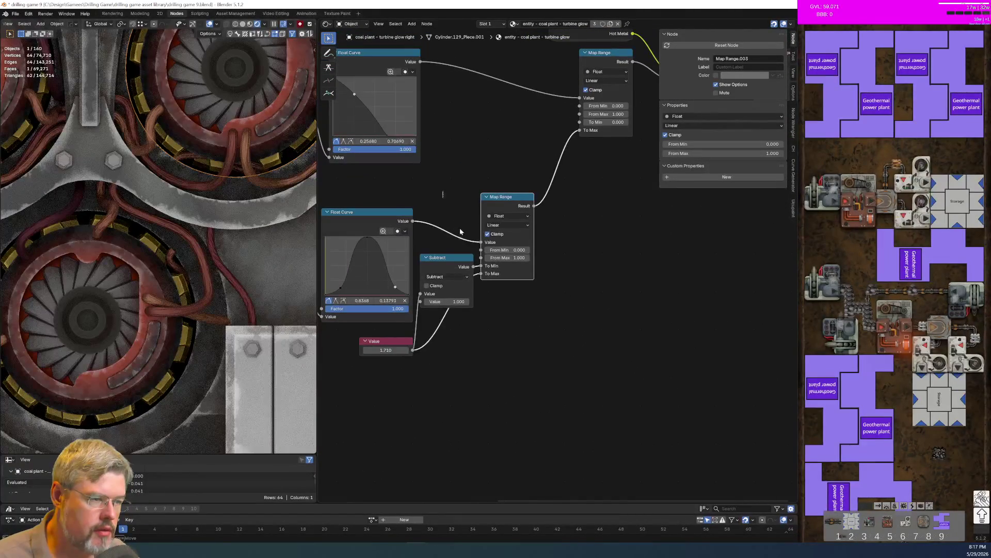
Reposition the Map Range and Subtract nodes and add a reroute on the Value link
{"action": "key", "text": "g"}
{"action": "left_click", "coordinate": [583, 400]}
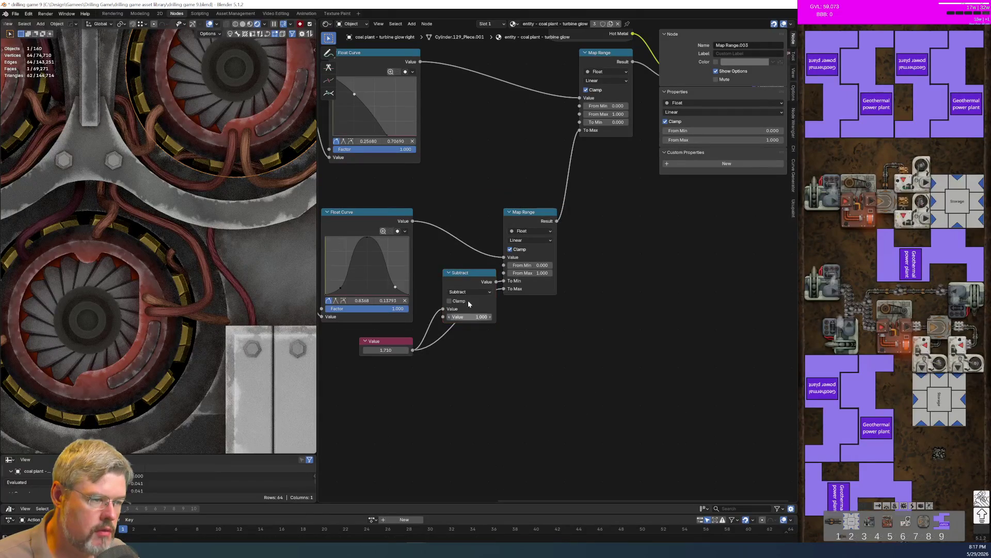
{"action": "left_click_drag", "start_coordinate": [472, 274], "coordinate": [466, 274]}
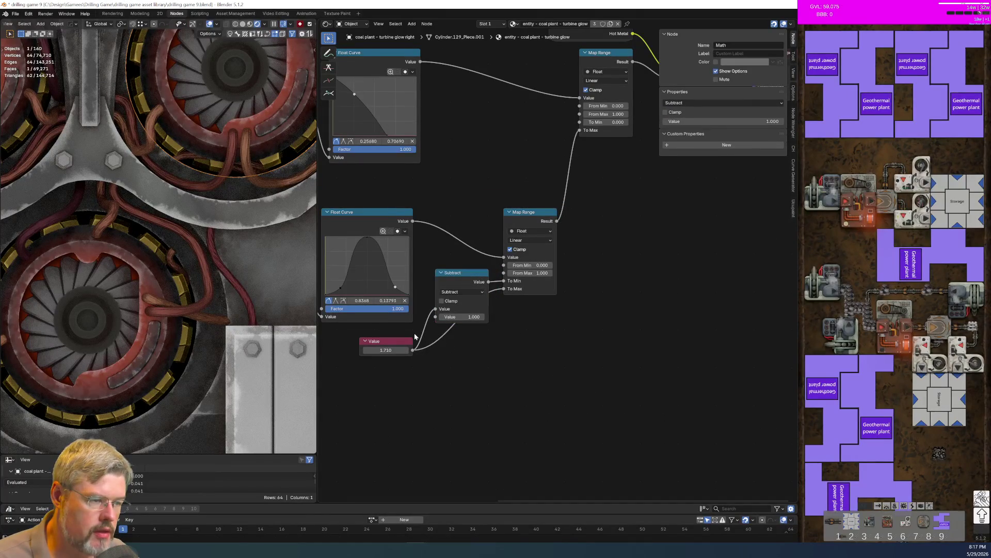
{"action": "mouse_move", "coordinate": [416, 333]}
{"action": "right_mouse_down", "text": "ctrl"}
{"action": "mouse_move", "coordinate": [443, 370]}
{"action": "mouse_move", "coordinate": [496, 354]}
{"action": "right_mouse_up", "text": "ctrl"}
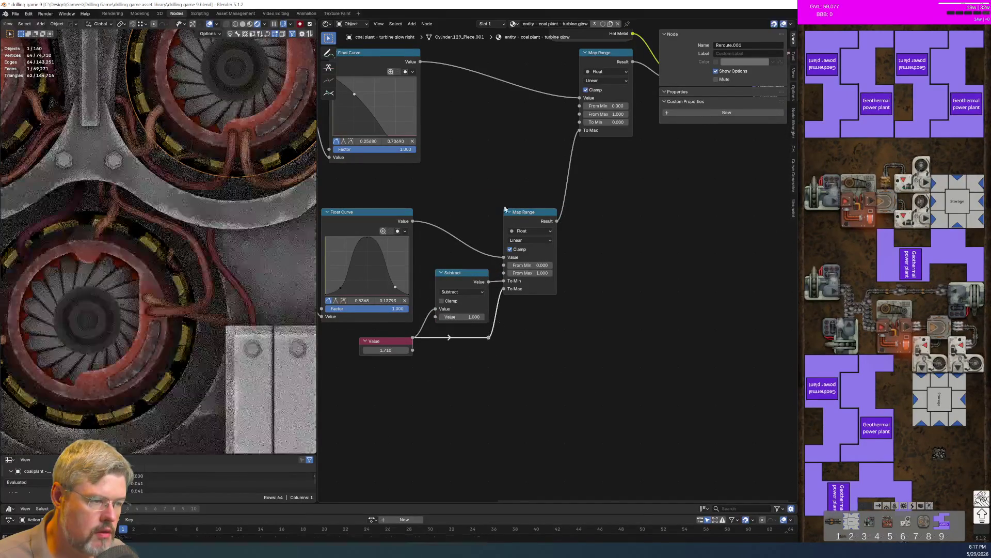
{"action": "key", "text": "g"}
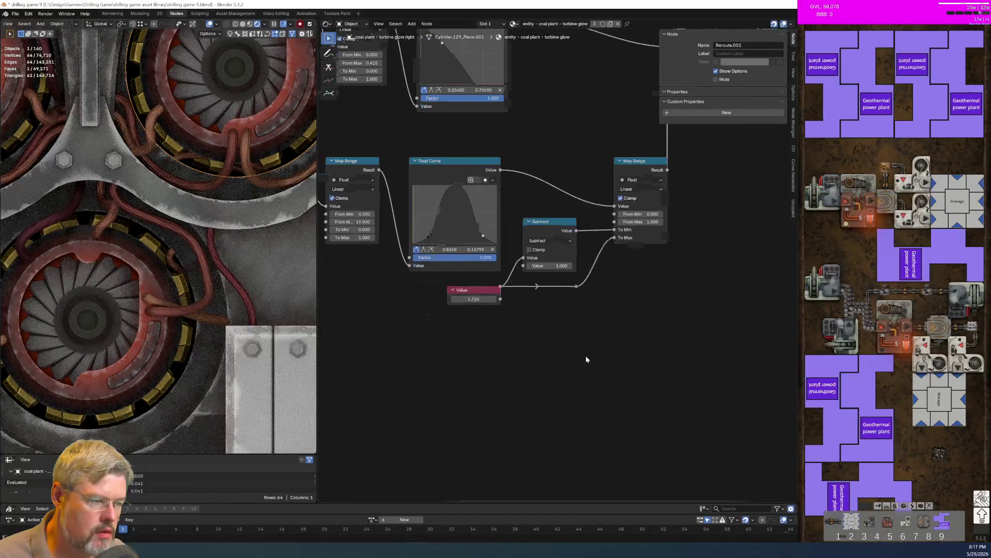
Place the reroute point and shift the output nodes to the right
{"action": "left_click", "coordinate": [474, 297]}
{"action": "mouse_move", "coordinate": [511, 327]}
{"action": "middle_mouse_down"}
{"action": "mouse_move", "coordinate": [345, 398]}
{"action": "mouse_move", "coordinate": [290, 465]}
{"action": "middle_mouse_up"}
{"action": "left_click_drag", "start_coordinate": [383, 147], "coordinate": [602, 270]}
{"action": "key", "text": "g"}
{"action": "left_click", "coordinate": [638, 279]}
Move the whole top row of glow nodes further right
{"action": "scroll", "coordinate": [591, 361], "scroll_direction": "down", "scroll_amount": 3}
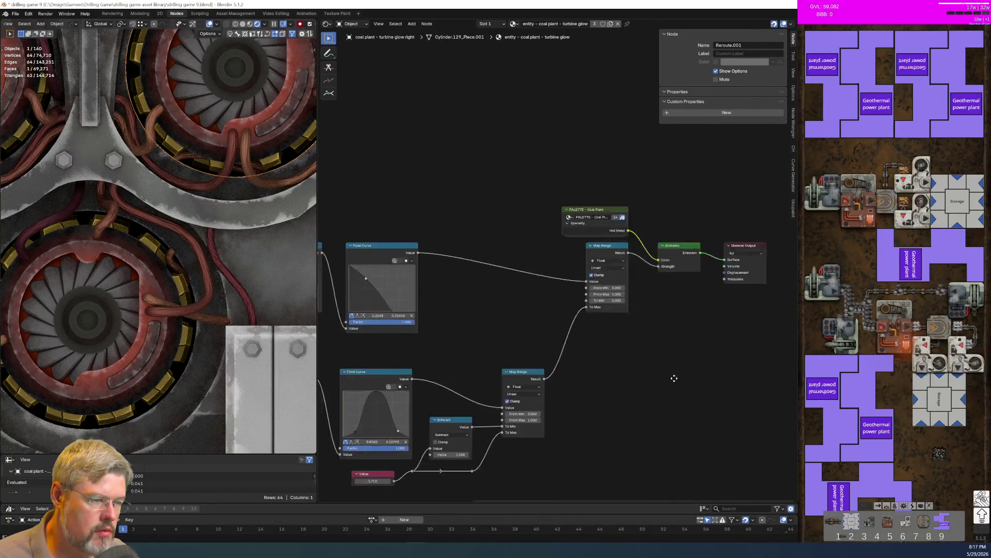
{"action": "middle_click_drag", "start_coordinate": [497, 321], "coordinate": [540, 246]}
{"action": "left_click_drag", "start_coordinate": [398, 232], "coordinate": [633, 329]}
{"action": "key", "text": "g"}
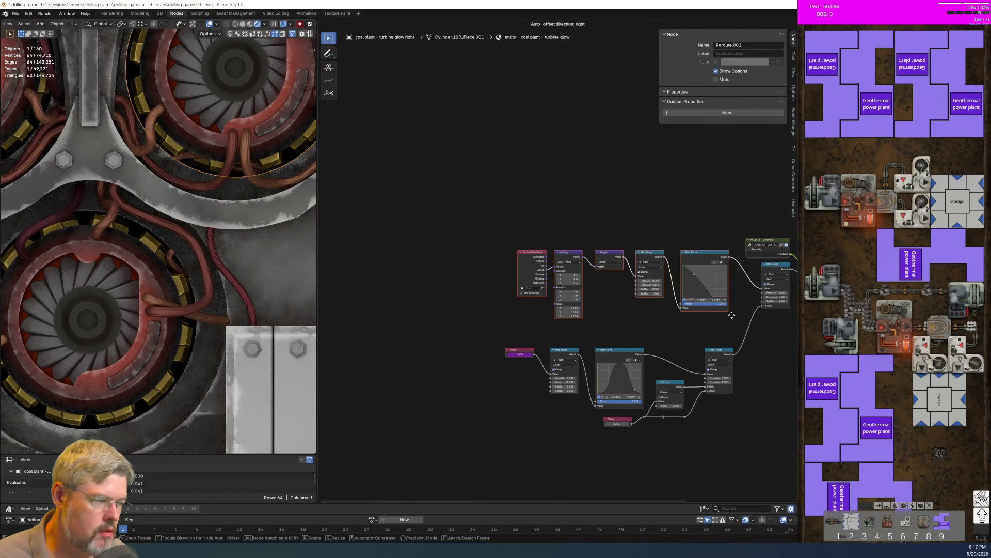
{"action": "left_click", "coordinate": [733, 314]}
{"action": "middle_click_drag", "start_coordinate": [723, 398], "coordinate": [558, 377]}
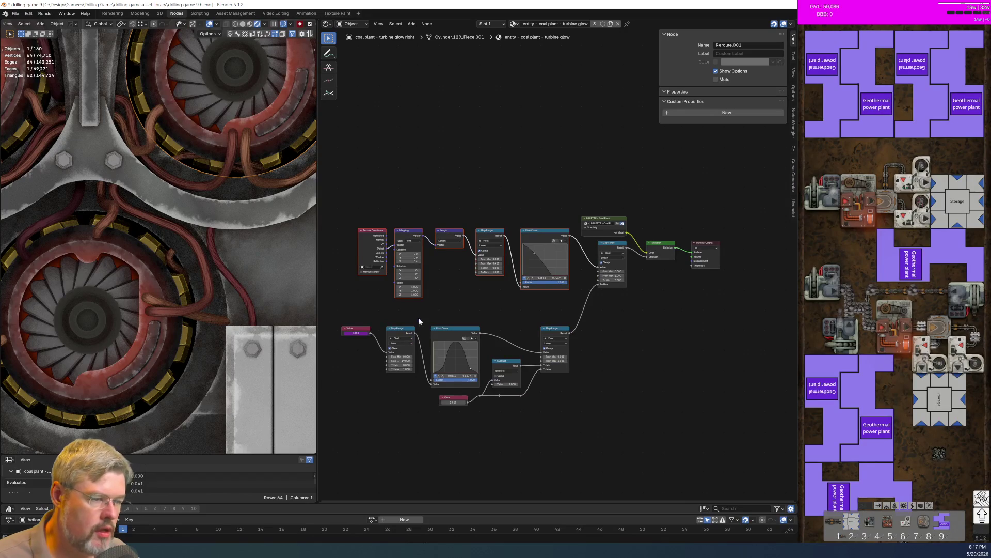
{"action": "middle_click_drag", "start_coordinate": [412, 334], "coordinate": [461, 294]}
Wrap the lower row of glow nodes in a frame labelled 'Glow Animator', then save
{"action": "left_click_drag", "start_coordinate": [377, 268], "coordinate": [649, 389]}
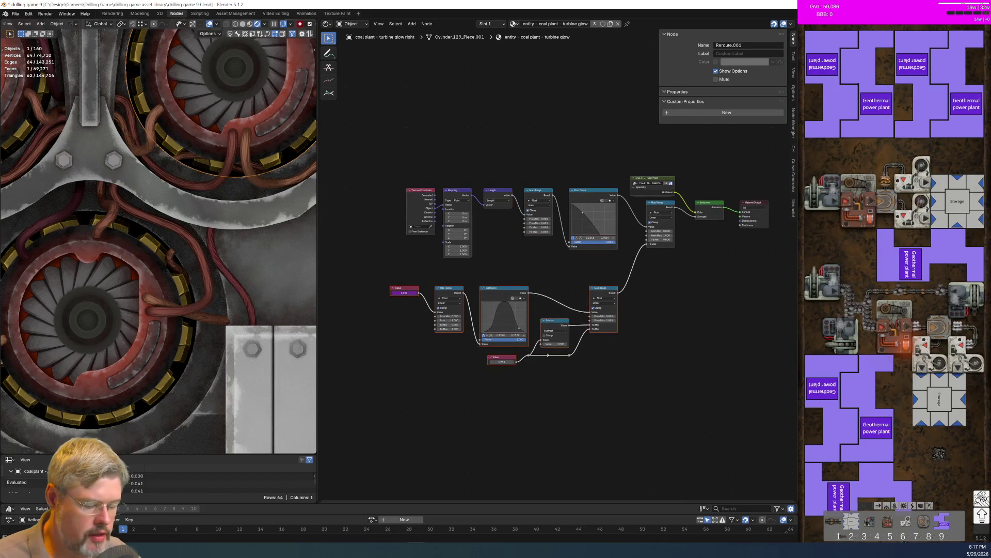
{"action": "key", "text": "ctrl+j"}
{"action": "key", "text": "F2"}
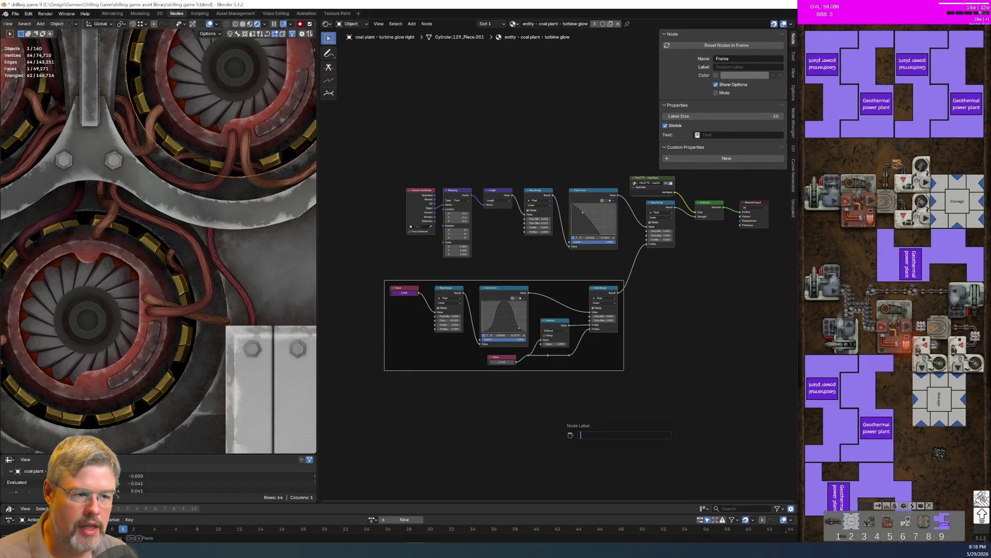
{"action": "type", "text": "Glow Animator"}
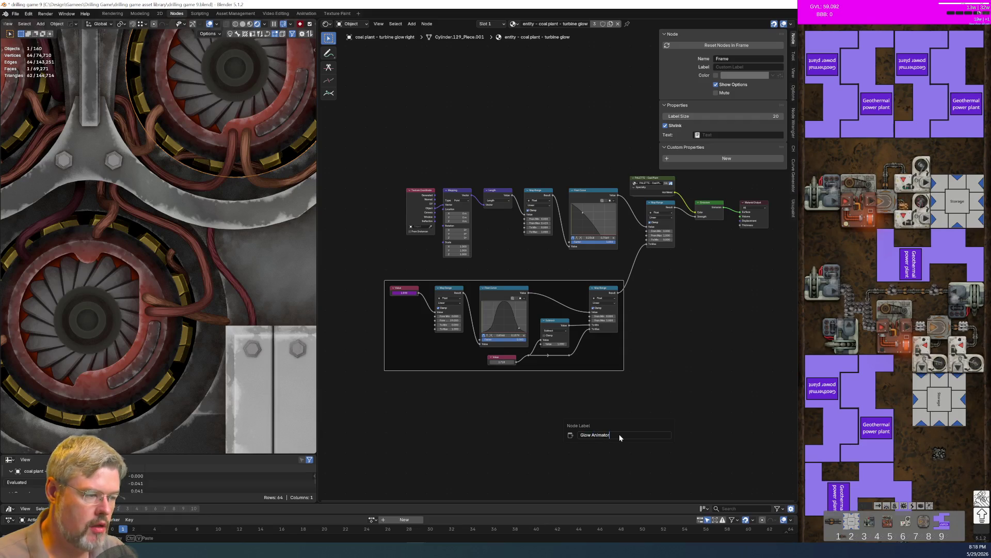
{"action": "key", "text": "Return"}
{"action": "key", "text": "Home"}
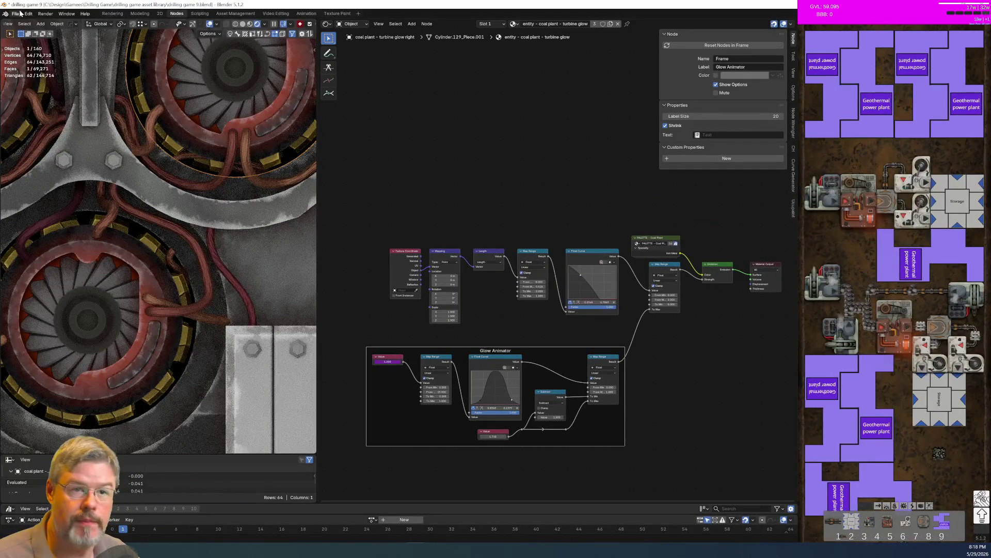
{"action": "left_click", "coordinate": [20, 13]}
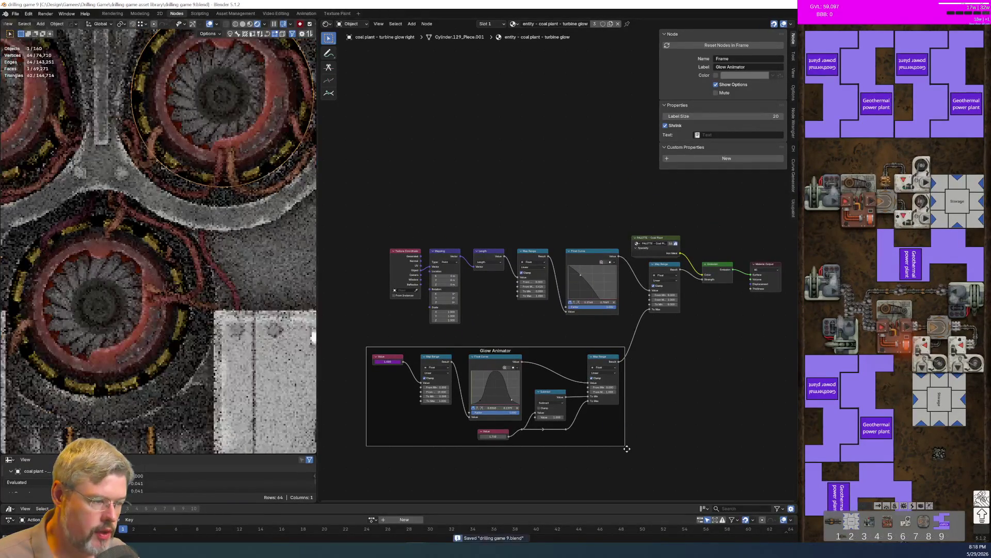
Save the file and center the Glow Animator frame in the node view
{"action": "middle_click_drag", "start_coordinate": [445, 404], "coordinate": [349, 324]}
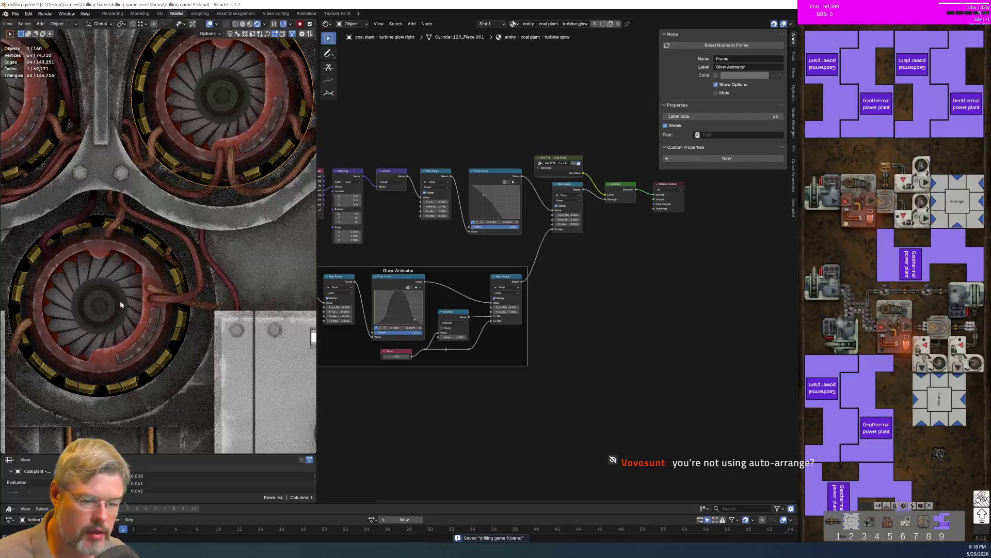
{"action": "scroll", "coordinate": [106, 326], "scroll_direction": "up", "scroll_amount": 1}
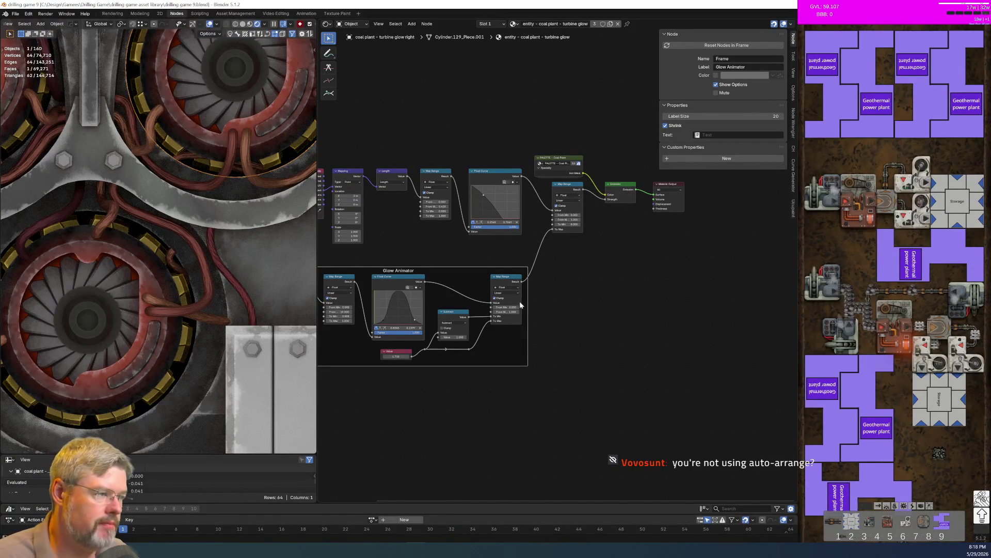
{"action": "scroll", "coordinate": [539, 317], "scroll_direction": "up", "scroll_amount": 2}
{"action": "middle_click_drag", "start_coordinate": [613, 361], "coordinate": [496, 327]}
{"action": "scroll", "coordinate": [573, 323], "scroll_direction": "up", "scroll_amount": 2}
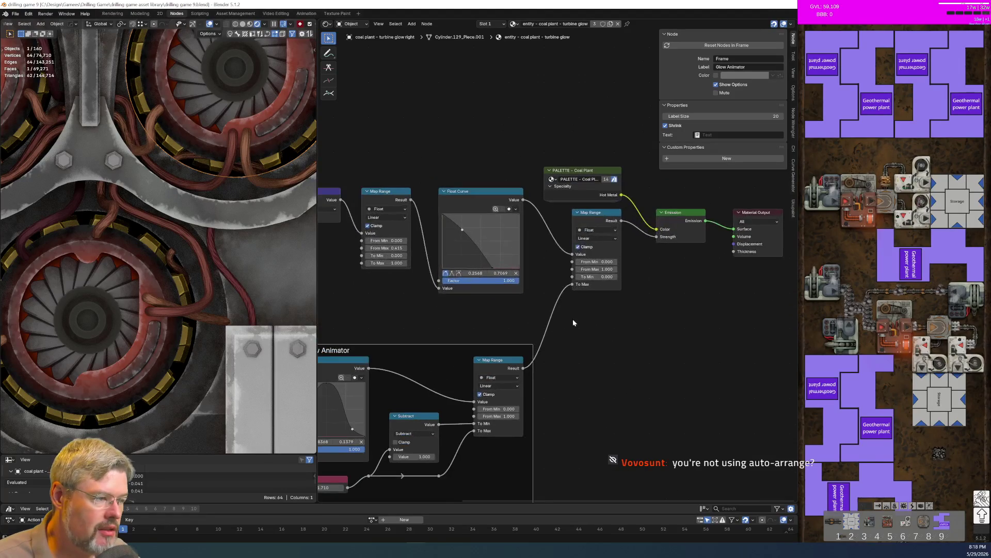
{"action": "scroll", "coordinate": [594, 389], "scroll_direction": "down", "scroll_amount": 2}
{"action": "mouse_move", "coordinate": [593, 389]}
{"action": "middle_mouse_down"}
{"action": "mouse_move", "coordinate": [571, 317]}
{"action": "mouse_move", "coordinate": [634, 304]}
{"action": "middle_mouse_up"}
{"action": "scroll", "coordinate": [590, 337], "scroll_direction": "up", "scroll_amount": 3}
{"action": "scroll", "coordinate": [590, 336], "scroll_direction": "down", "scroll_amount": 2}
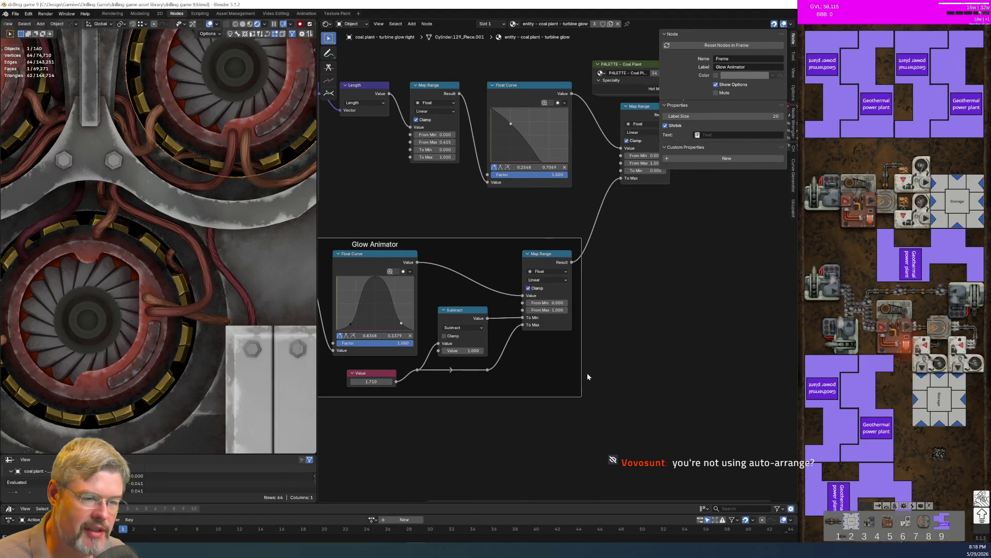
{"action": "scroll", "coordinate": [418, 401], "scroll_direction": "up", "scroll_amount": 1}
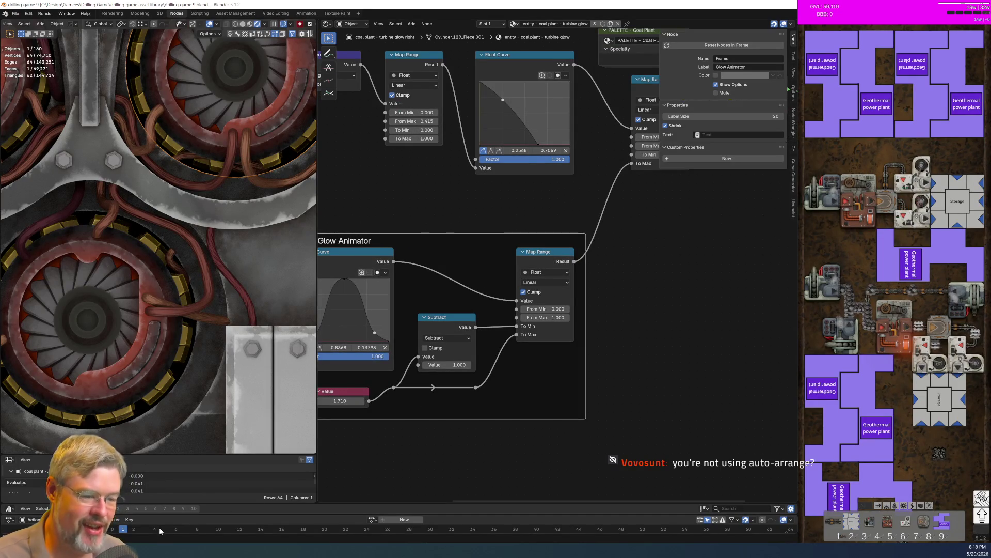
Scrub and play the timeline to watch the turbine glow change across frames
{"action": "left_click_drag", "start_coordinate": [129, 532], "coordinate": [112, 531]}
{"action": "mouse_move", "coordinate": [165, 528]}
{"action": "left_mouse_down"}
{"action": "mouse_move", "coordinate": [211, 532]}
{"action": "mouse_move", "coordinate": [187, 537]}
{"action": "left_mouse_up"}
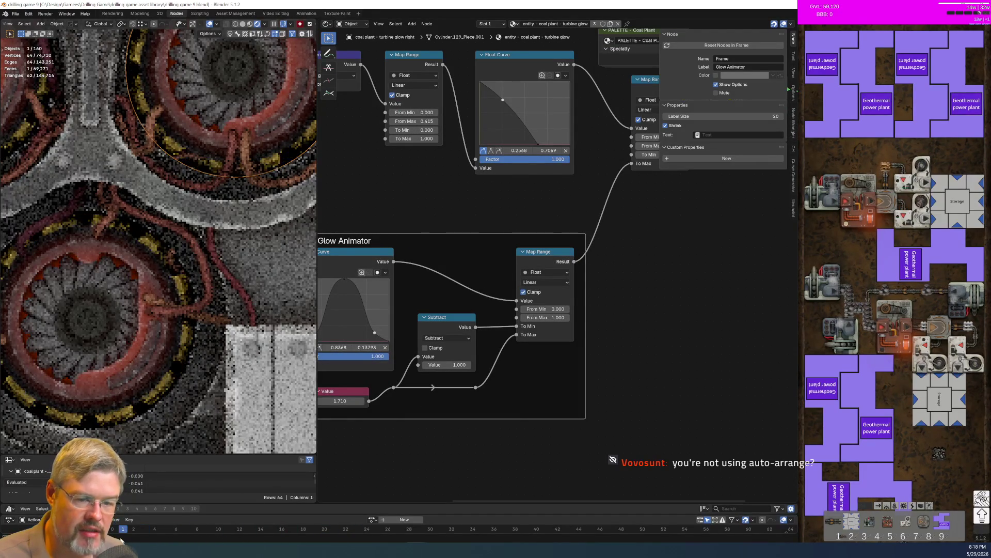
{"action": "key", "text": "space"}
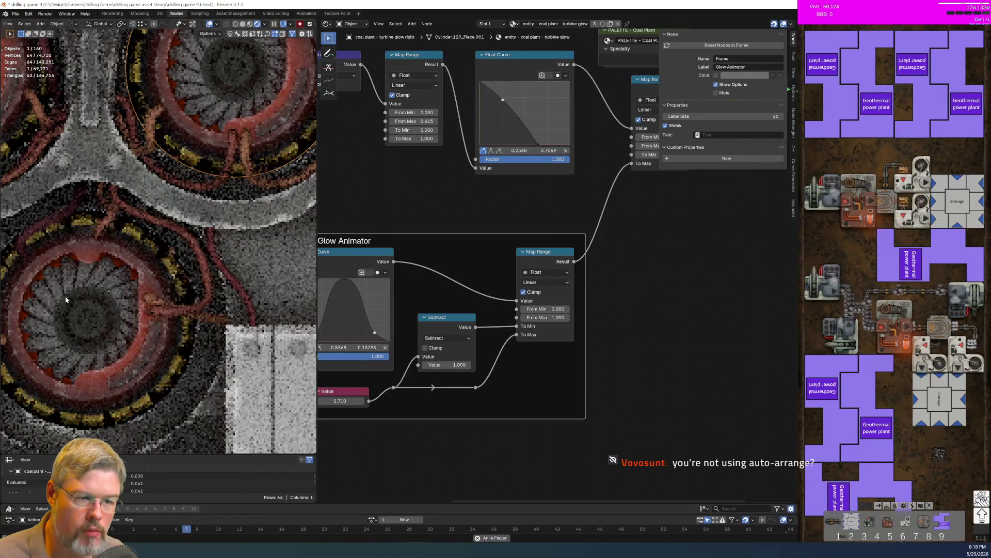
{"action": "key", "text": "space"}
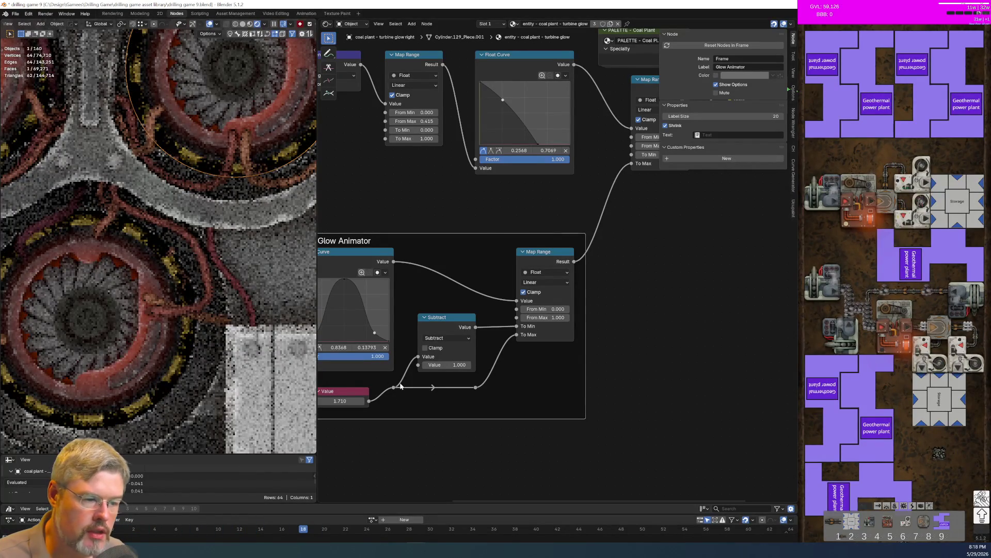
Copy the Glow Animator frame and its nine nodes to the clipboard
{"action": "key", "text": "Home"}
{"action": "mouse_move", "coordinate": [371, 258]}
{"action": "left_mouse_down"}
{"action": "mouse_move", "coordinate": [619, 390]}
{"action": "mouse_move", "coordinate": [729, 423]}
{"action": "mouse_move", "coordinate": [716, 423]}
{"action": "left_mouse_up"}
{"action": "key", "text": "ctrl+c"}
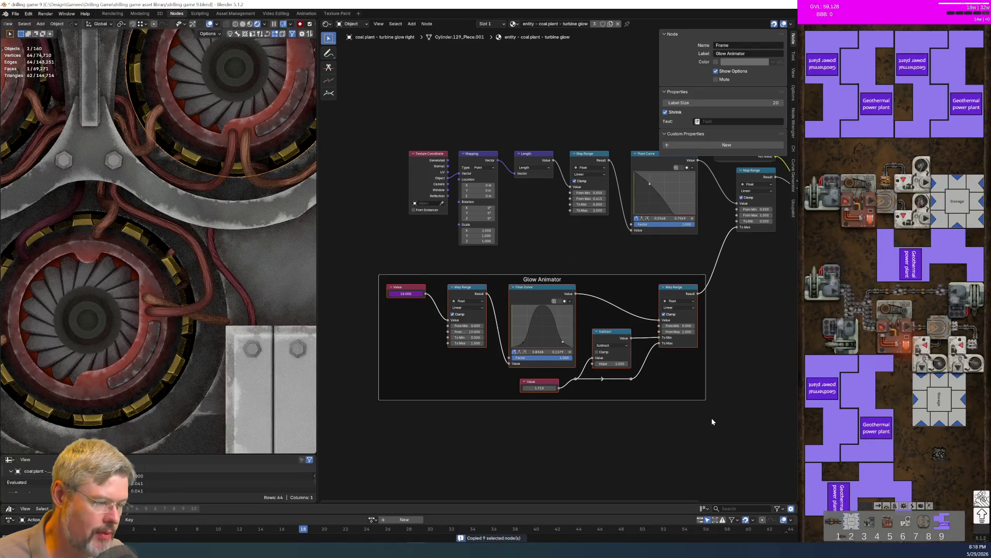
Paste the Glow Animator nodes into the turbine housing material and set its Value to 18
{"action": "left_click", "coordinate": [95, 390]}
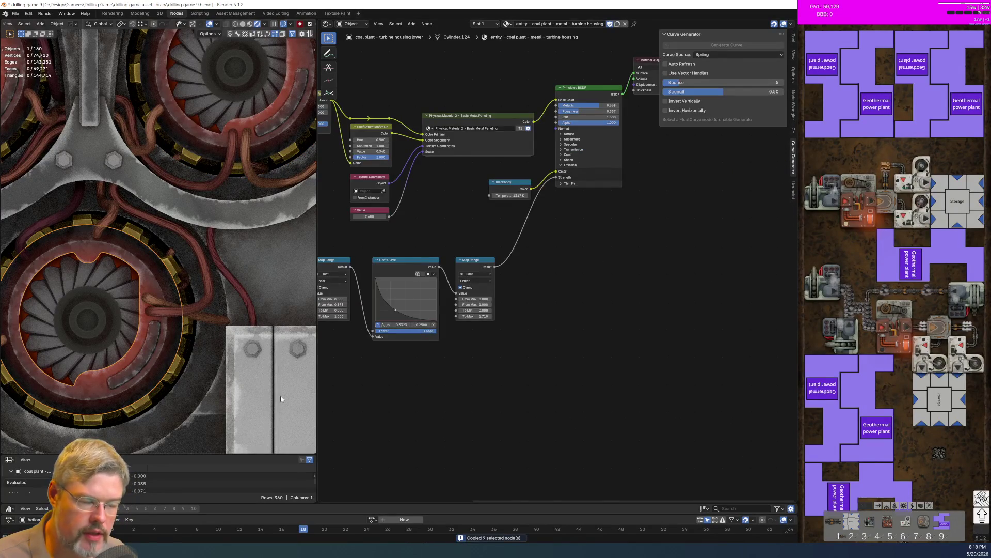
{"action": "scroll", "coordinate": [505, 376], "scroll_direction": "down", "scroll_amount": 3}
{"action": "key", "text": "ctrl+v"}
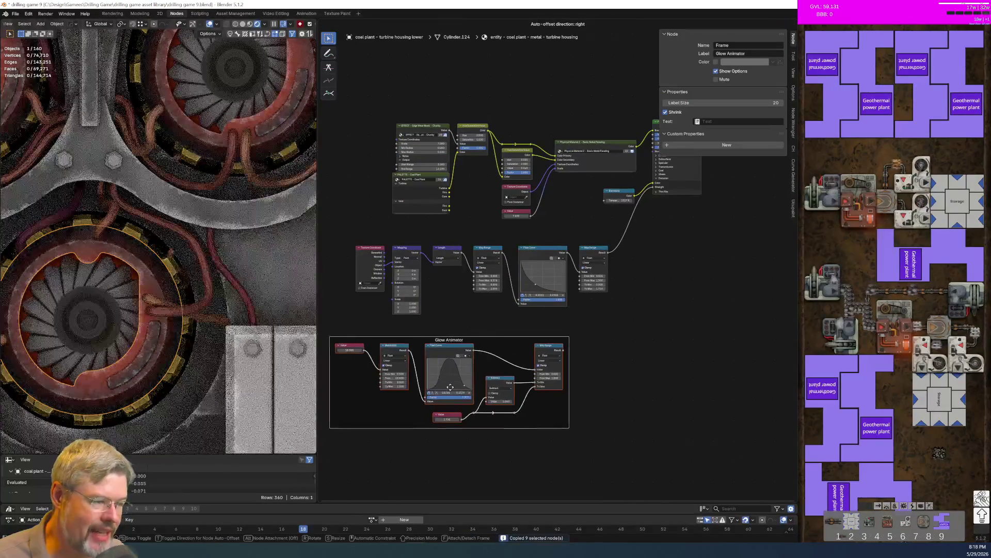
{"action": "left_click", "coordinate": [597, 390]}
{"action": "middle_click_drag", "start_coordinate": [597, 391], "coordinate": [641, 394]}
{"action": "scroll", "coordinate": [438, 448], "scroll_direction": "up", "scroll_amount": 3}
{"action": "double_click", "coordinate": [548, 325]}
{"action": "type", "text": "#frame"}
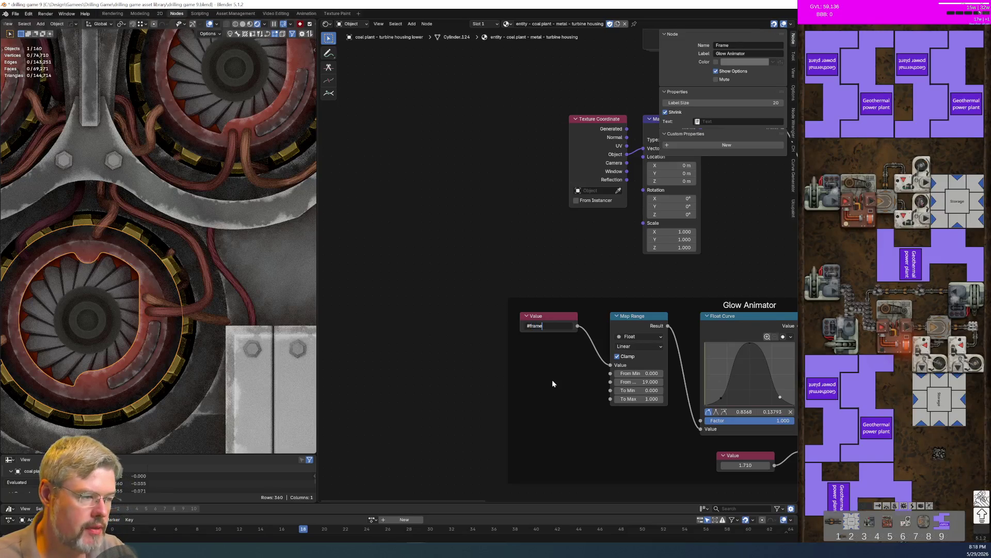
{"action": "key", "text": "Return"}
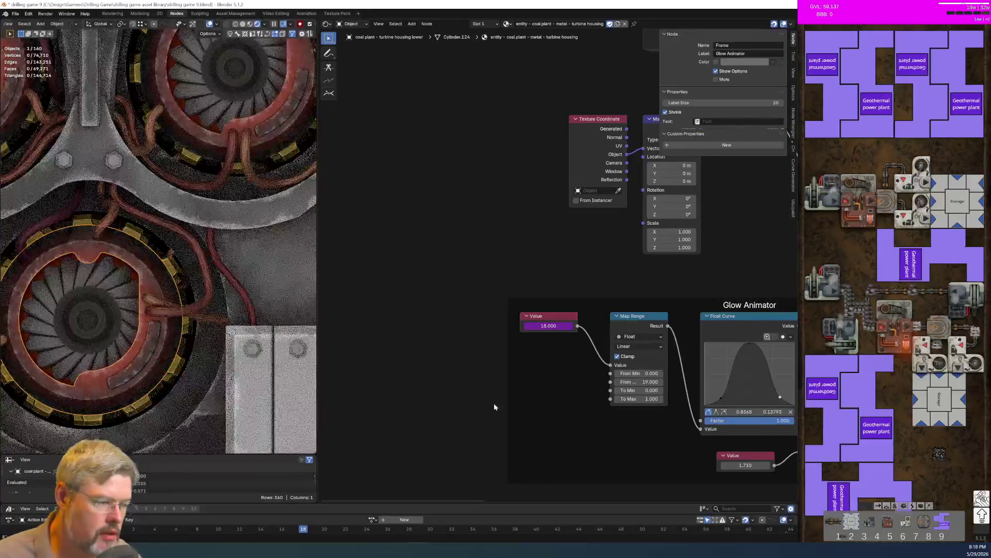
Feed the pasted Map Range result into the upper Map Range's To Max and save
{"action": "middle_click_drag", "start_coordinate": [660, 307], "coordinate": [431, 289]}
{"action": "middle_click_drag", "start_coordinate": [665, 283], "coordinate": [483, 343]}
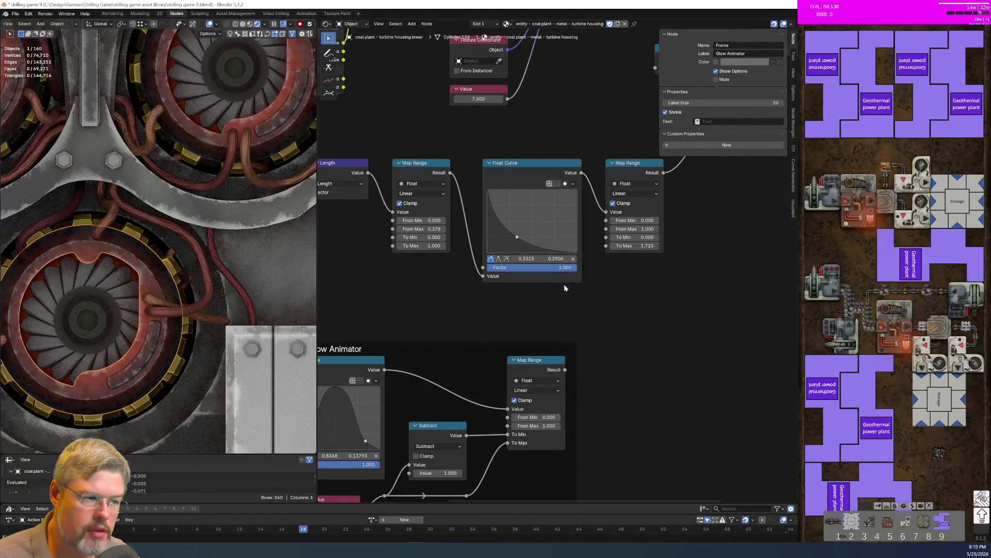
{"action": "mouse_move", "coordinate": [565, 370]}
{"action": "left_mouse_down"}
{"action": "mouse_move", "coordinate": [605, 248]}
{"action": "mouse_move", "coordinate": [586, 257]}
{"action": "left_mouse_up"}
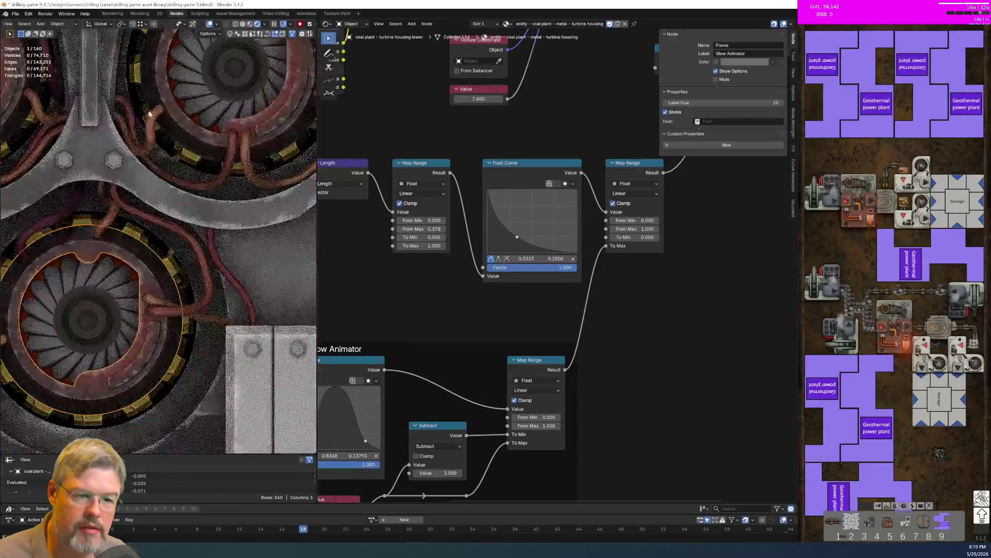
{"action": "left_click", "coordinate": [16, 14]}
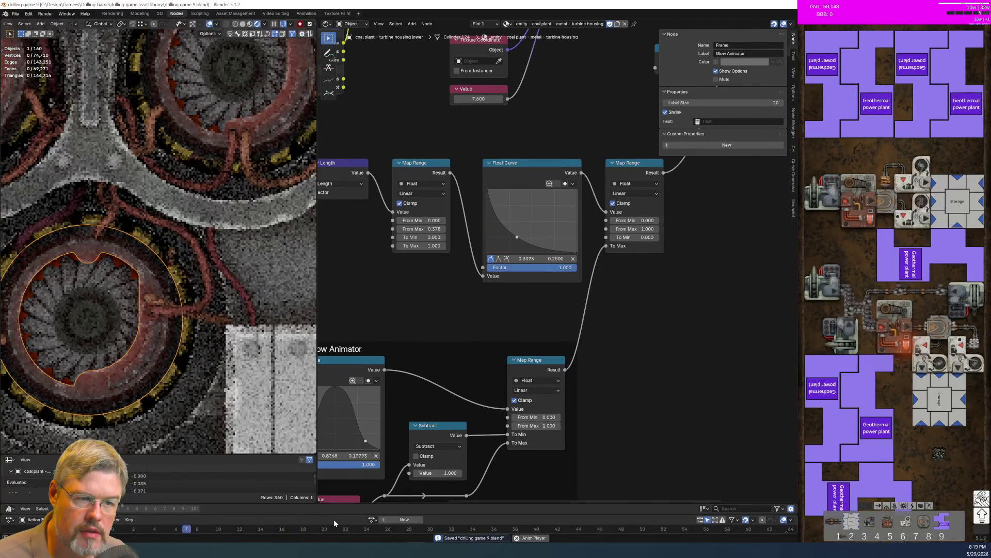
{"action": "key", "text": "space"}
Set the housing Subtract value to 0.2, then raise it to 0.300 while previewing playback
{"action": "mouse_move", "coordinate": [433, 483]}
{"action": "middle_mouse_down"}
{"action": "mouse_move", "coordinate": [453, 390]}
{"action": "mouse_move", "coordinate": [475, 386]}
{"action": "middle_mouse_up"}
{"action": "left_click", "coordinate": [478, 376]}
{"action": "type", "text": "0.2"}
{"action": "key", "text": "Return"}
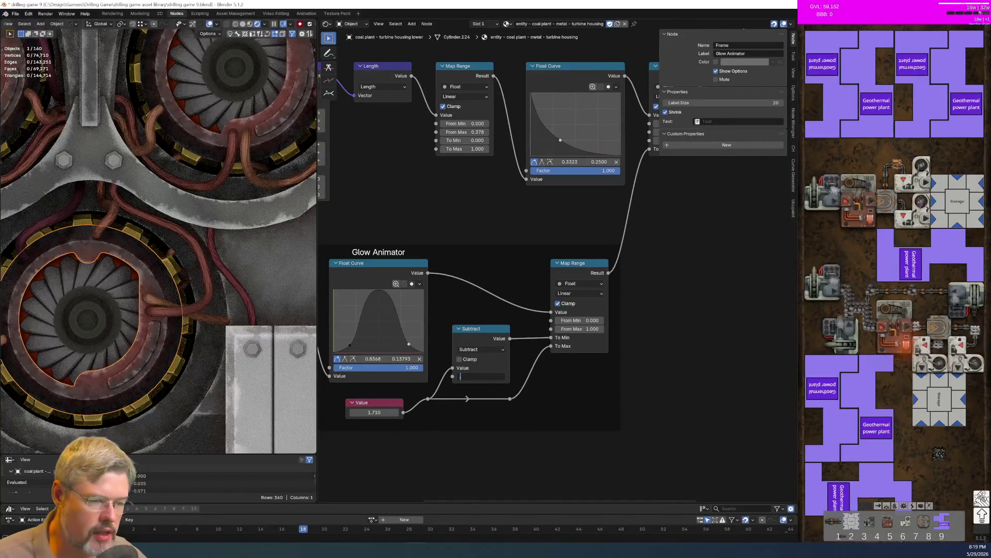
{"action": "key", "text": "space"}
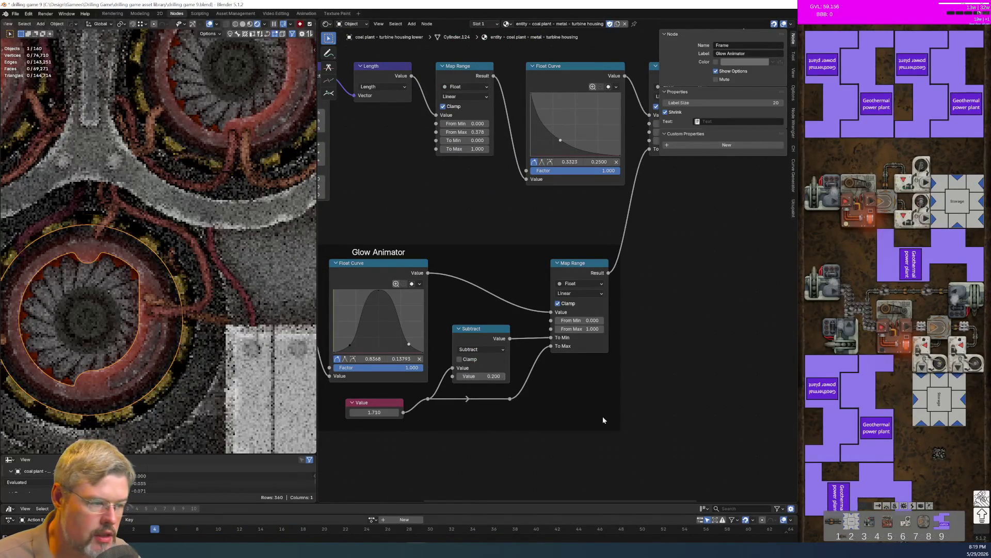
{"action": "left_click_drag", "start_coordinate": [486, 375], "coordinate": [489, 377]}
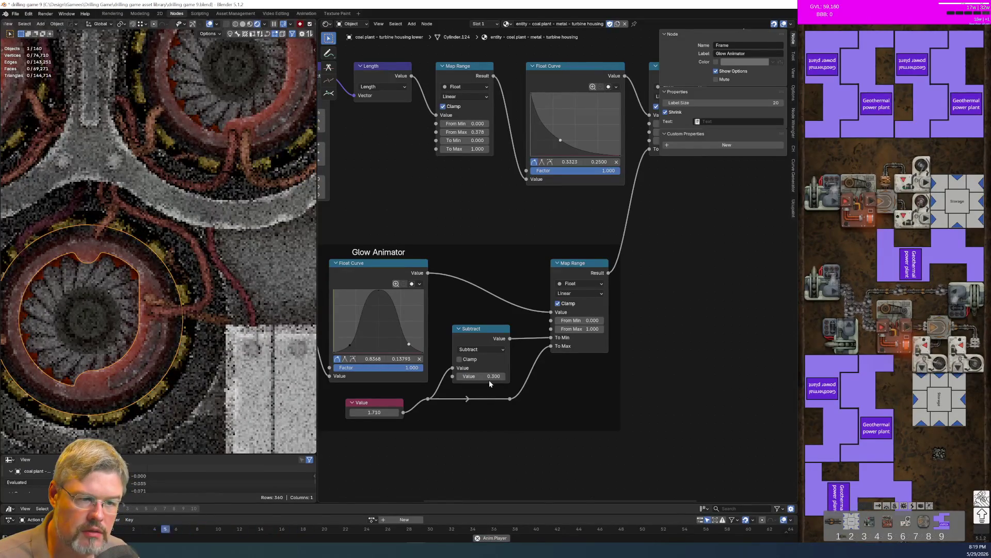
Zoom out and select the UTIL AO Plane to show its ambient-occlusion material
{"action": "scroll", "coordinate": [117, 273], "scroll_direction": "down", "scroll_amount": 4}
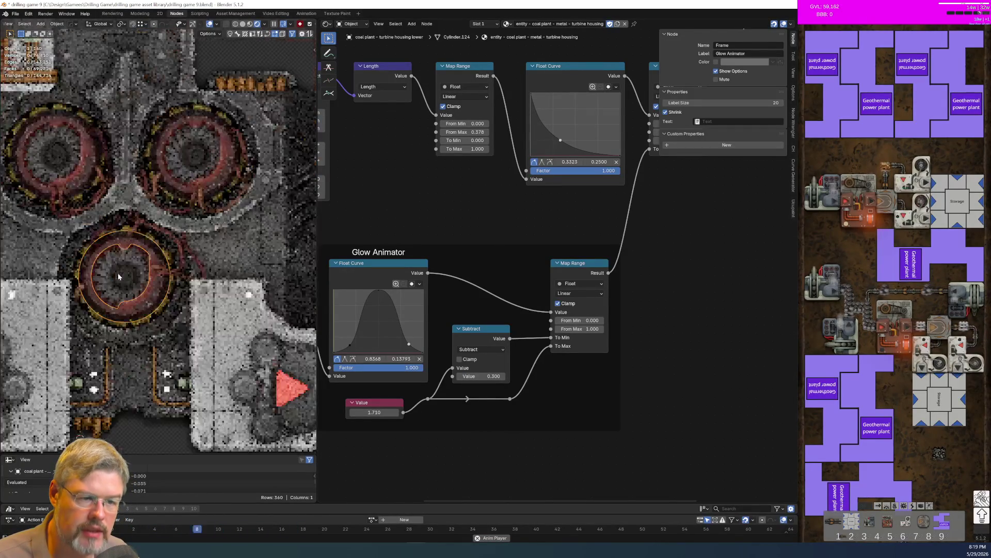
{"action": "scroll", "coordinate": [143, 346], "scroll_direction": "down", "scroll_amount": 5}
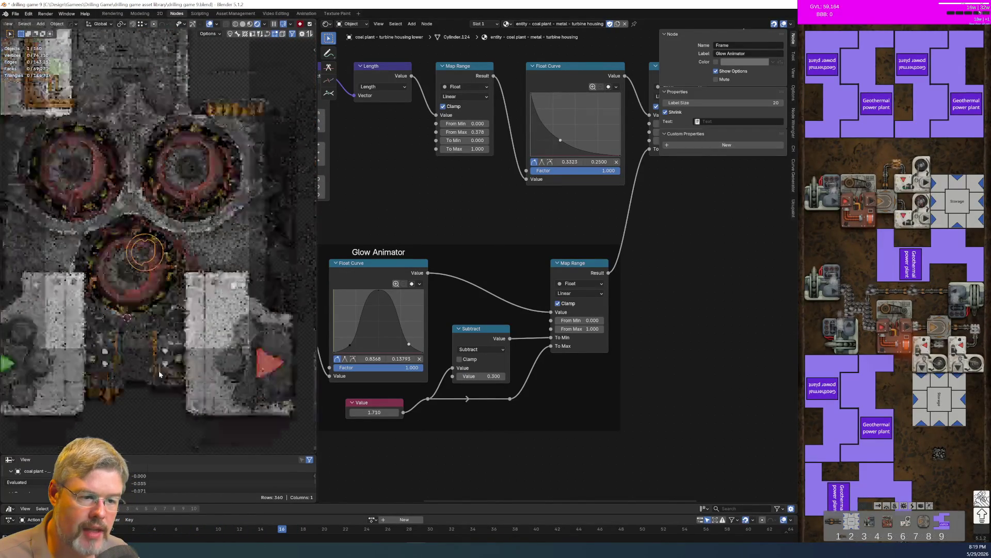
{"action": "left_click", "coordinate": [146, 400]}
{"action": "left_click", "coordinate": [15, 14]}
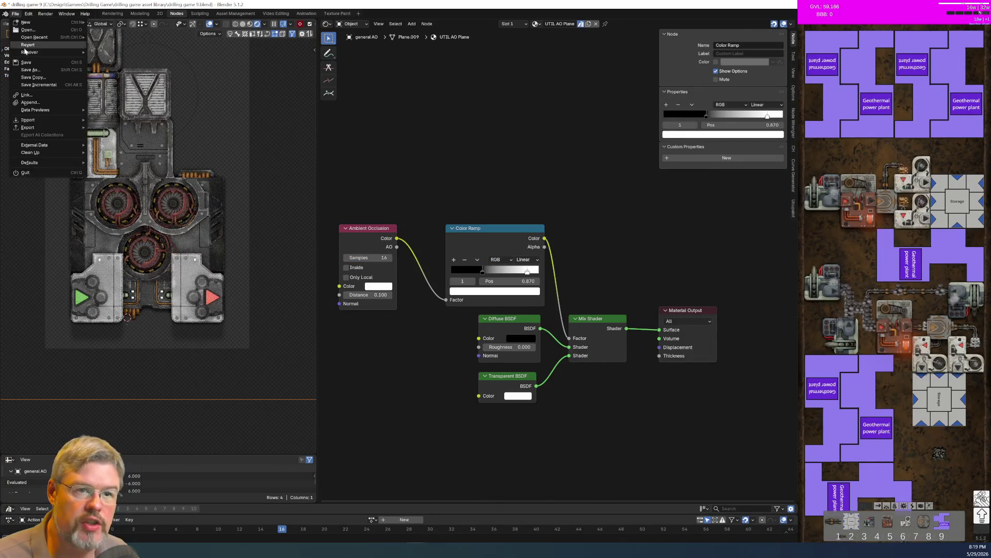
Save drilling game 9.blend and zoom around the AO material in the node editor
{"action": "left_click", "coordinate": [28, 64]}
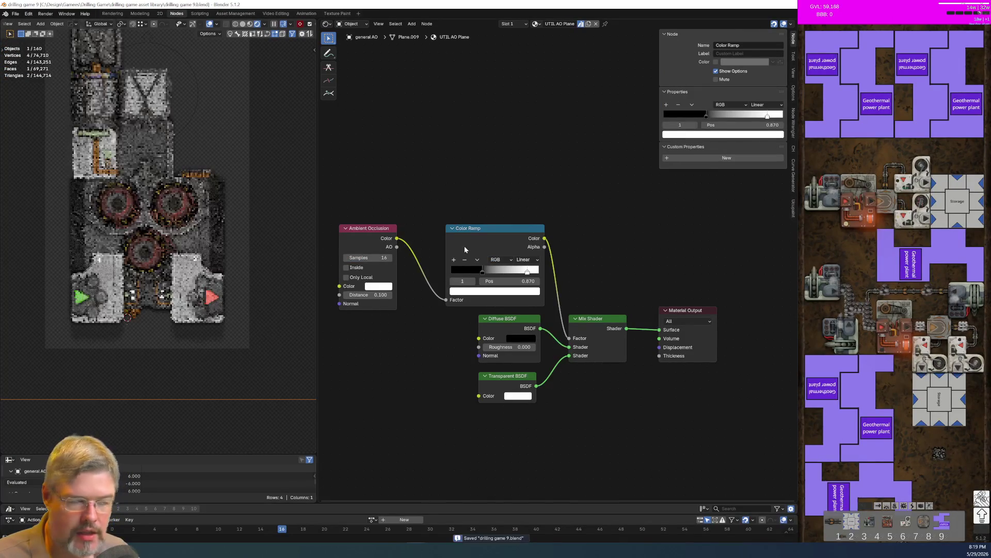
{"action": "scroll", "coordinate": [565, 411], "scroll_direction": "down", "scroll_amount": 1}
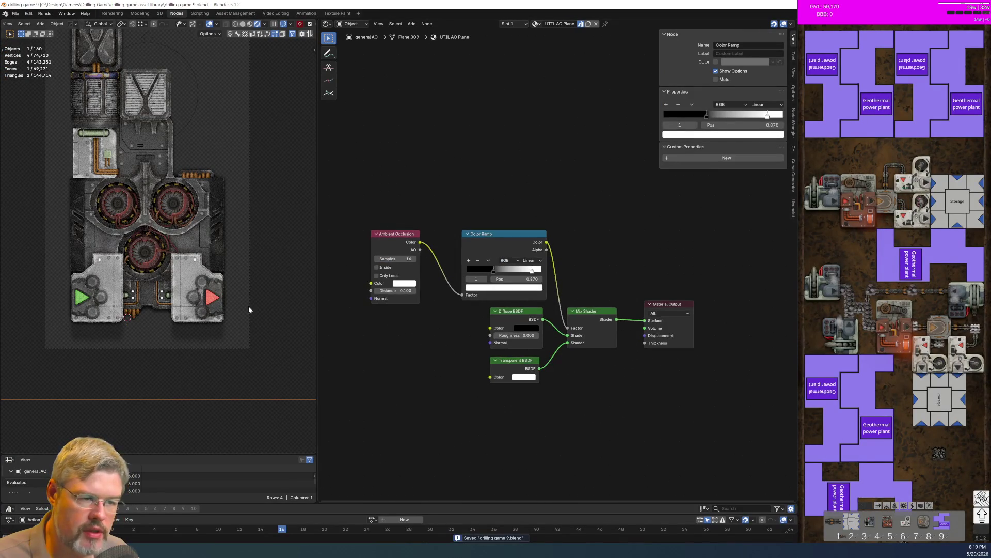
{"action": "scroll", "coordinate": [132, 310], "scroll_direction": "up", "scroll_amount": 1}
{"action": "scroll", "coordinate": [132, 310], "scroll_direction": "up", "scroll_amount": 3}
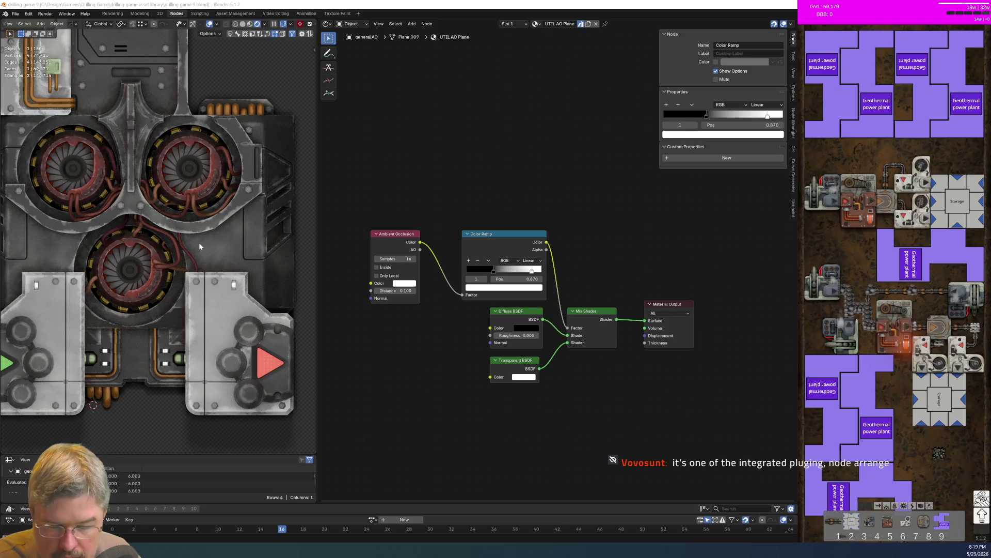
{"action": "left_click", "coordinate": [28, 16]}
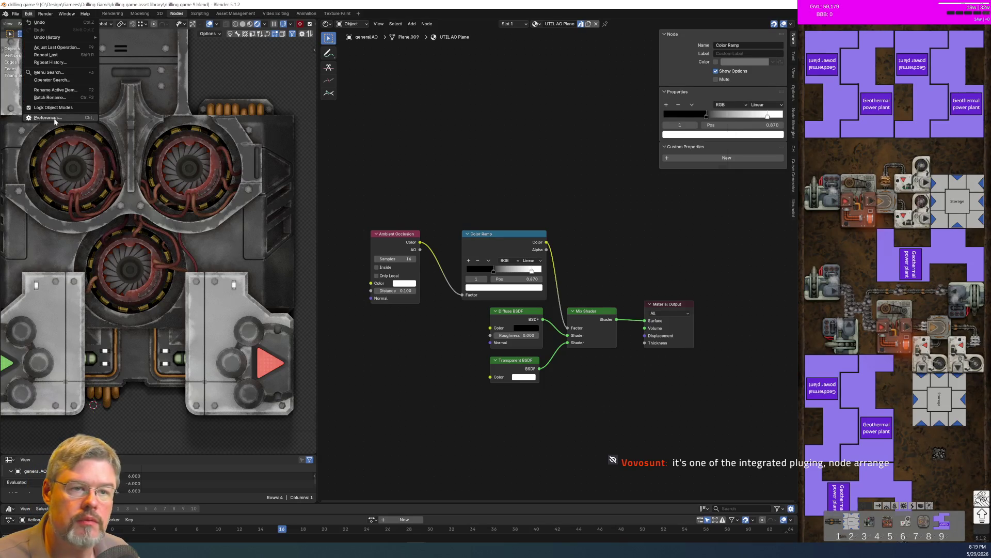
In Preferences, search the add-ons for 'node a'
{"action": "left_click", "coordinate": [41, 119]}
{"action": "type", "text": "node ar"}
{"action": "key", "text": "BackSpace"}
{"action": "key", "text": "BackSpace"}
{"action": "key", "text": "BackSpace"}
{"action": "key", "text": "BackSpace"}
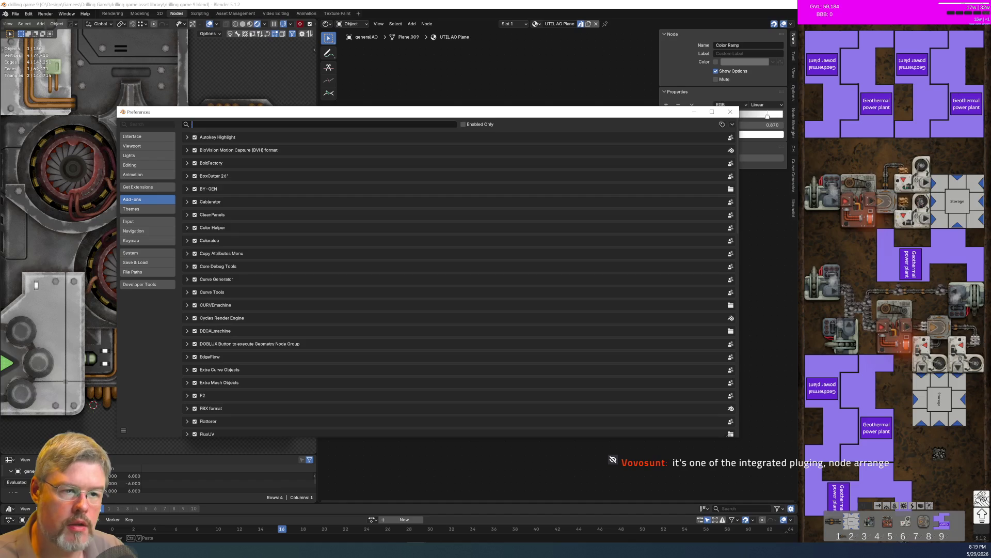
Search online extensions for 'node arran', expand Node Arrange's details, and switch to Firefox
{"action": "left_click", "coordinate": [145, 188]}
{"action": "left_click", "coordinate": [215, 124]}
{"action": "type", "text": "node arran"}
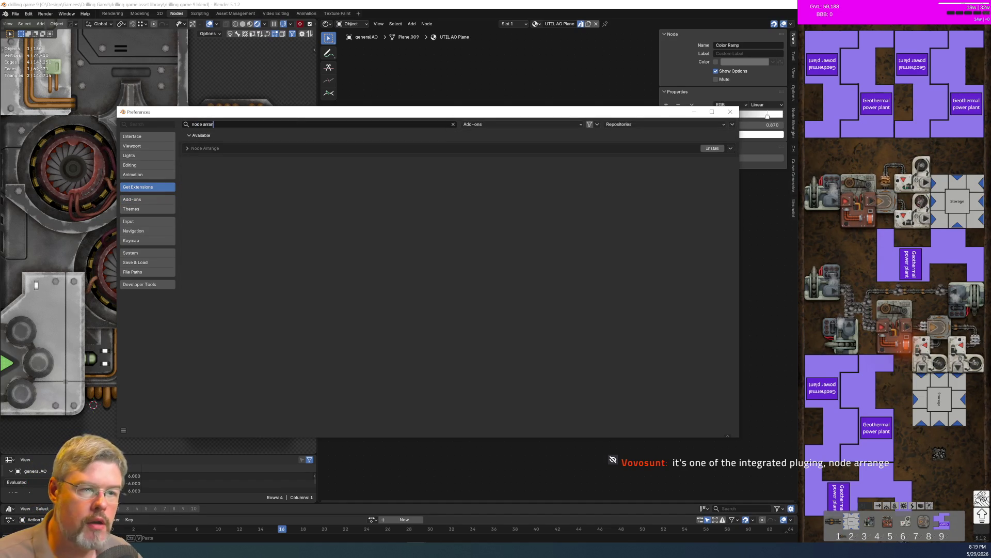
{"action": "left_click", "coordinate": [188, 149]}
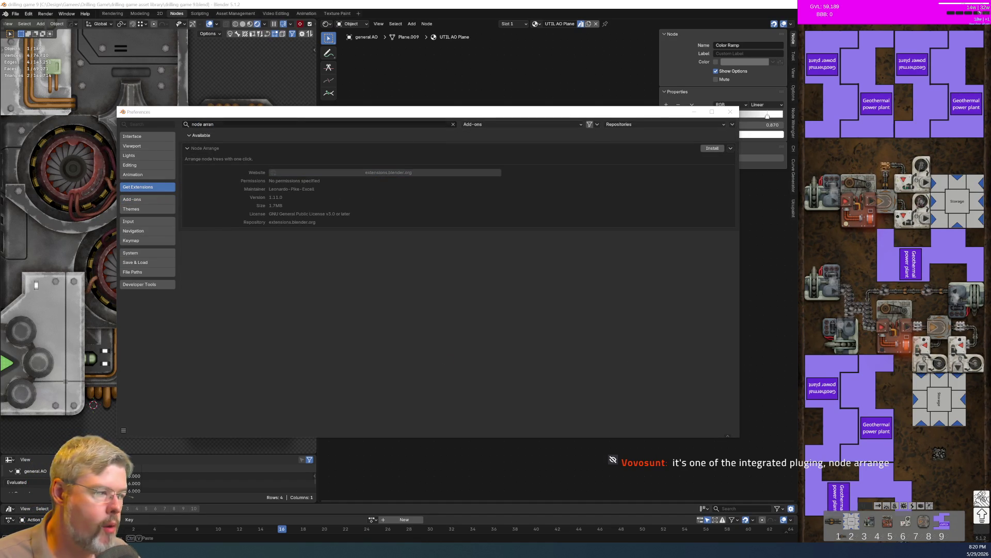
{"action": "key", "text": "alt+Tab"}
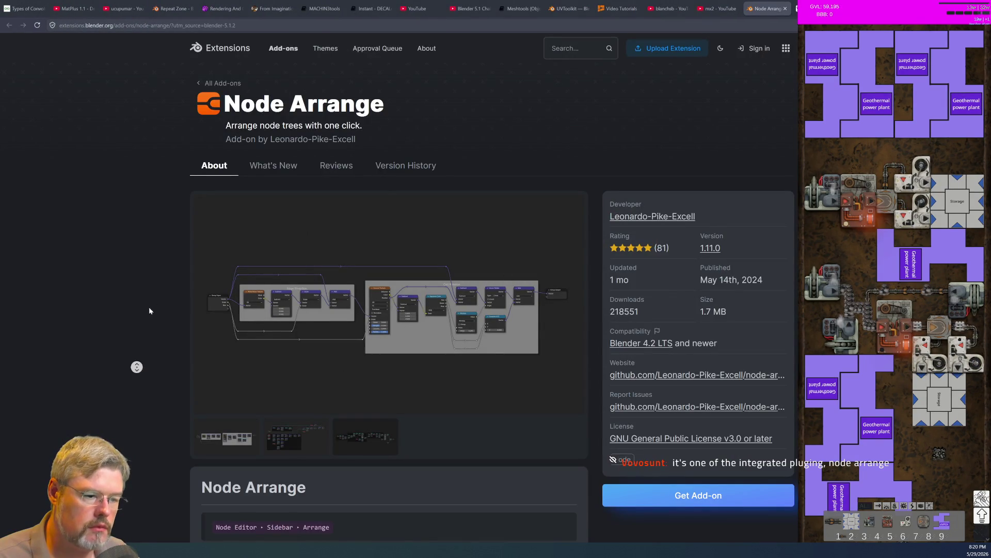
Read the Node Arrange page's shortcuts and description, switching between Firefox and Blender Preferences
{"action": "scroll", "coordinate": [150, 360], "scroll_direction": "down", "scroll_amount": 6}
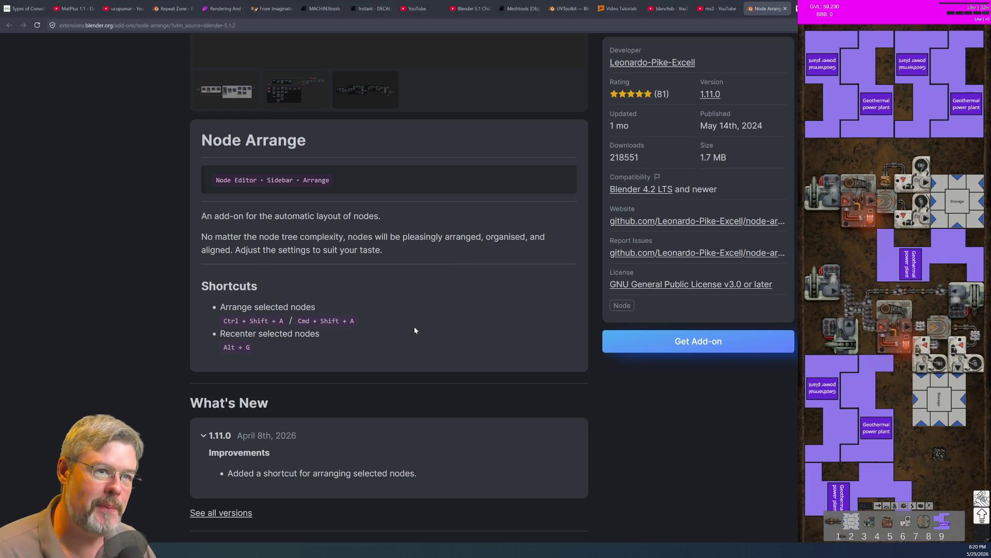
{"action": "key", "text": "alt+Tab"}
{"action": "key", "text": "alt+Tab"}
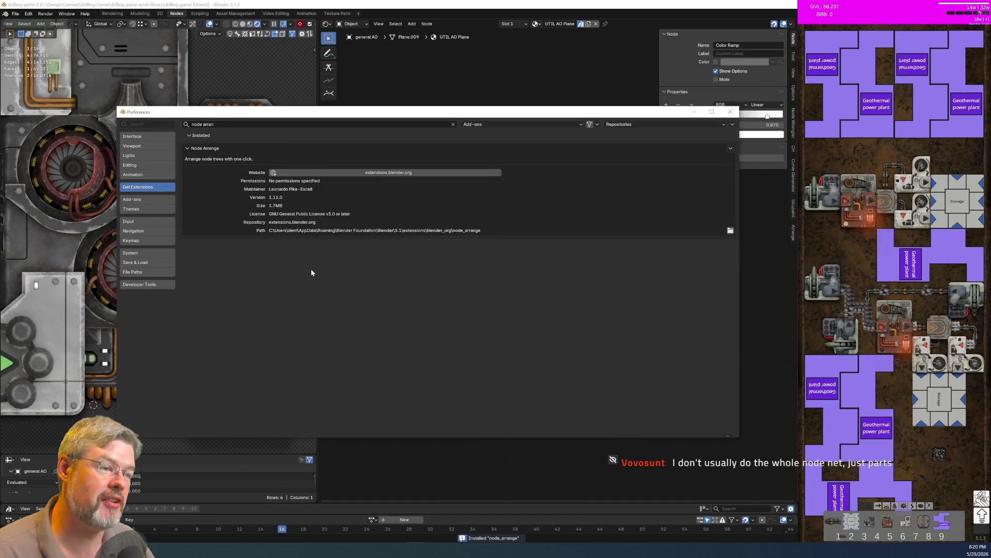
{"action": "key", "text": "alt+Tab"}
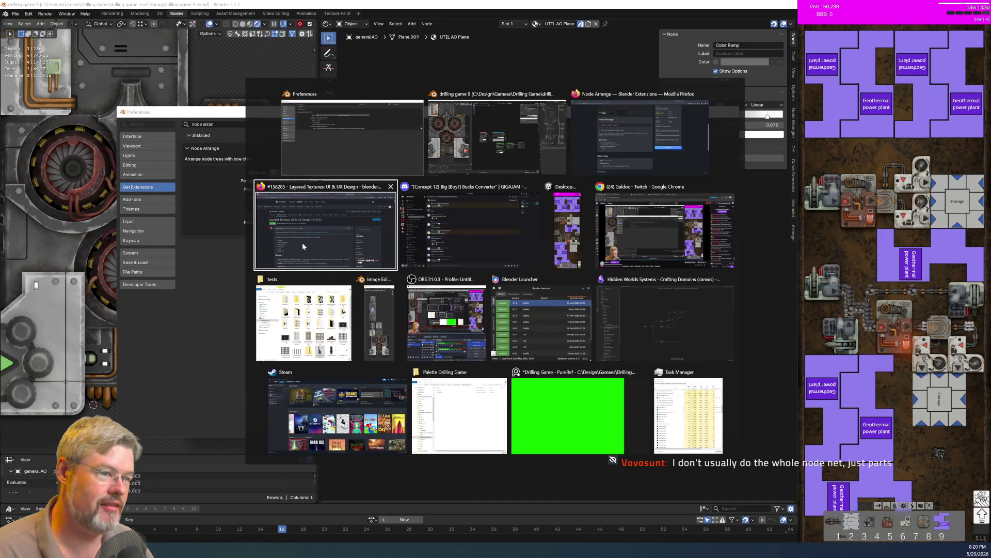
{"action": "scroll", "coordinate": [387, 258], "scroll_direction": "up", "scroll_amount": 5}
{"action": "scroll", "coordinate": [387, 258], "scroll_direction": "down", "scroll_amount": 3}
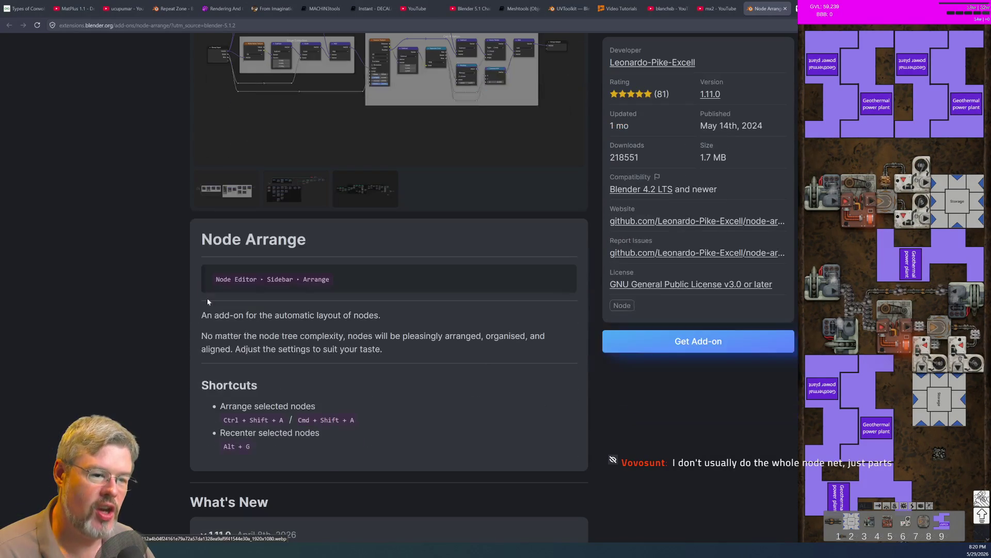
{"action": "mouse_move", "coordinate": [202, 336]}
{"action": "left_mouse_down"}
{"action": "mouse_move", "coordinate": [313, 348]}
{"action": "mouse_move", "coordinate": [344, 335]}
{"action": "left_mouse_up"}
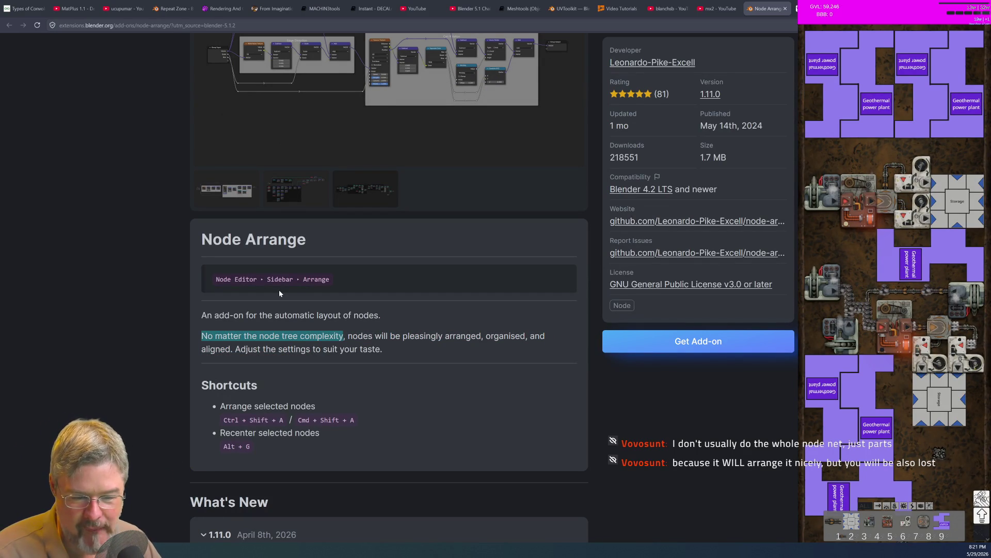
{"action": "key", "text": "alt+Tab"}
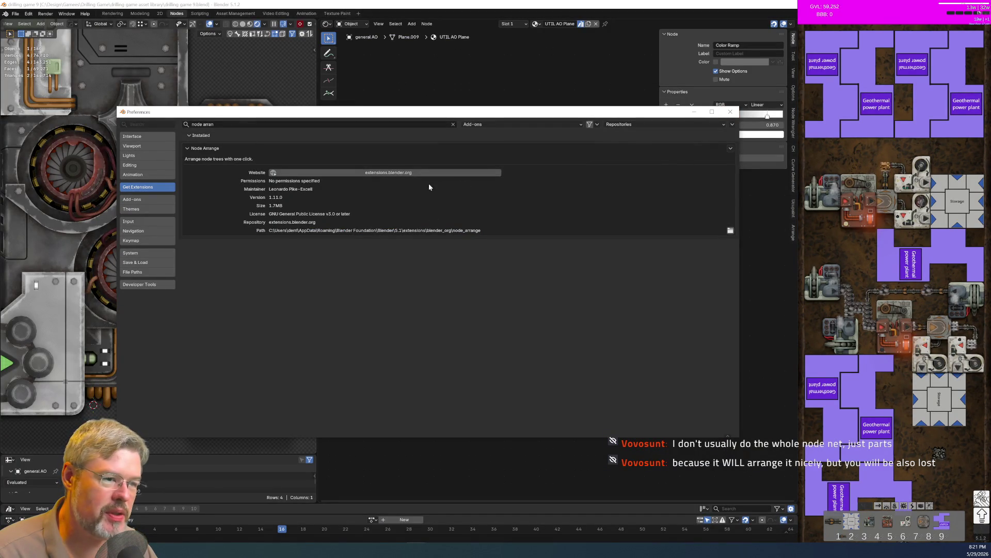
Close Preferences and save the current blend file
{"action": "left_click", "coordinate": [730, 114]}
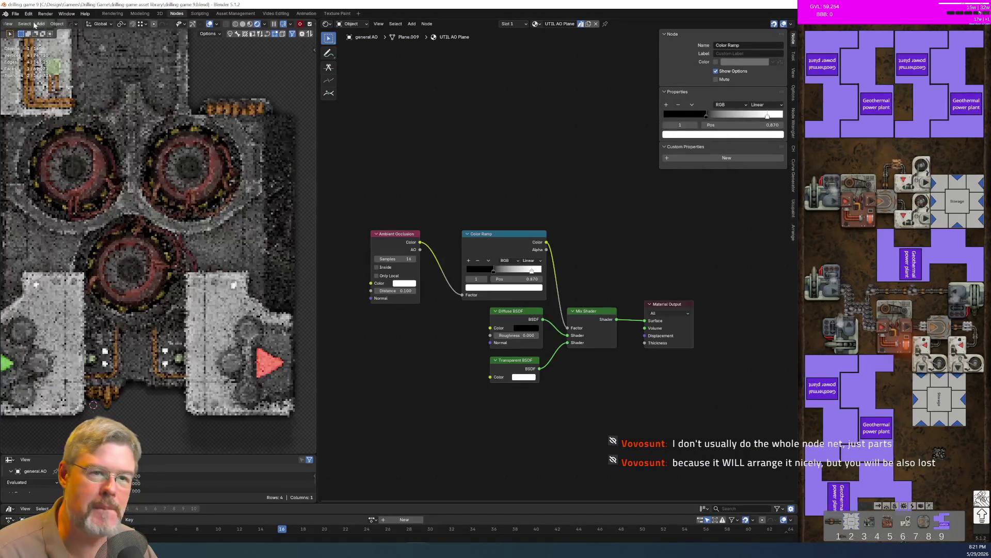
{"action": "left_click", "coordinate": [16, 14]}
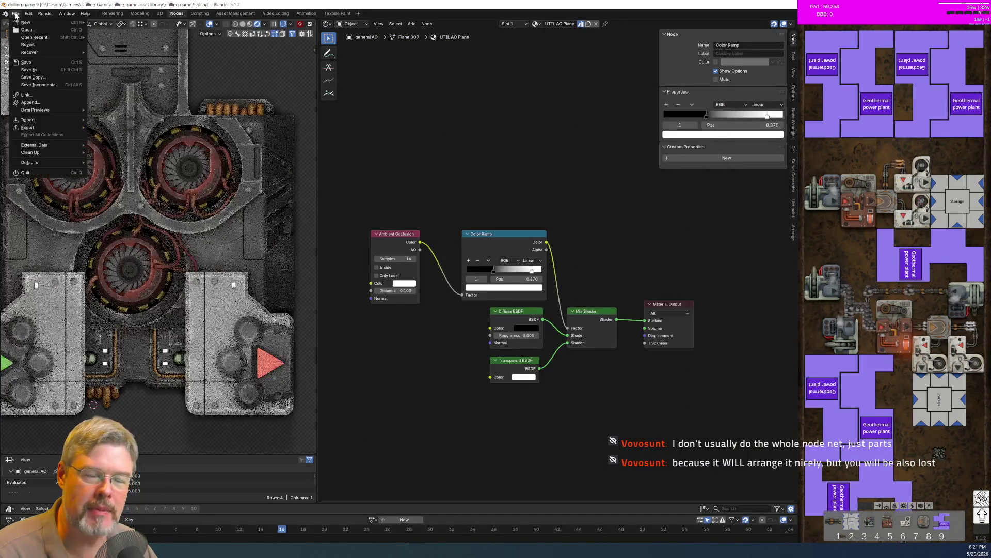
{"action": "left_click", "coordinate": [36, 65]}
Browse up to C:\Design and the drilling game asset library to open repeater texture experiment 3.blend
{"action": "left_click", "coordinate": [16, 13]}
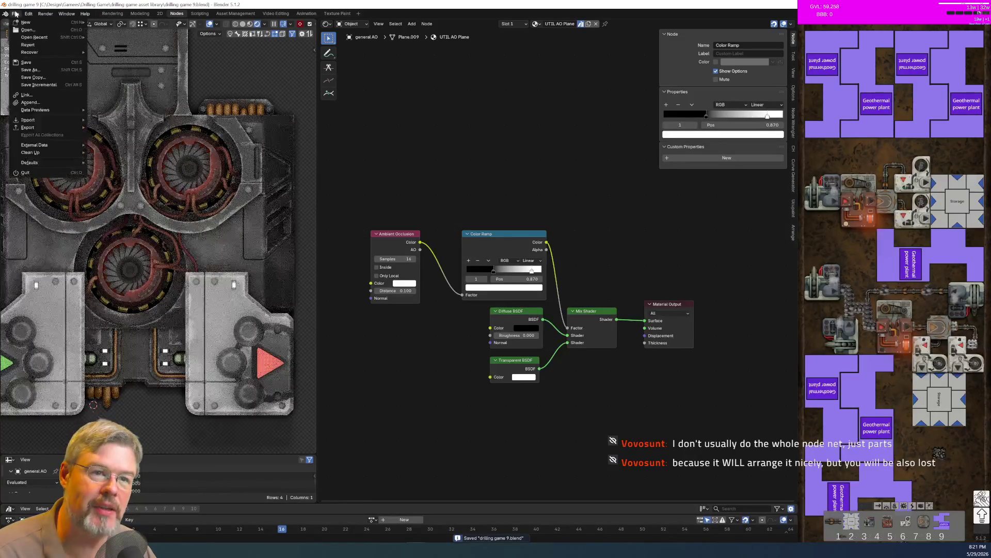
{"action": "left_click", "coordinate": [44, 30]}
{"action": "left_click", "coordinate": [380, 253]}
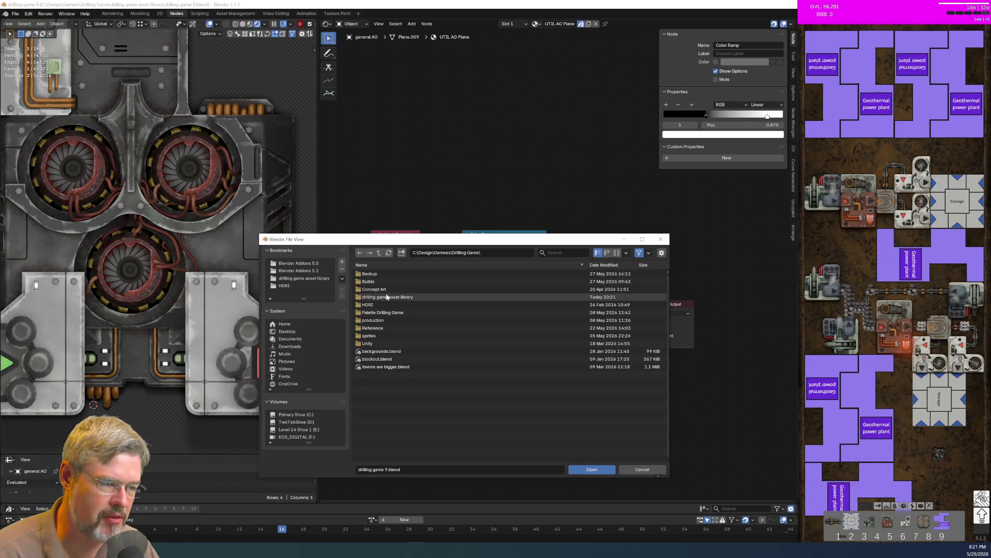
{"action": "left_click", "coordinate": [378, 252]}
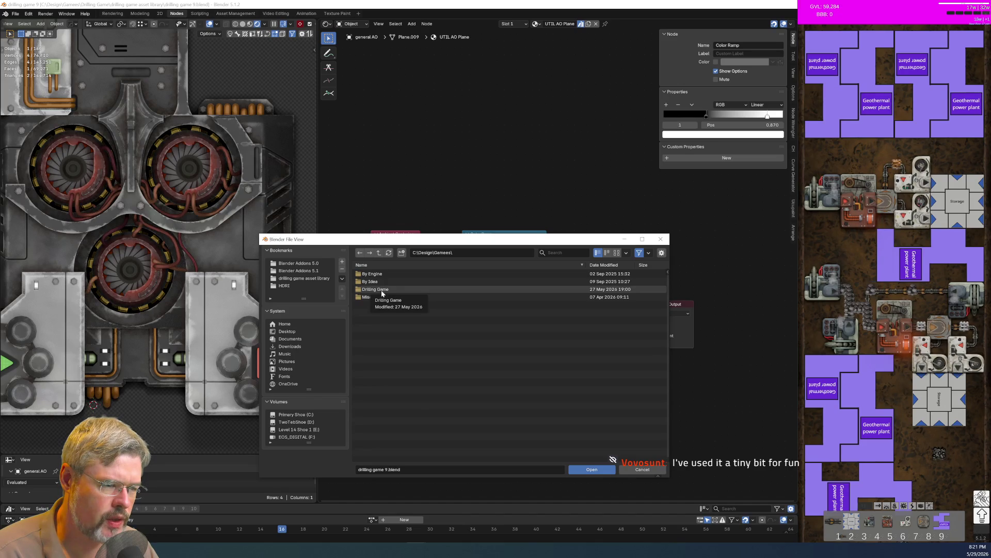
{"action": "left_click", "coordinate": [379, 252]}
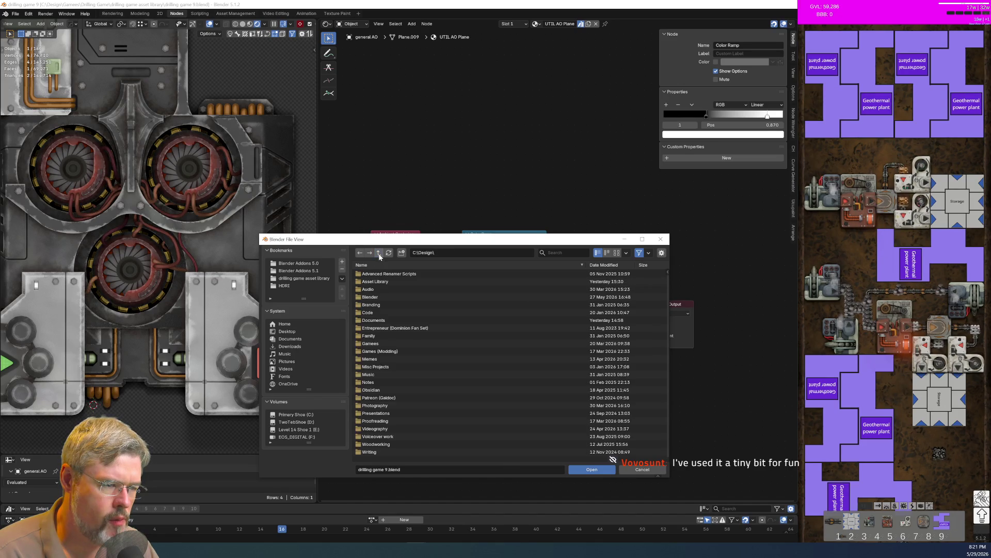
{"action": "left_click", "coordinate": [325, 277]}
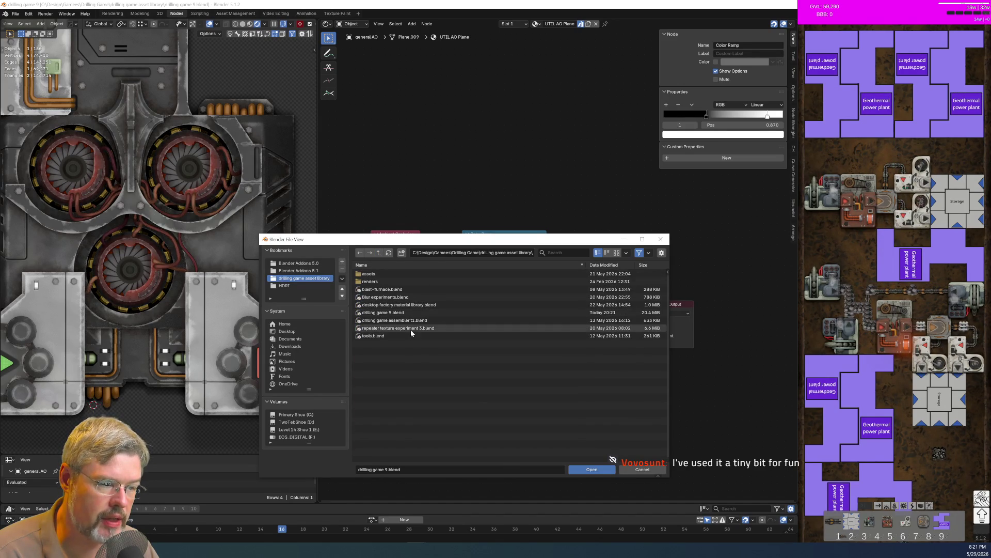
{"action": "key", "text": "Escape"}
{"action": "key", "text": "alt+Tab"}
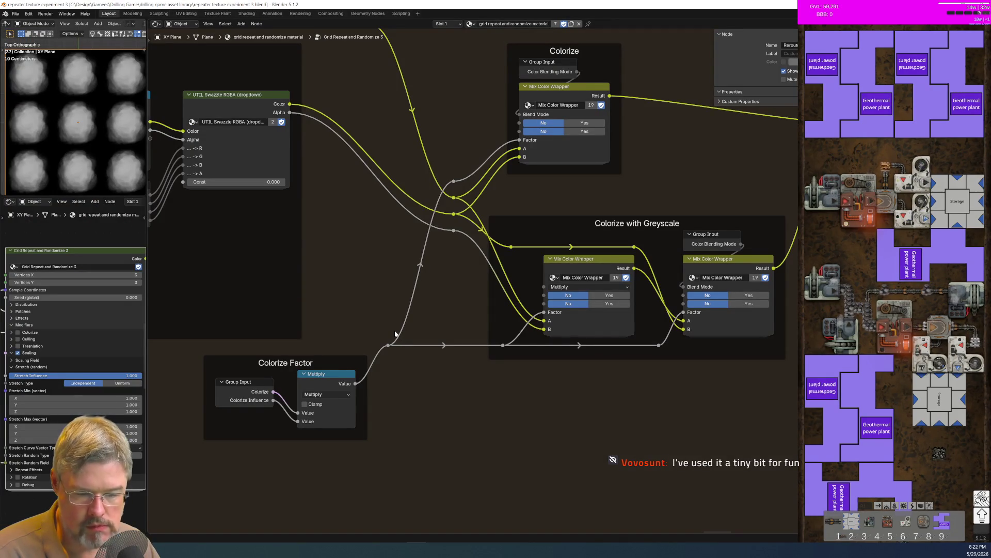
Zoom out and pan across the Grid Repeat and Randomize 3 node graph
{"action": "scroll", "coordinate": [502, 289], "scroll_direction": "down", "scroll_amount": 5}
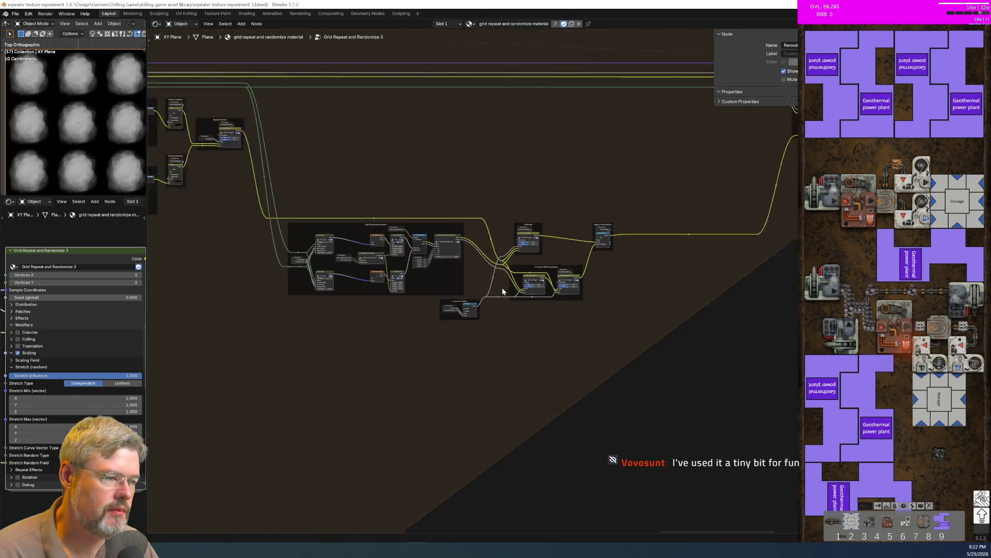
{"action": "scroll", "coordinate": [502, 292], "scroll_direction": "down", "scroll_amount": 5}
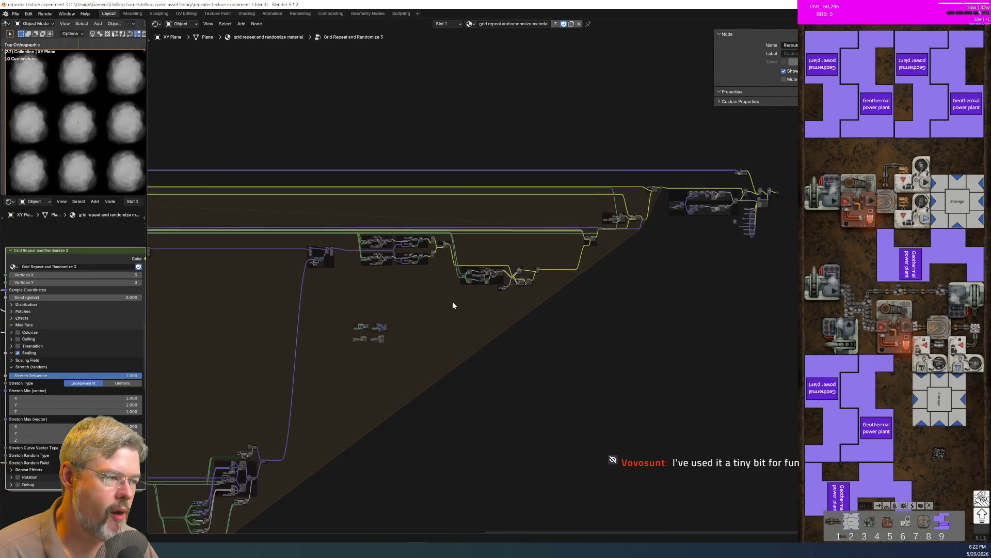
{"action": "scroll", "coordinate": [452, 302], "scroll_direction": "down", "scroll_amount": 2}
{"action": "middle_click_drag", "start_coordinate": [454, 344], "coordinate": [580, 343]}
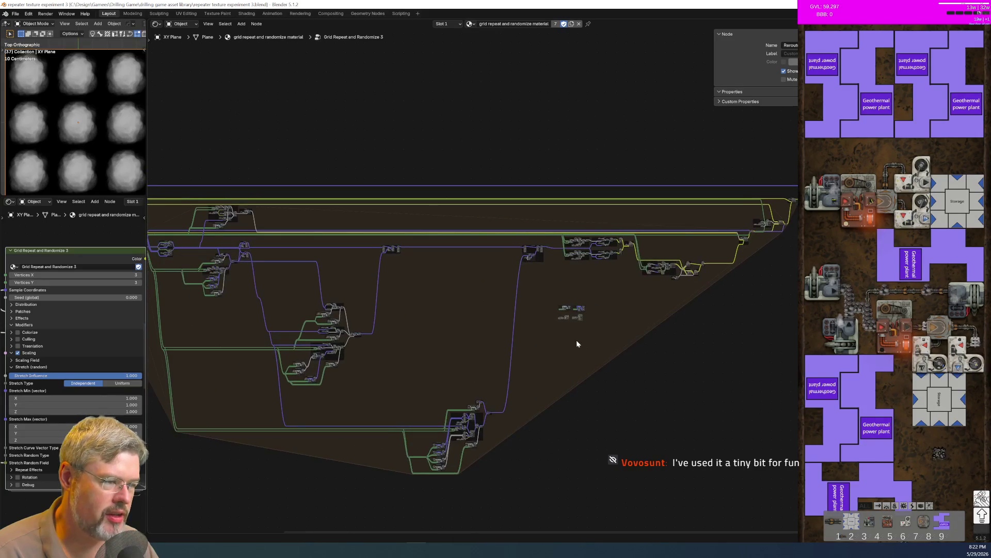
{"action": "mouse_move", "coordinate": [450, 354]}
{"action": "middle_mouse_down"}
{"action": "mouse_move", "coordinate": [582, 365]}
{"action": "mouse_move", "coordinate": [498, 348]}
{"action": "mouse_move", "coordinate": [348, 387]}
{"action": "mouse_move", "coordinate": [316, 361]}
{"action": "mouse_move", "coordinate": [511, 354]}
{"action": "middle_mouse_up"}
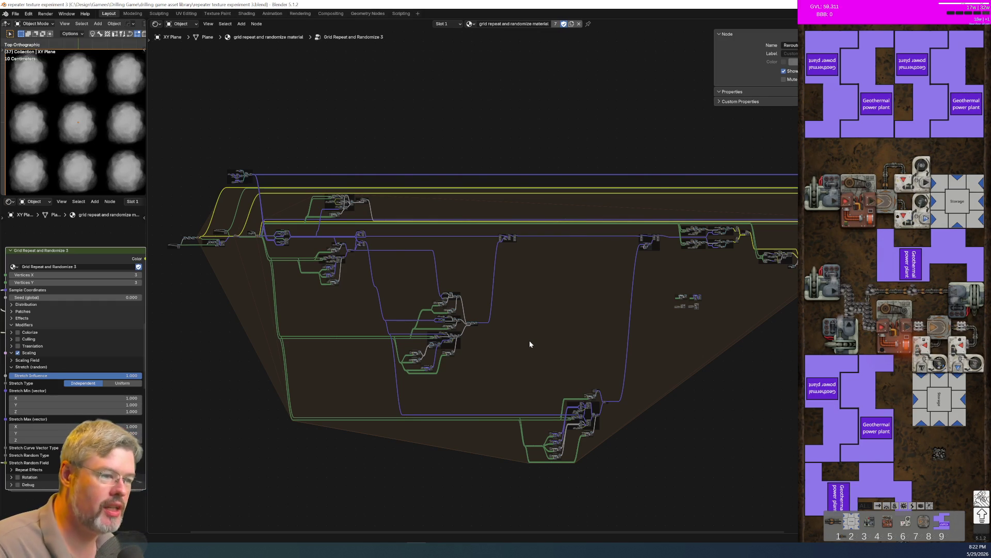
{"action": "scroll", "coordinate": [479, 324], "scroll_direction": "up", "scroll_amount": 3}
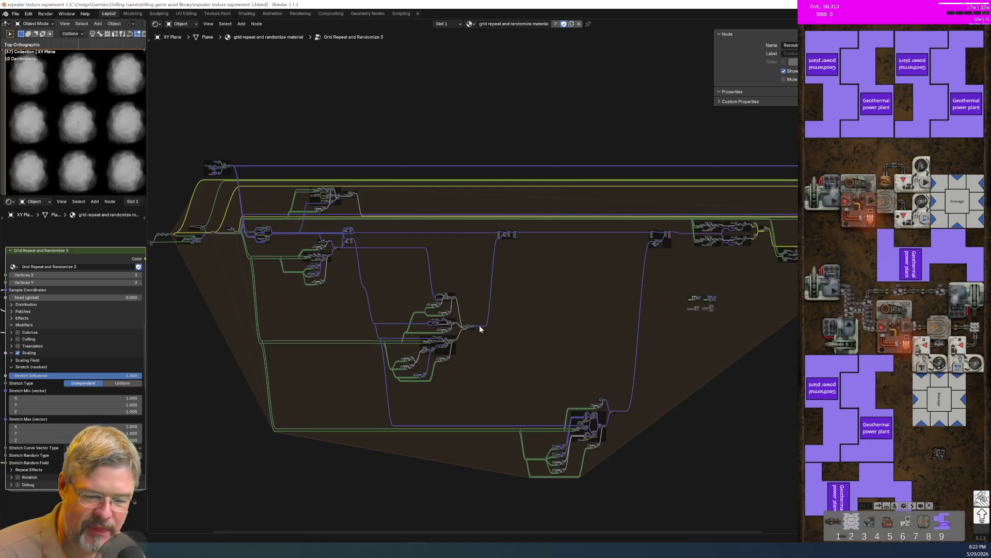
{"action": "scroll", "coordinate": [479, 329], "scroll_direction": "up", "scroll_amount": 3}
{"action": "scroll", "coordinate": [621, 332], "scroll_direction": "down", "scroll_amount": 1}
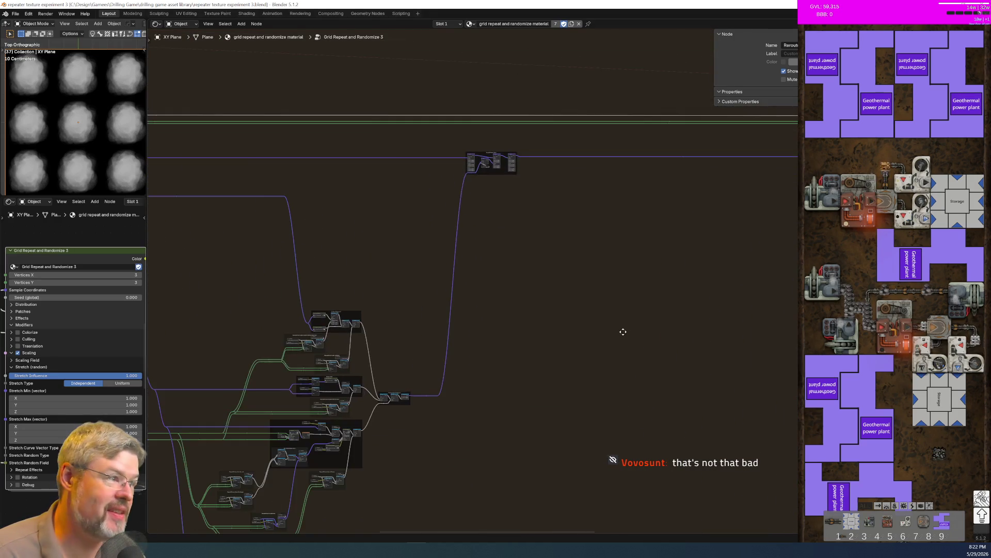
{"action": "scroll", "coordinate": [561, 226], "scroll_direction": "up", "scroll_amount": 5}
Show the Arrange sidebar options, select all nodes, frame them, and auto-arrange
{"action": "left_click", "coordinate": [798, 129]}
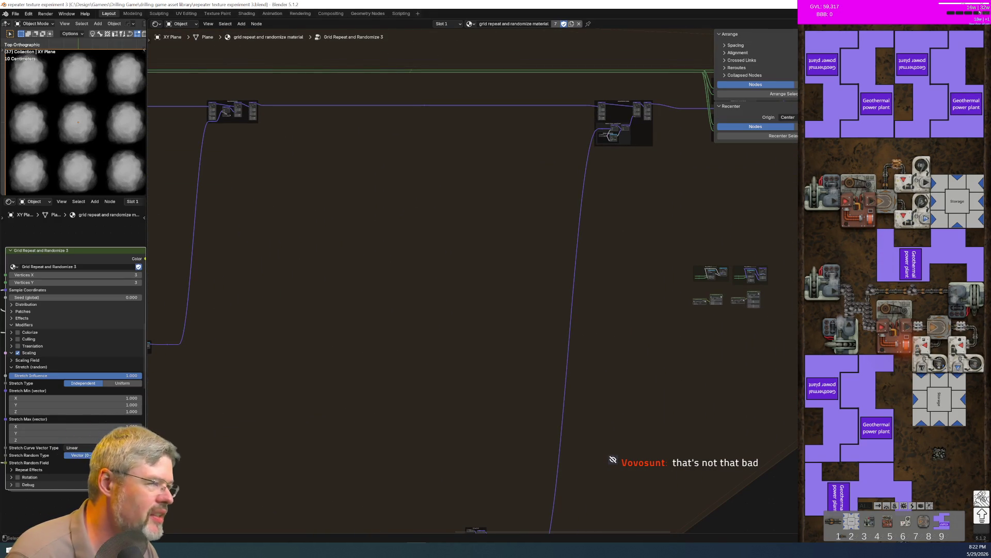
{"action": "key", "text": "a"}
{"action": "key", "text": "a"}
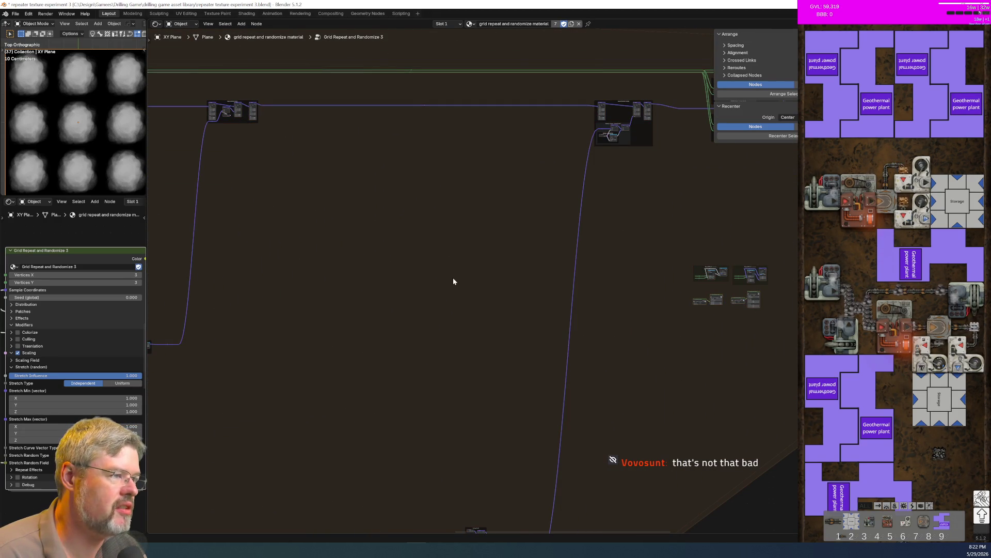
{"action": "key", "text": "a"}
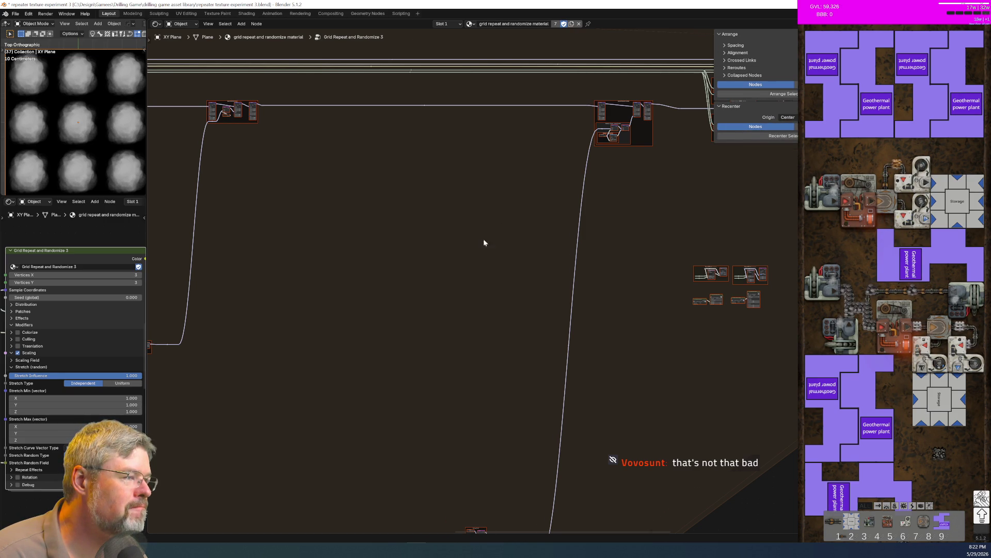
{"action": "key", "text": "Home"}
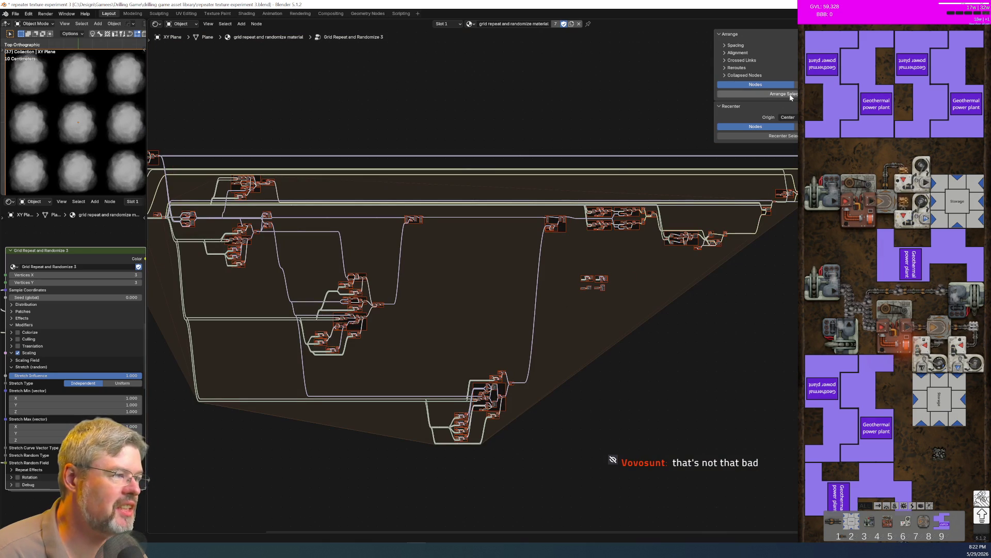
{"action": "left_click", "coordinate": [787, 94]}
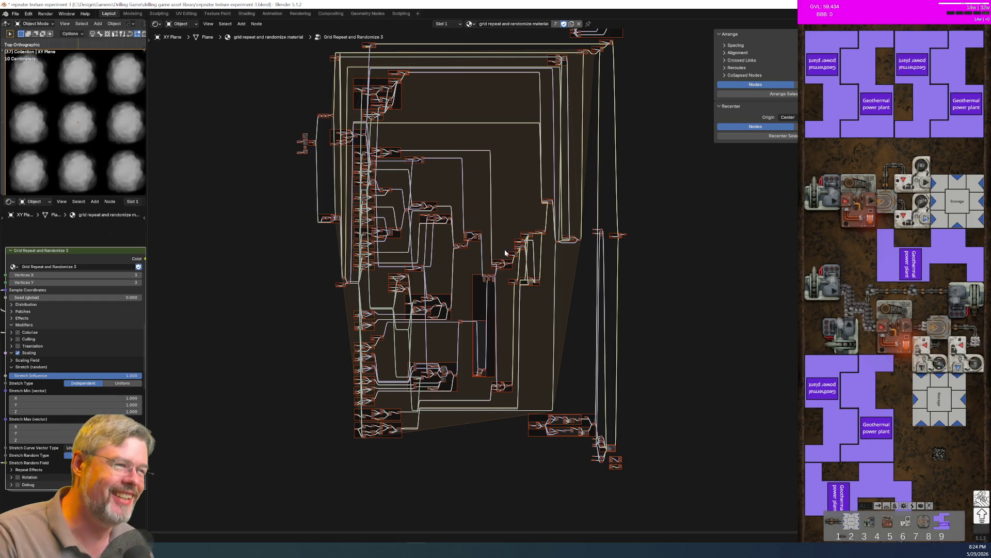
Pan and zoom to frame the whole Grid Repeat and Randomize 3 node network
{"action": "mouse_move", "coordinate": [646, 234]}
{"action": "middle_mouse_down"}
{"action": "mouse_move", "coordinate": [654, 296]}
{"action": "mouse_move", "coordinate": [637, 282]}
{"action": "middle_mouse_up"}
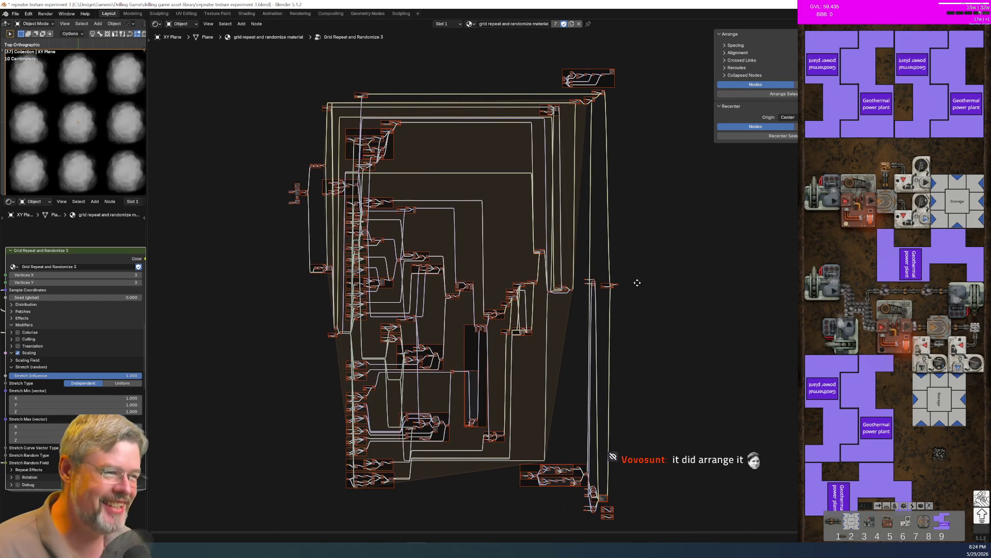
{"action": "scroll", "coordinate": [465, 245], "scroll_direction": "up", "scroll_amount": 8}
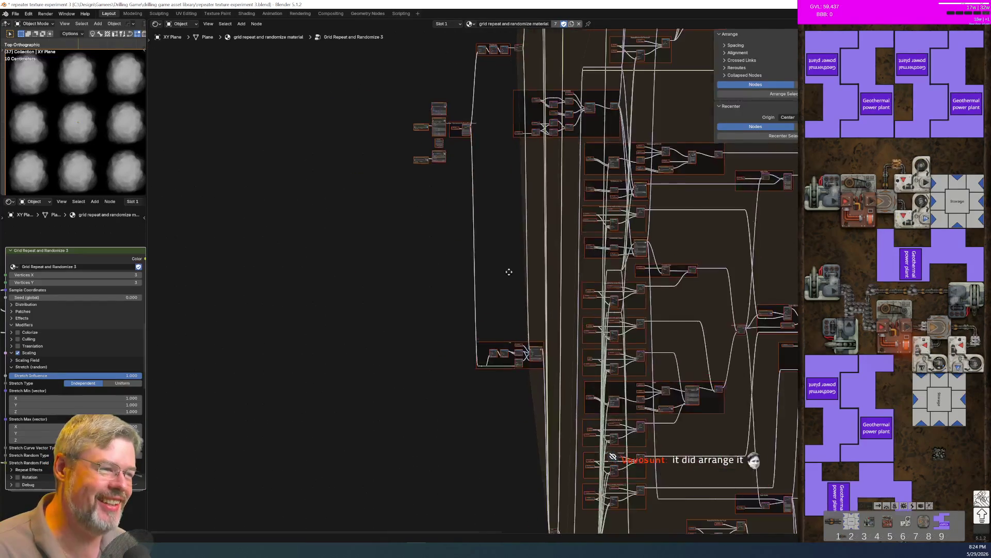
{"action": "scroll", "coordinate": [516, 300], "scroll_direction": "up", "scroll_amount": 8}
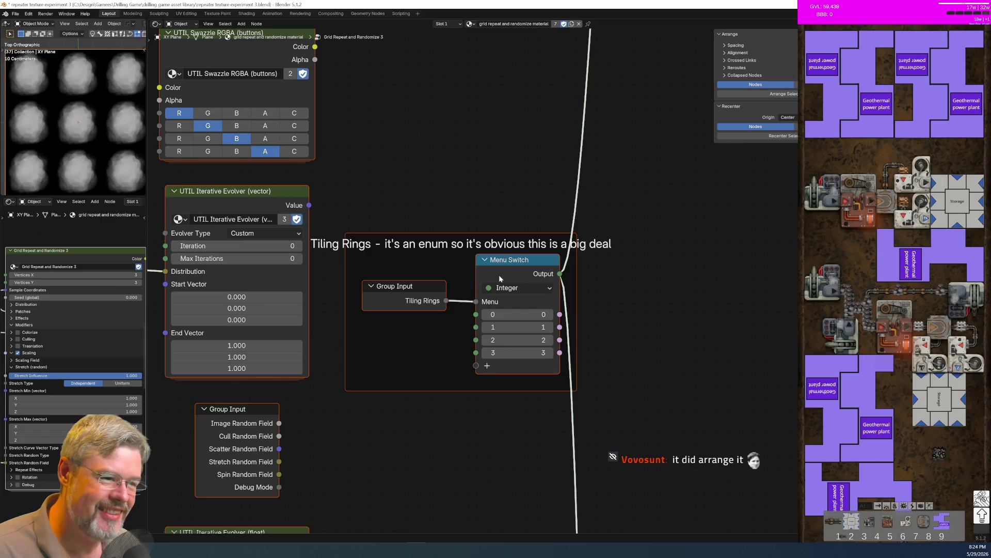
{"action": "scroll", "coordinate": [498, 275], "scroll_direction": "down", "scroll_amount": 4}
{"action": "scroll", "coordinate": [516, 310], "scroll_direction": "down", "scroll_amount": 6}
{"action": "scroll", "coordinate": [547, 332], "scroll_direction": "up", "scroll_amount": 3}
{"action": "scroll", "coordinate": [429, 234], "scroll_direction": "up", "scroll_amount": 3}
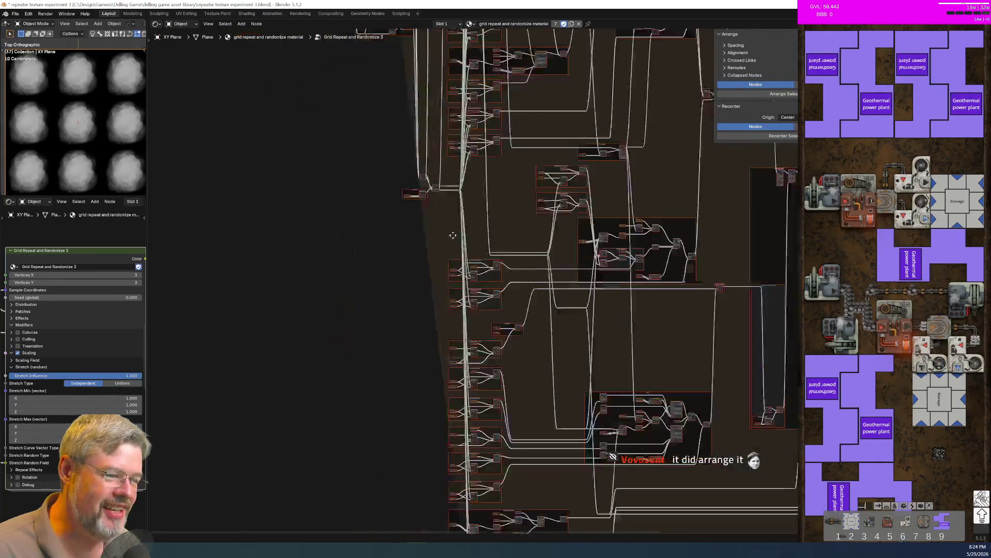
{"action": "scroll", "coordinate": [473, 330], "scroll_direction": "down", "scroll_amount": 3}
{"action": "scroll", "coordinate": [464, 330], "scroll_direction": "up", "scroll_amount": 5}
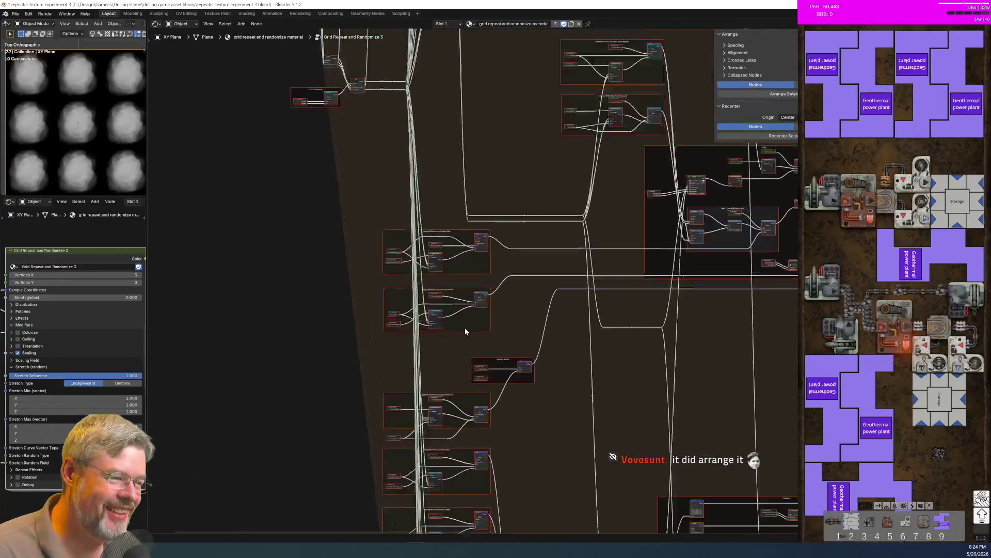
{"action": "scroll", "coordinate": [465, 330], "scroll_direction": "up", "scroll_amount": 3}
{"action": "scroll", "coordinate": [465, 327], "scroll_direction": "down", "scroll_amount": 8}
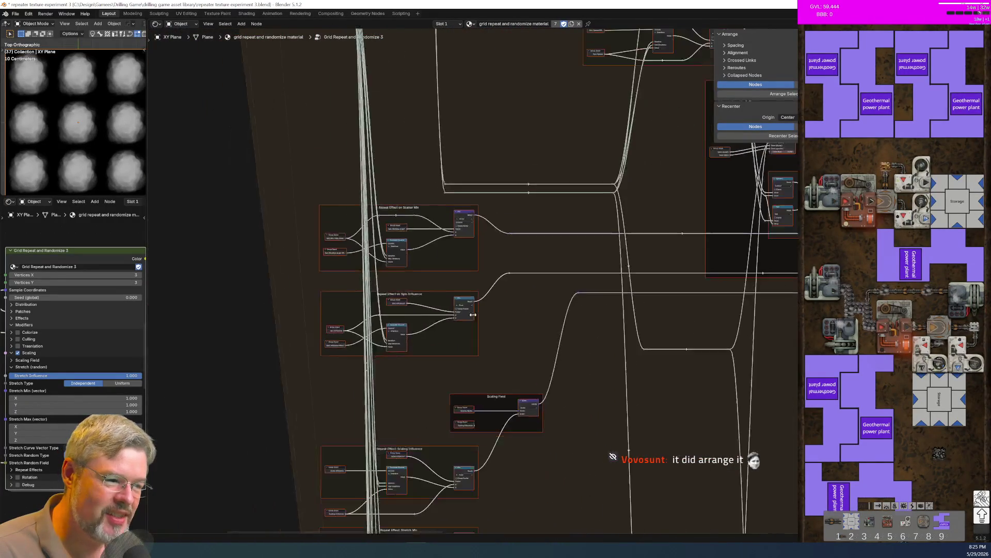
{"action": "key", "text": "Home"}
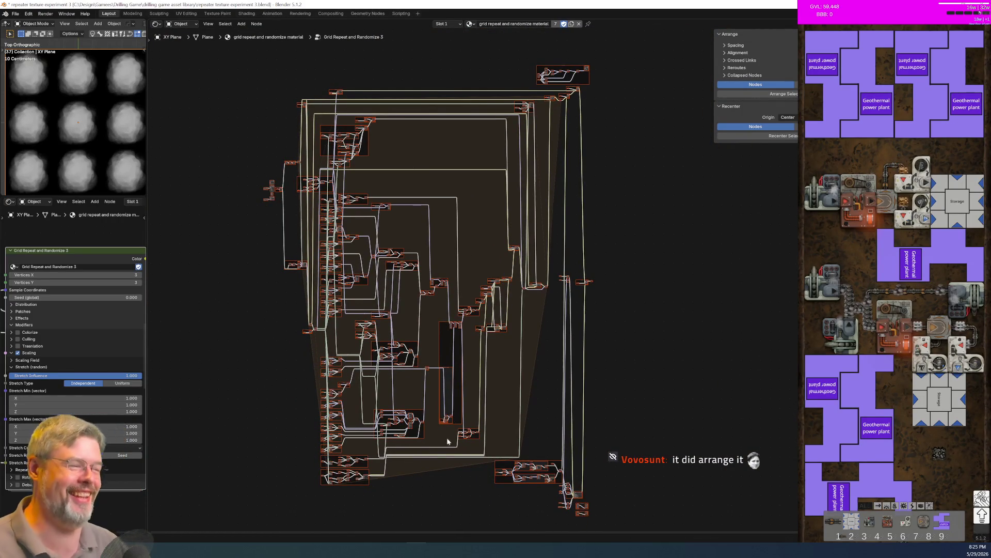
{"action": "scroll", "coordinate": [465, 372], "scroll_direction": "up", "scroll_amount": 5}
{"action": "middle_click_drag", "start_coordinate": [458, 283], "coordinate": [485, 307]}
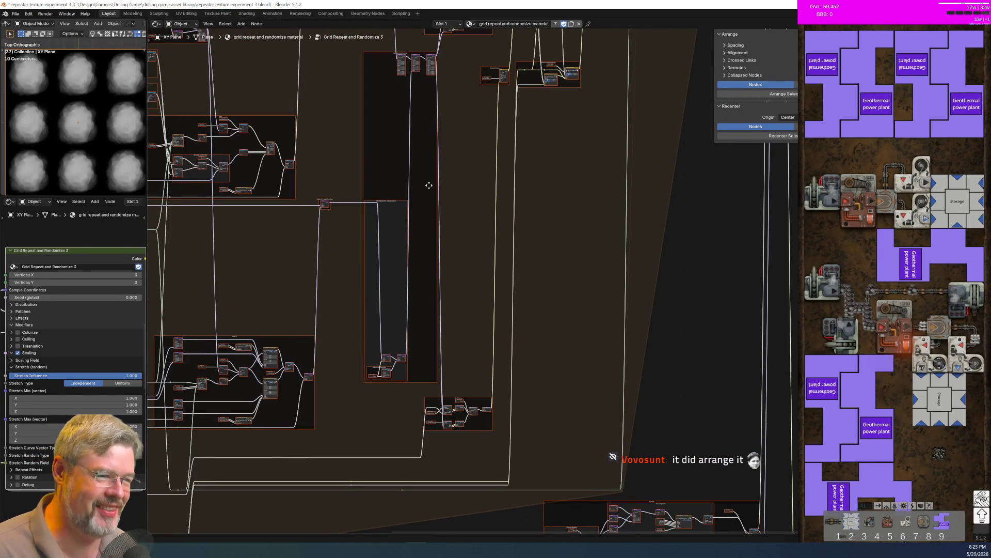
{"action": "scroll", "coordinate": [447, 231], "scroll_direction": "up", "scroll_amount": 10}
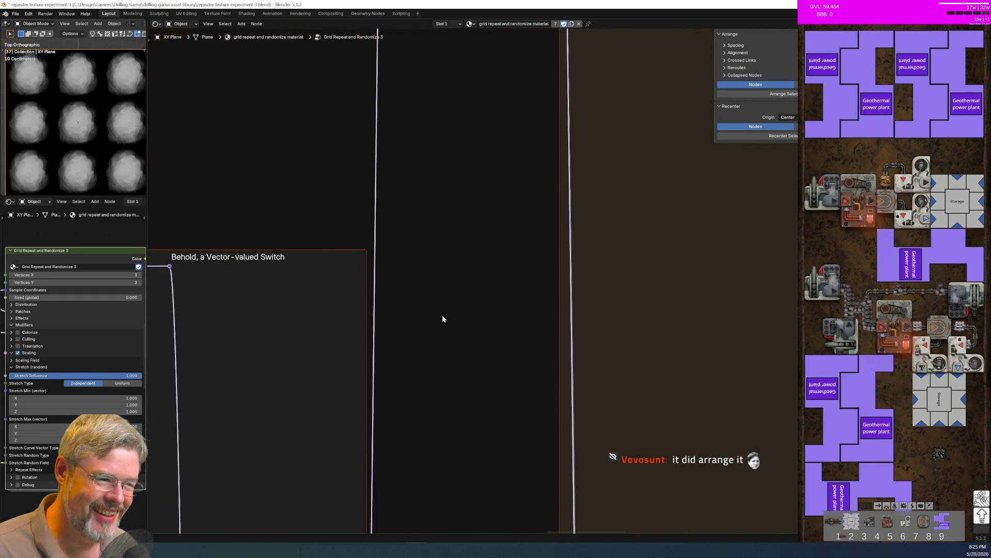
{"action": "scroll", "coordinate": [402, 297], "scroll_direction": "down", "scroll_amount": 6}
{"action": "scroll", "coordinate": [332, 257], "scroll_direction": "up", "scroll_amount": 6}
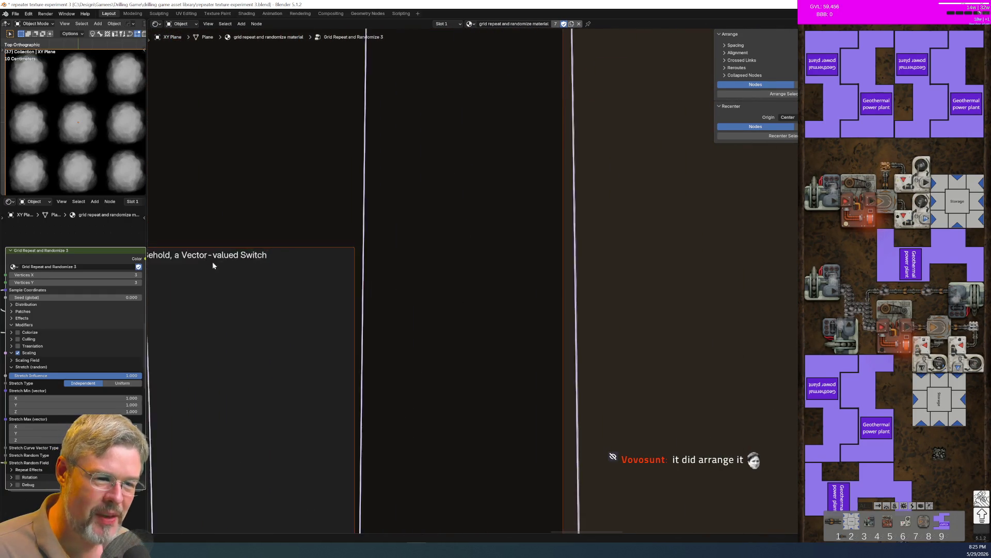
{"action": "middle_click_drag", "start_coordinate": [204, 262], "coordinate": [427, 306]}
{"action": "scroll", "coordinate": [428, 306], "scroll_direction": "up", "scroll_amount": 1}
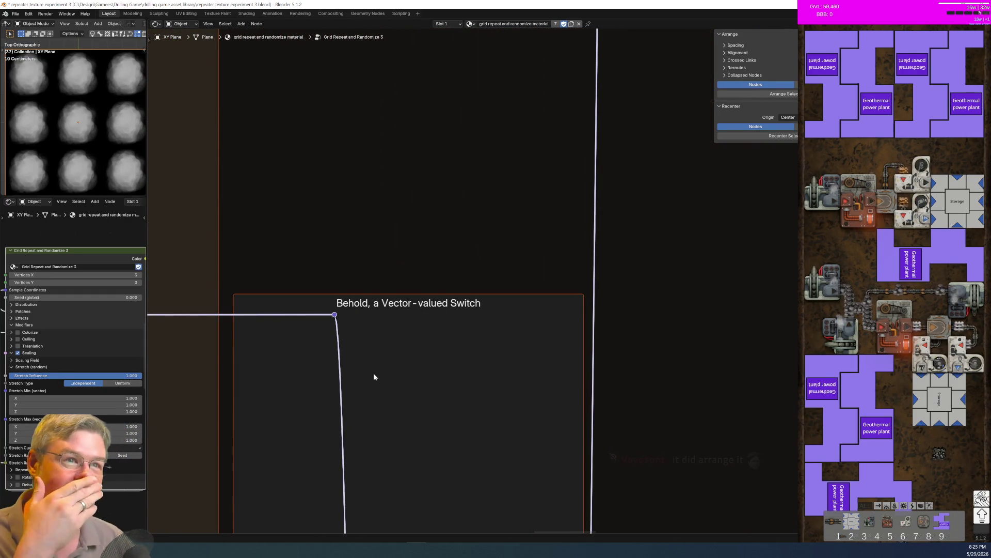
{"action": "scroll", "coordinate": [467, 271], "scroll_direction": "down", "scroll_amount": 5}
{"action": "scroll", "coordinate": [469, 268], "scroll_direction": "down", "scroll_amount": 4}
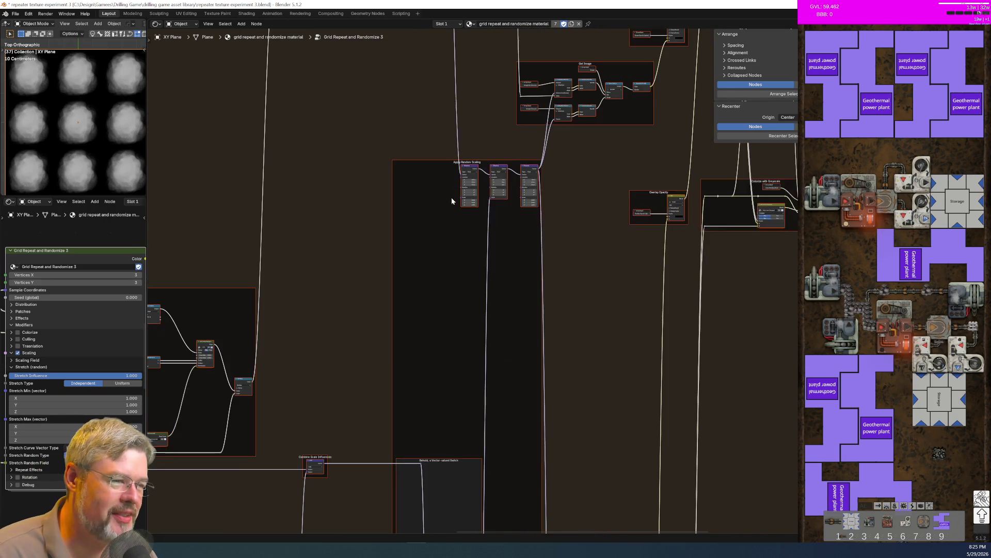
{"action": "scroll", "coordinate": [494, 333], "scroll_direction": "up", "scroll_amount": 4}
{"action": "scroll", "coordinate": [501, 340], "scroll_direction": "down", "scroll_amount": 6}
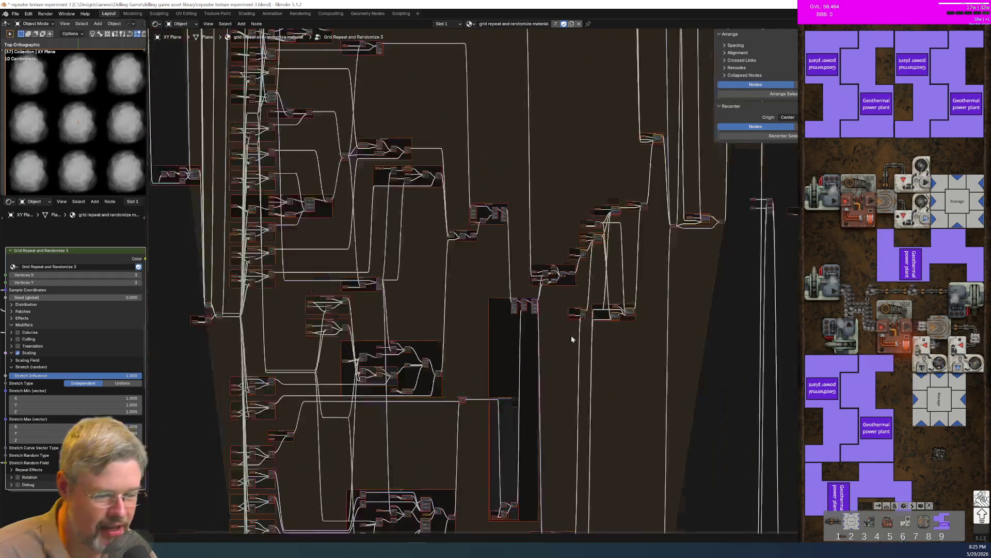
{"action": "middle_click_drag", "start_coordinate": [533, 345], "coordinate": [503, 371]}
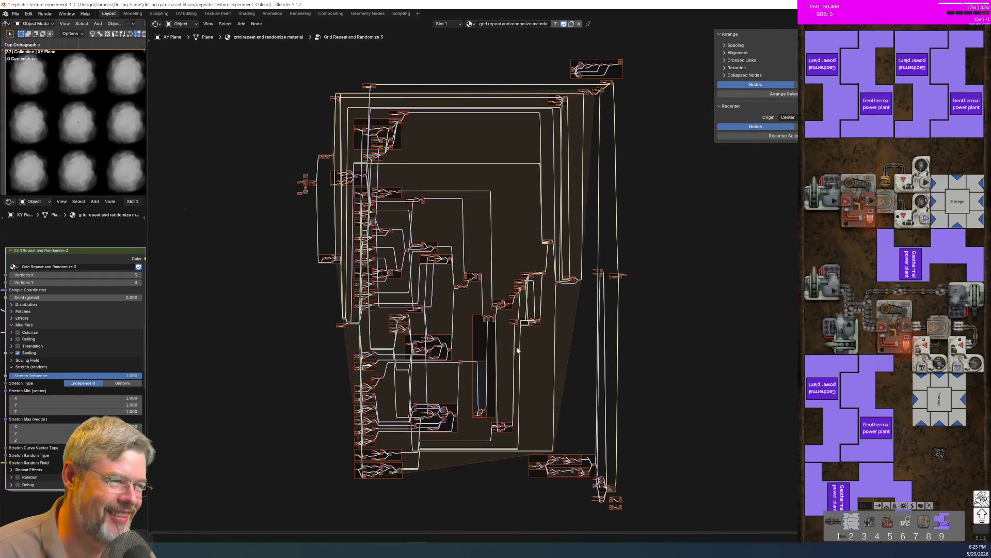
Snip the whole node graph area with Win+Shift+S, then return to Blender and deselect all nodes
{"action": "key", "text": "super+shift+s"}
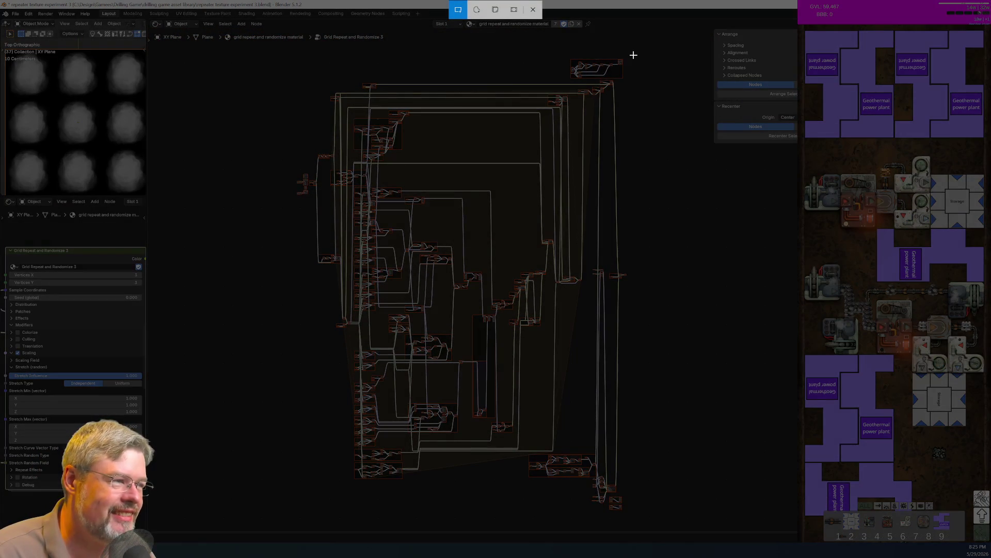
{"action": "mouse_move", "coordinate": [633, 55]}
{"action": "left_mouse_down"}
{"action": "mouse_move", "coordinate": [319, 320]}
{"action": "mouse_move", "coordinate": [271, 480]}
{"action": "mouse_move", "coordinate": [284, 520]}
{"action": "left_mouse_up"}
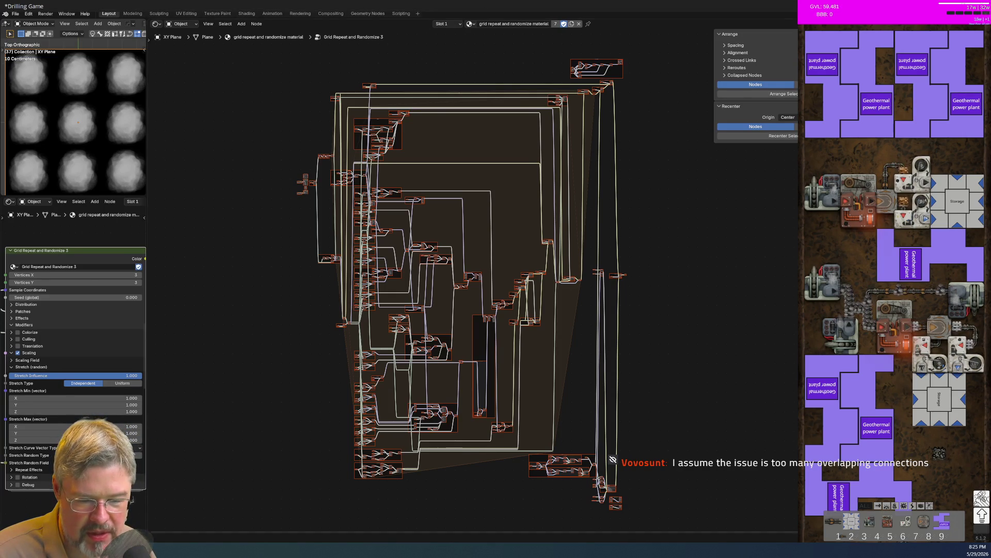
{"action": "left_click", "coordinate": [425, 3]}
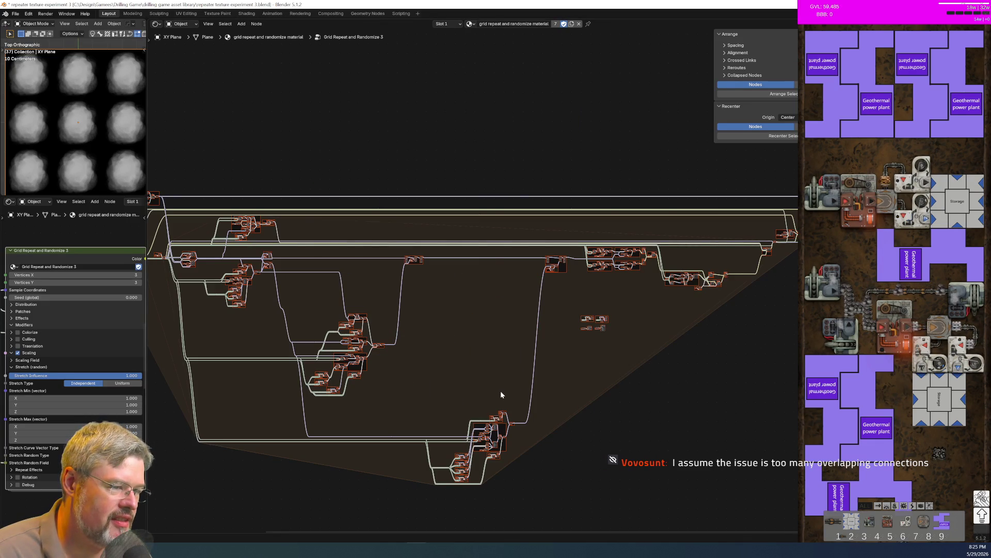
{"action": "scroll", "coordinate": [374, 317], "scroll_direction": "up", "scroll_amount": 5}
{"action": "left_click", "coordinate": [345, 333]}
{"action": "scroll", "coordinate": [552, 417], "scroll_direction": "up", "scroll_amount": 5}
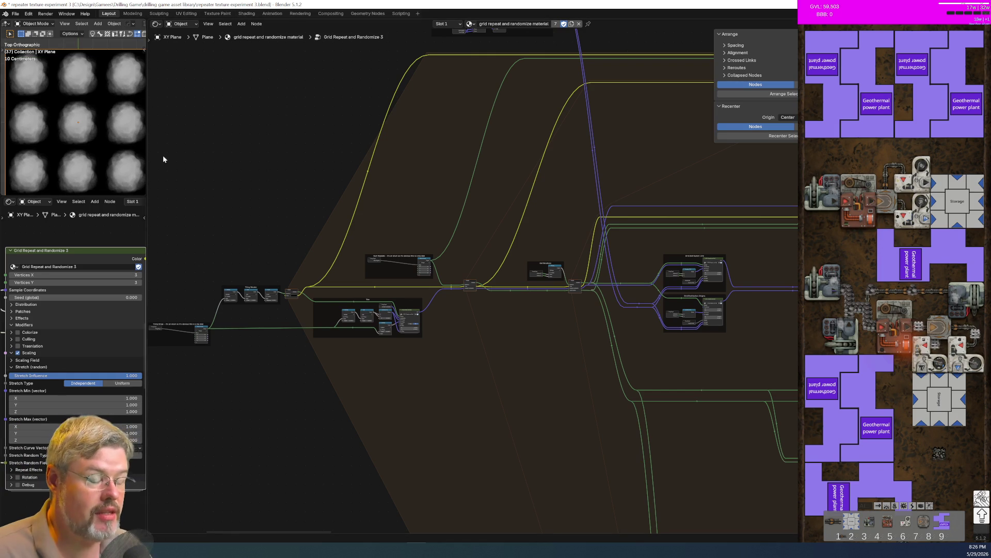
{"action": "scroll", "coordinate": [232, 212], "scroll_direction": "up", "scroll_amount": 1}
{"action": "middle_click_drag", "start_coordinate": [308, 289], "coordinate": [456, 269]}
{"action": "scroll", "coordinate": [457, 269], "scroll_direction": "up", "scroll_amount": 3}
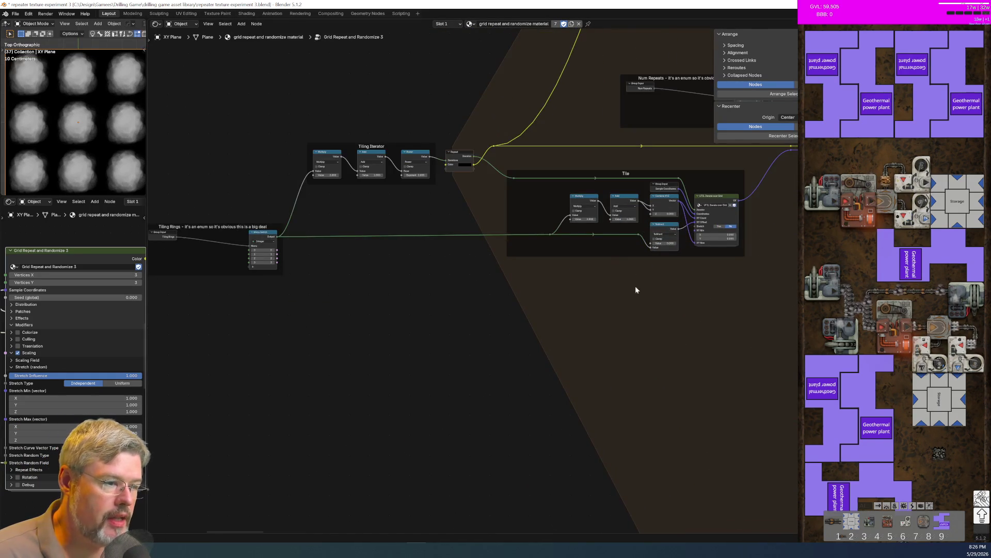
{"action": "scroll", "coordinate": [609, 311], "scroll_direction": "down", "scroll_amount": 2}
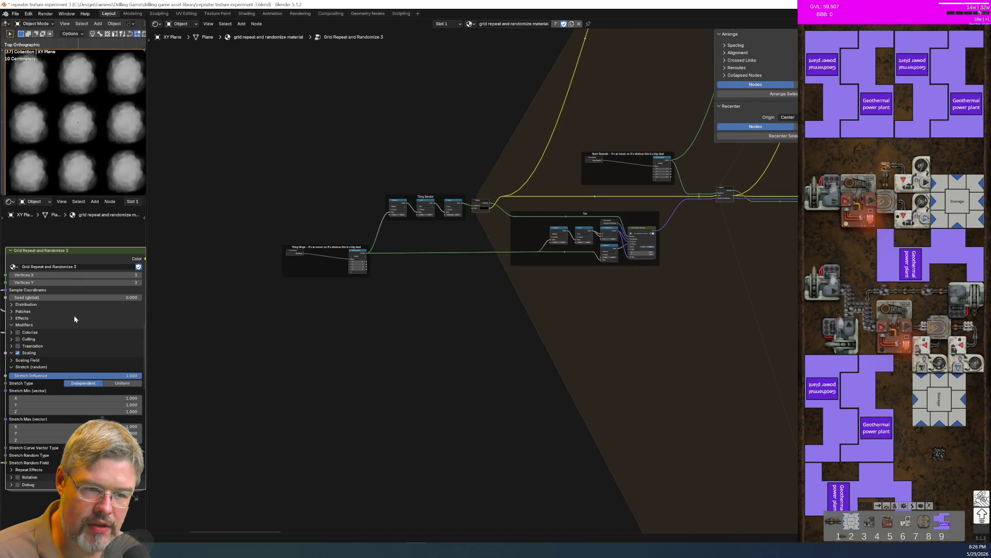
{"action": "scroll", "coordinate": [593, 329], "scroll_direction": "up", "scroll_amount": 4}
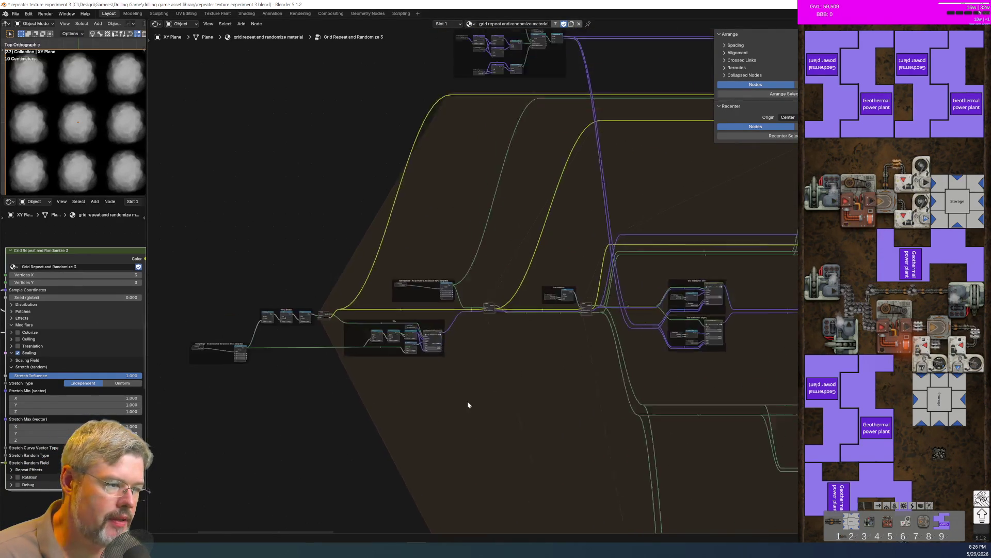
{"action": "scroll", "coordinate": [353, 300], "scroll_direction": "up", "scroll_amount": 10, "text": "ctrl"}
{"action": "scroll", "coordinate": [692, 324], "scroll_direction": "up", "scroll_amount": 3}
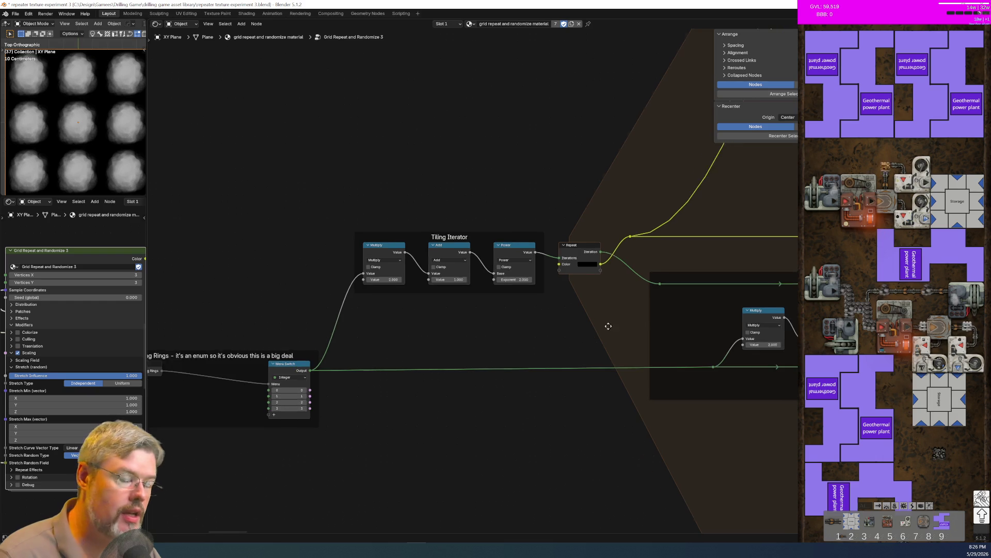
{"action": "middle_click_drag", "start_coordinate": [615, 323], "coordinate": [401, 332]}
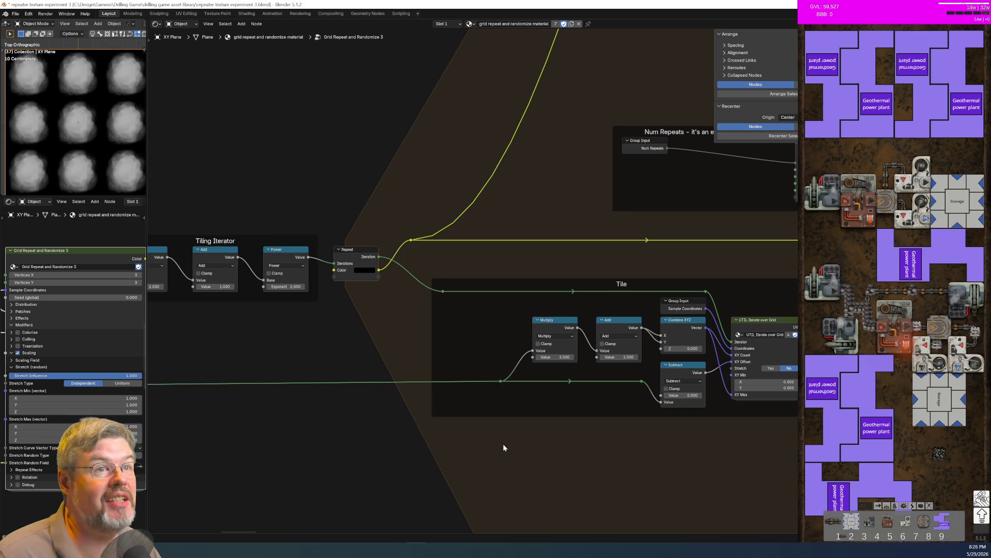
{"action": "scroll", "coordinate": [503, 444], "scroll_direction": "down", "scroll_amount": 2}
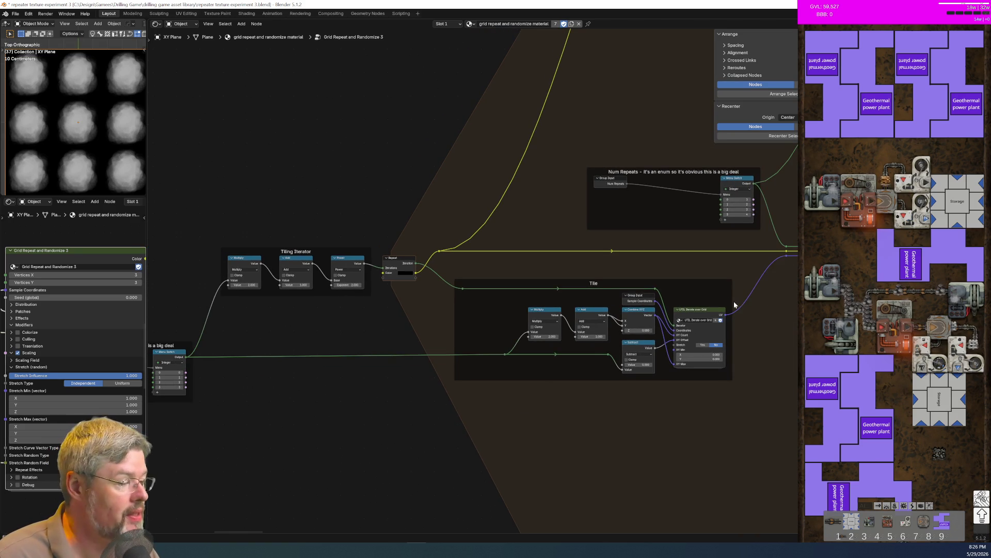
{"action": "scroll", "coordinate": [734, 304], "scroll_direction": "right", "scroll_amount": 4}
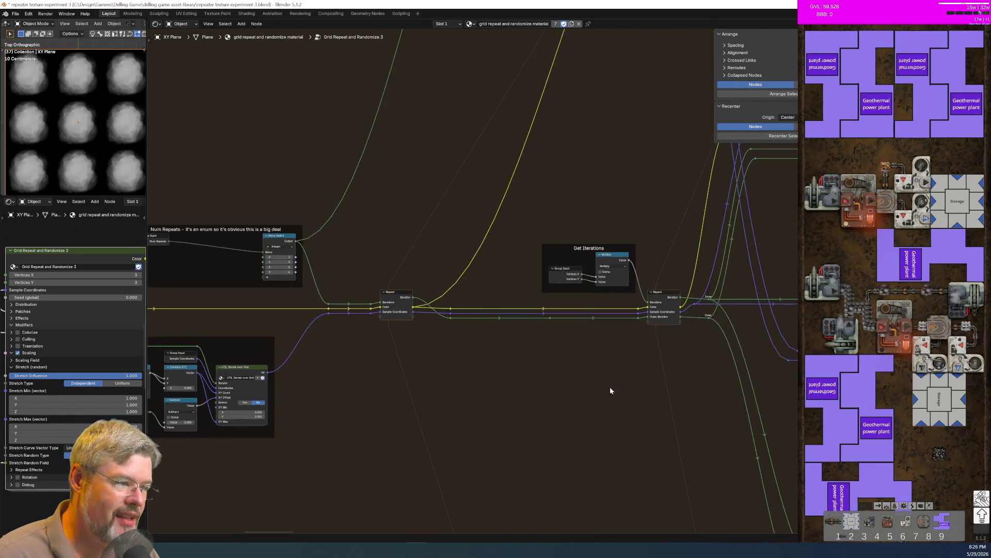
{"action": "scroll", "coordinate": [610, 391], "scroll_direction": "up", "scroll_amount": 2}
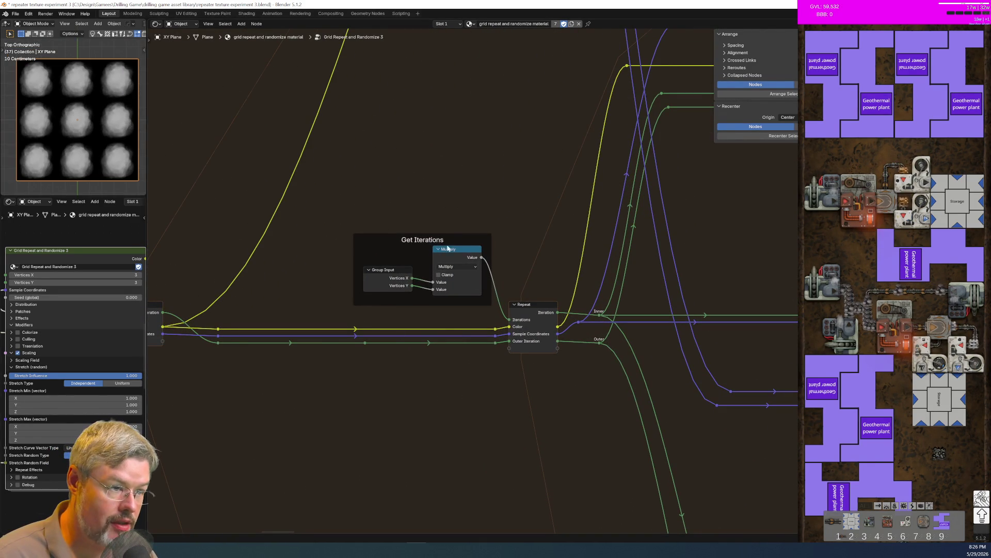
{"action": "scroll", "coordinate": [489, 343], "scroll_direction": "down", "scroll_amount": 2}
{"action": "scroll", "coordinate": [490, 343], "scroll_direction": "right", "scroll_amount": 5}
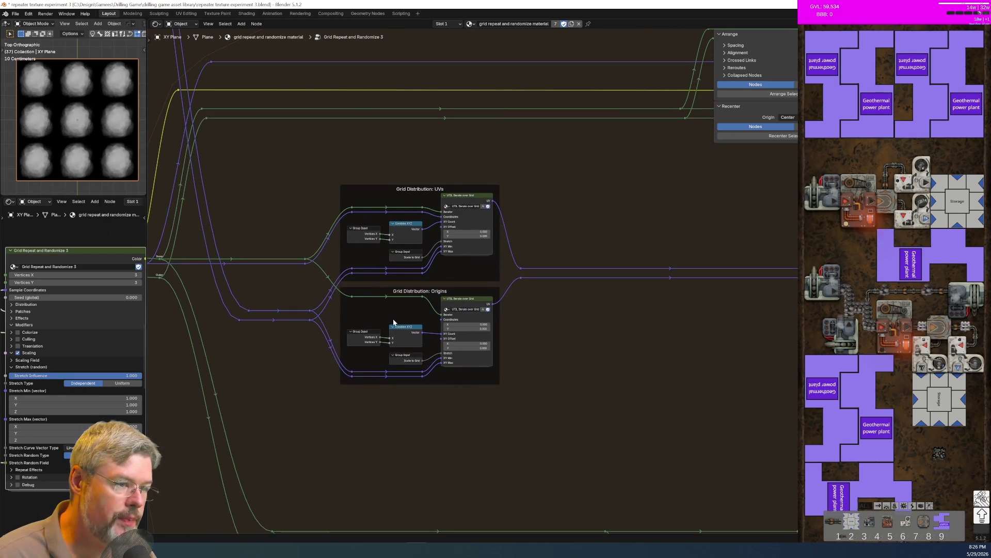
{"action": "scroll", "coordinate": [395, 321], "scroll_direction": "down", "scroll_amount": 1}
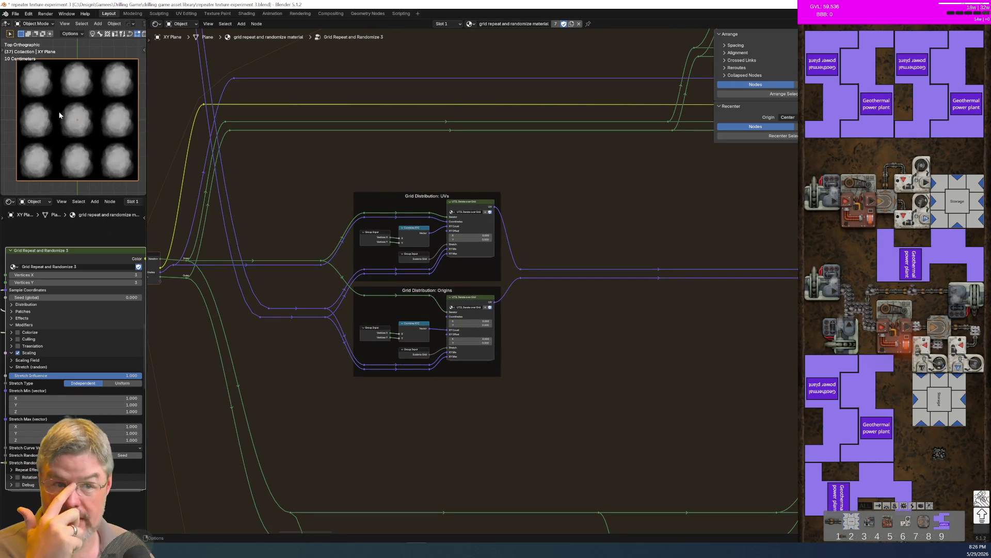
{"action": "scroll", "coordinate": [461, 256], "scroll_direction": "up", "scroll_amount": 3}
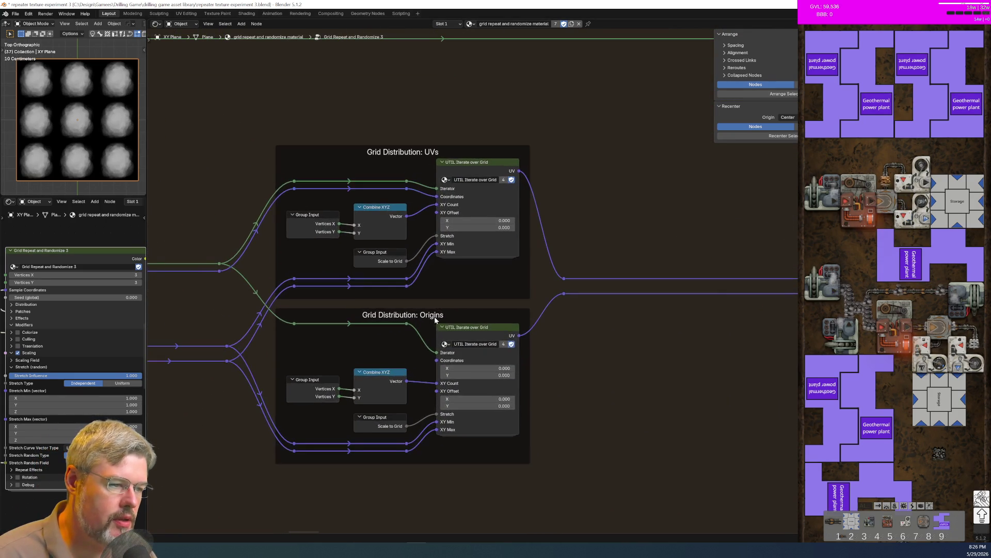
{"action": "left_click", "coordinate": [497, 360]}
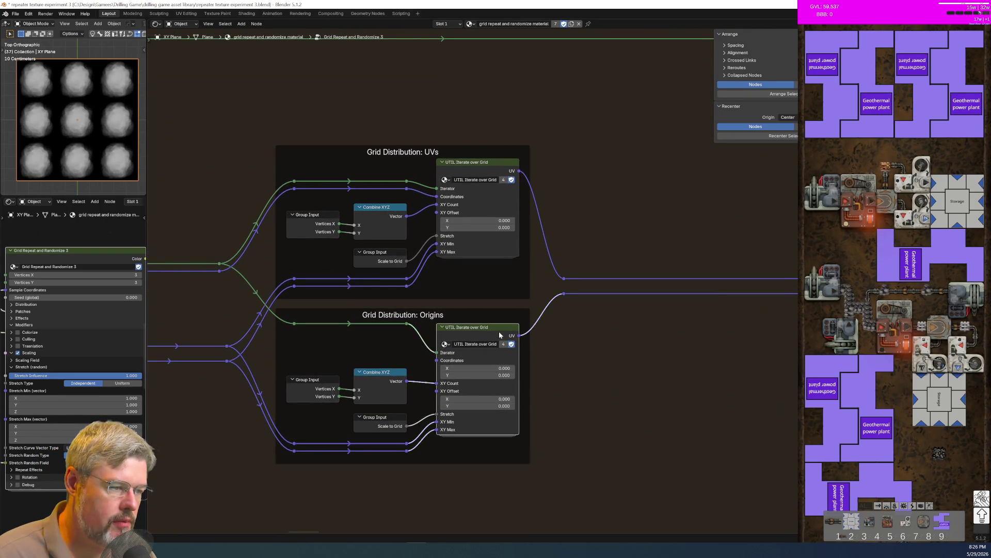
{"action": "key", "text": "Tab"}
{"action": "scroll", "coordinate": [404, 371], "scroll_direction": "down", "scroll_amount": 3}
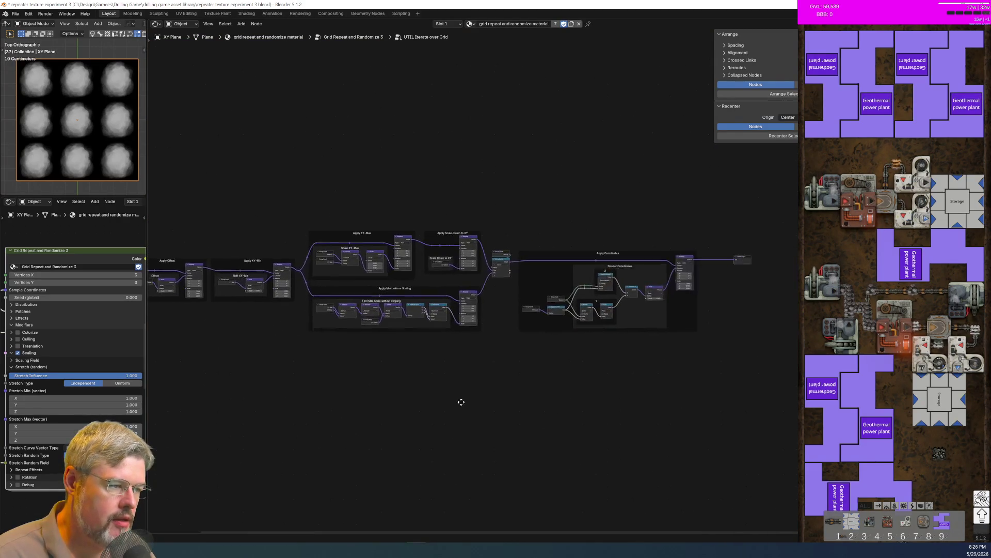
{"action": "key", "text": "Tab"}
{"action": "scroll", "coordinate": [457, 323], "scroll_direction": "up", "scroll_amount": 4}
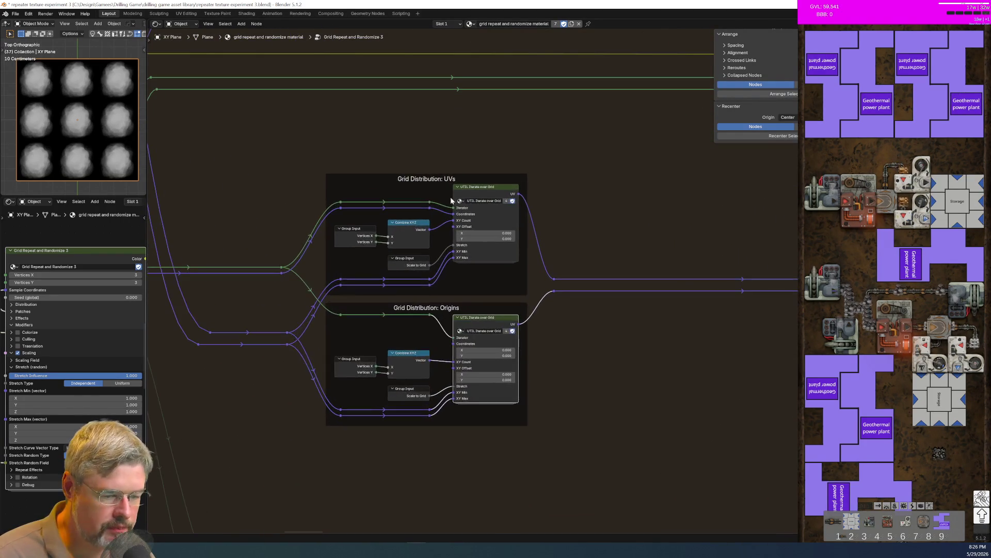
{"action": "scroll", "coordinate": [508, 258], "scroll_direction": "up", "scroll_amount": 2}
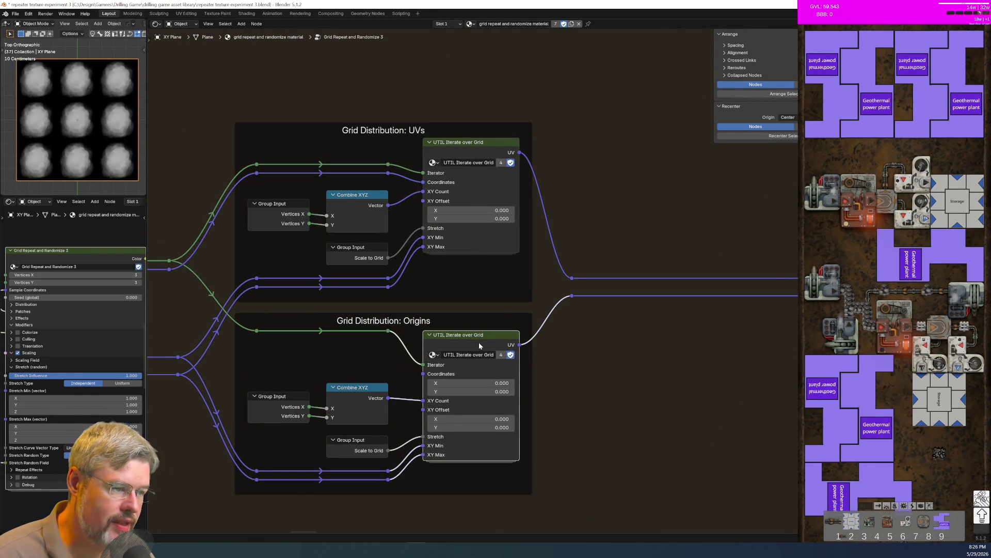
{"action": "scroll", "coordinate": [514, 290], "scroll_direction": "down", "scroll_amount": 3}
{"action": "scroll", "coordinate": [513, 279], "scroll_direction": "up", "scroll_amount": 3}
{"action": "scroll", "coordinate": [514, 258], "scroll_direction": "down", "scroll_amount": 6}
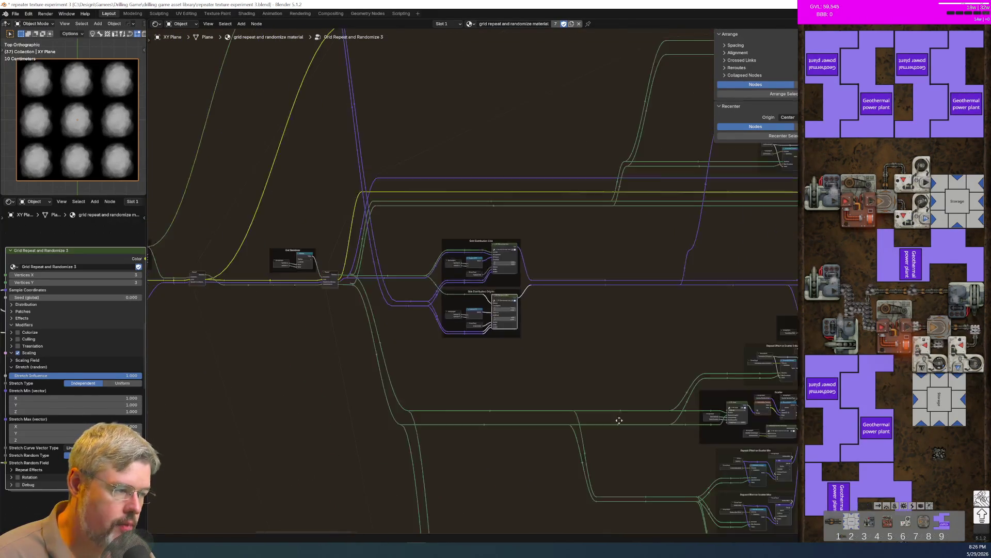
{"action": "middle_click_drag", "start_coordinate": [625, 418], "coordinate": [364, 255]}
{"action": "scroll", "coordinate": [547, 317], "scroll_direction": "up", "scroll_amount": 8}
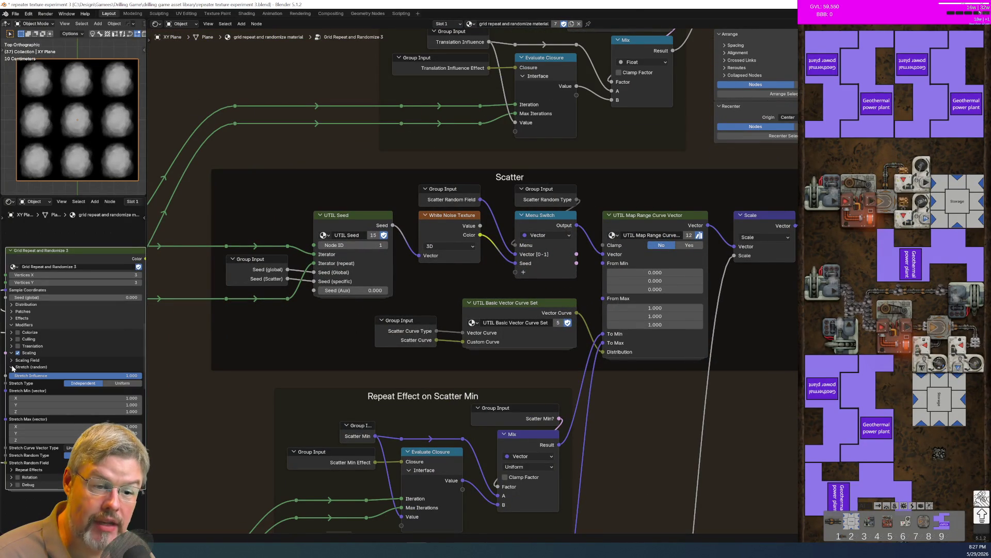
Look over the Scatter frame, then return to the top-level tree with Texture Coordinate UV feeding the group
{"action": "scroll", "coordinate": [516, 282], "scroll_direction": "down", "scroll_amount": 2}
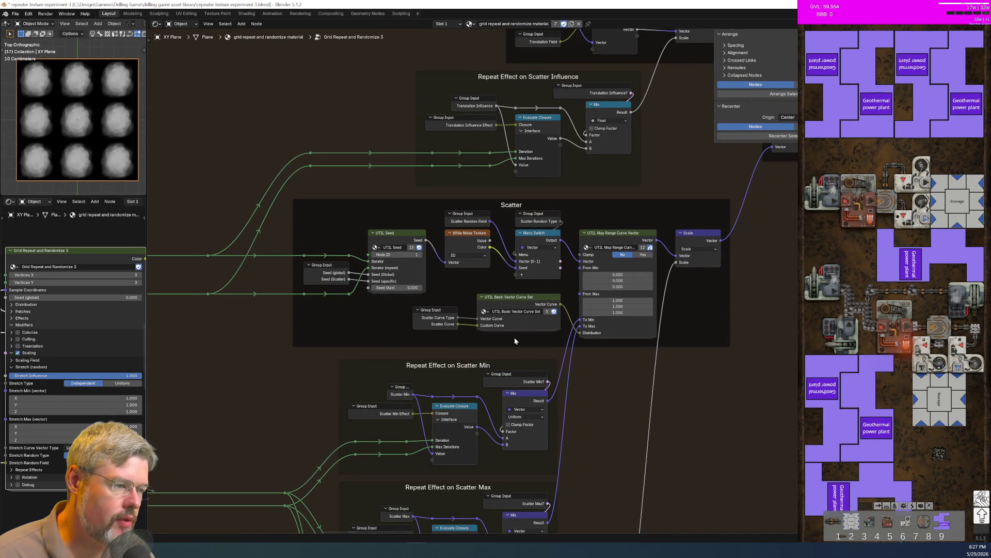
{"action": "middle_click_drag", "start_coordinate": [608, 341], "coordinate": [578, 344]}
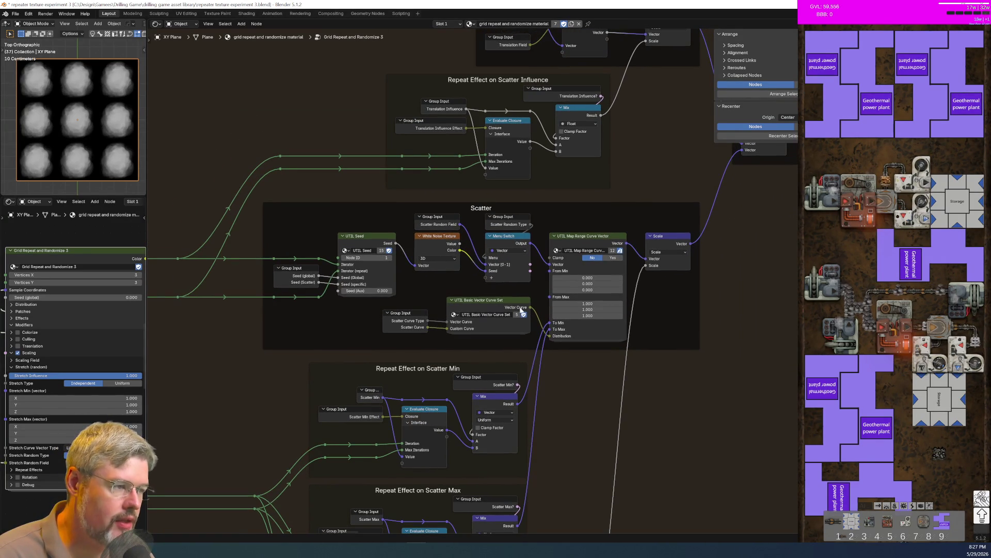
{"action": "scroll", "coordinate": [487, 357], "scroll_direction": "up", "scroll_amount": 5}
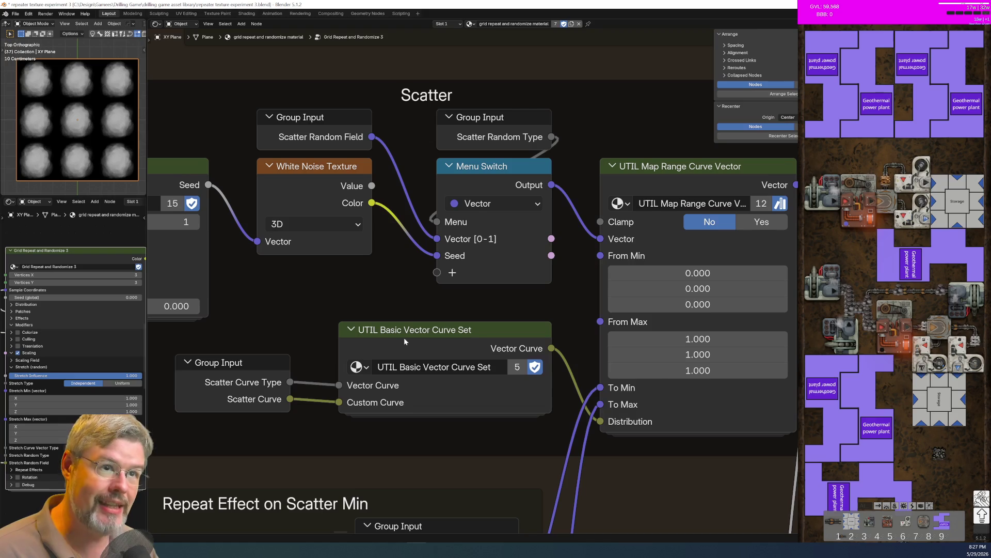
{"action": "key", "text": "Tab"}
{"action": "key", "text": "ctrl+Tab"}
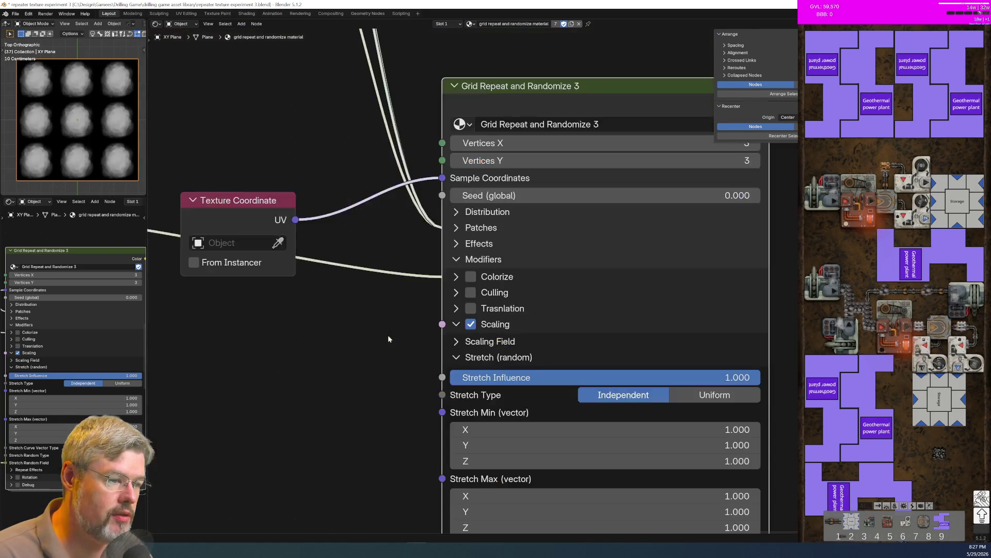
Check the Stretch Curve Vector Type choices, then collapse the Stretch (random) settings
{"action": "scroll", "coordinate": [388, 334], "scroll_direction": "down", "scroll_amount": 3}
{"action": "scroll", "coordinate": [331, 228], "scroll_direction": "up", "scroll_amount": 2}
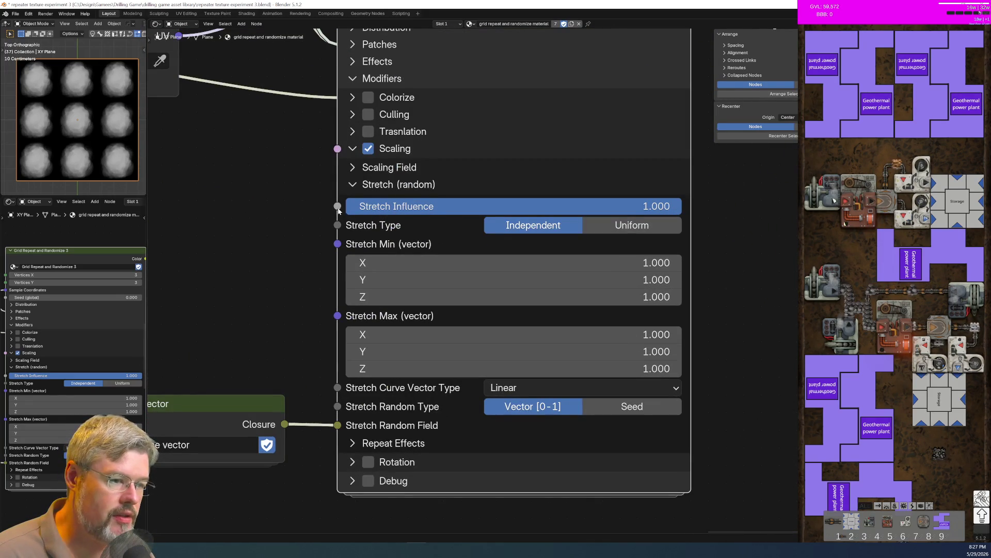
{"action": "left_click", "coordinate": [508, 386]}
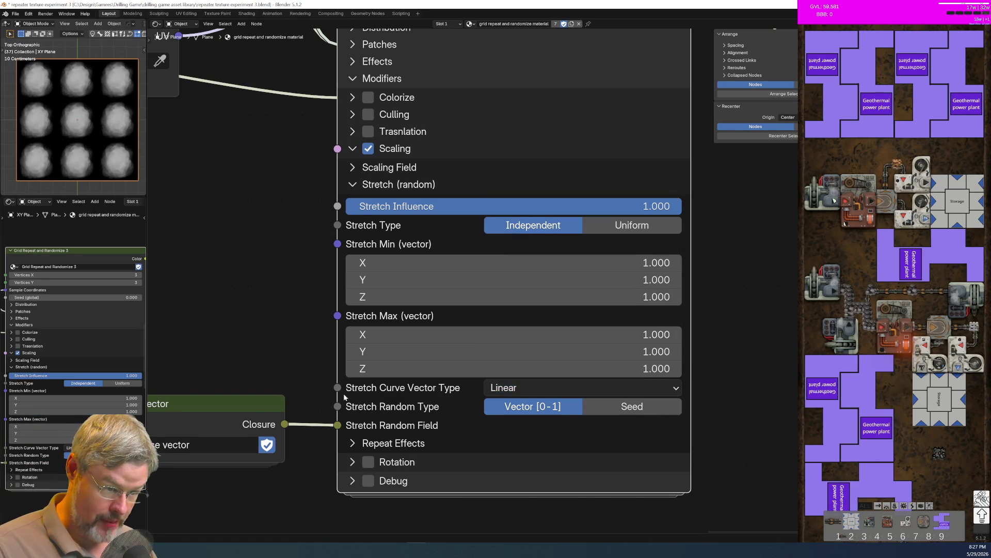
{"action": "scroll", "coordinate": [469, 358], "scroll_direction": "down", "scroll_amount": 2}
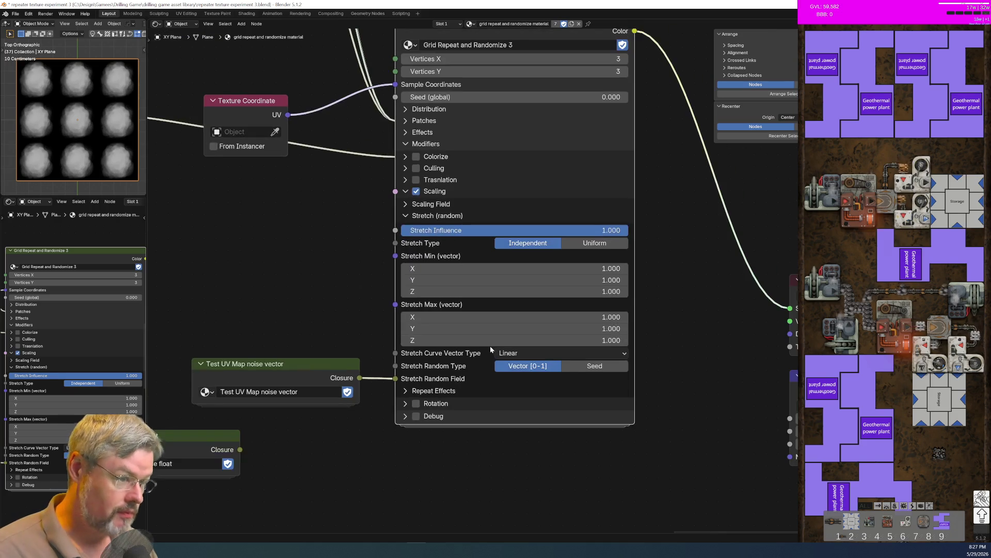
{"action": "left_click", "coordinate": [406, 217]}
{"action": "scroll", "coordinate": [422, 257], "scroll_direction": "up", "scroll_amount": 1}
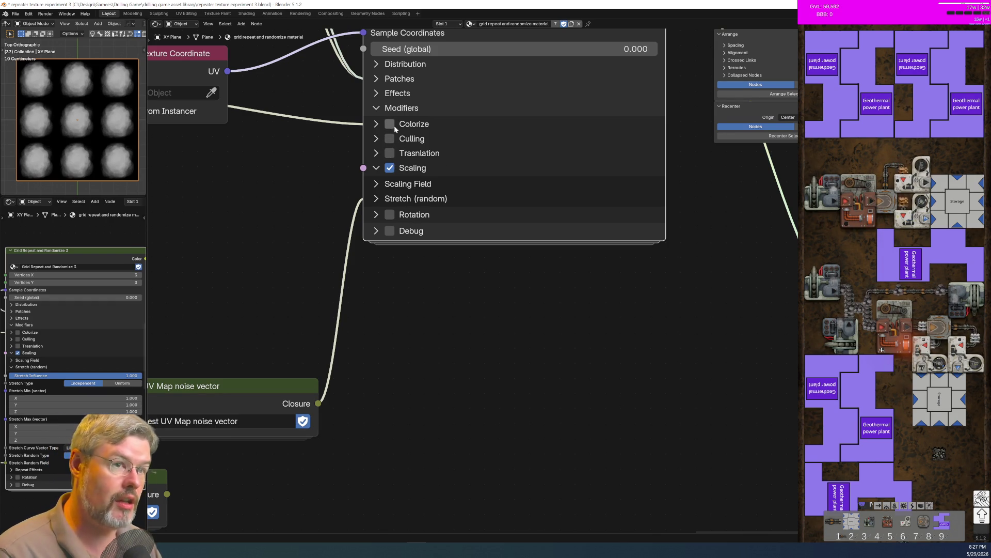
Expand Effects and Patches on the grid node, then fold Effects and Distribution away
{"action": "mouse_move", "coordinate": [417, 126]}
{"action": "middle_mouse_down"}
{"action": "mouse_move", "coordinate": [416, 95]}
{"action": "mouse_move", "coordinate": [404, 252]}
{"action": "middle_mouse_up"}
{"action": "left_click", "coordinate": [413, 228]}
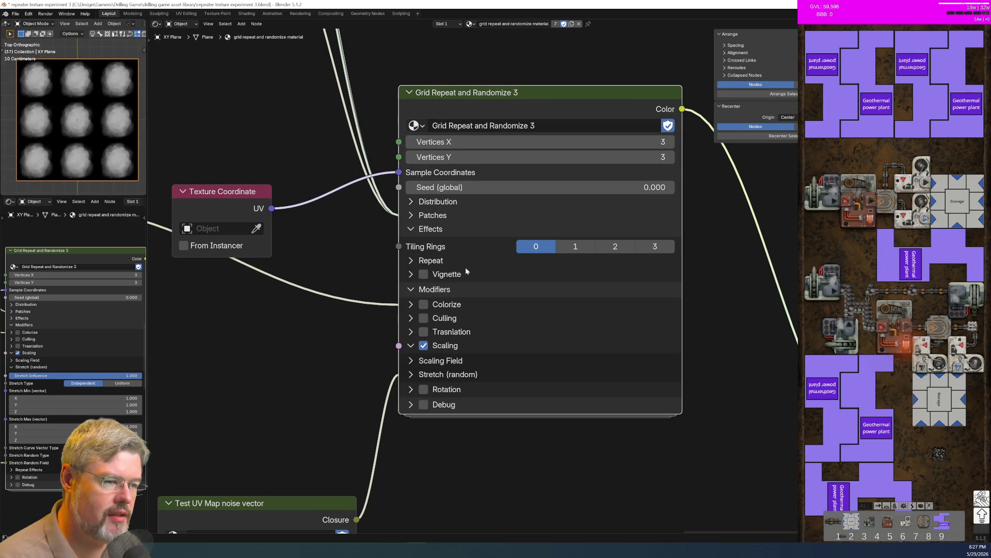
{"action": "left_click", "coordinate": [412, 215]}
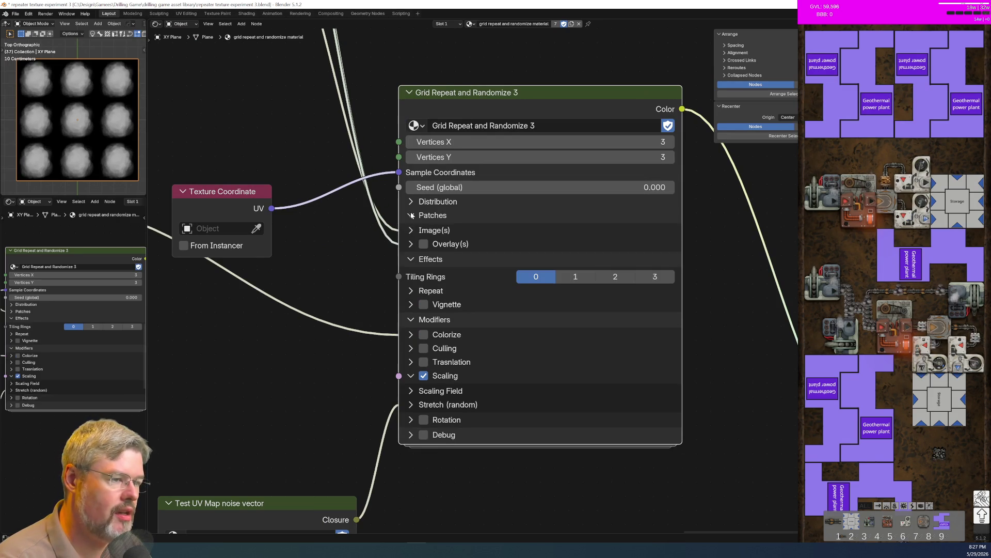
{"action": "left_click", "coordinate": [412, 260]}
{"action": "left_click", "coordinate": [410, 202]}
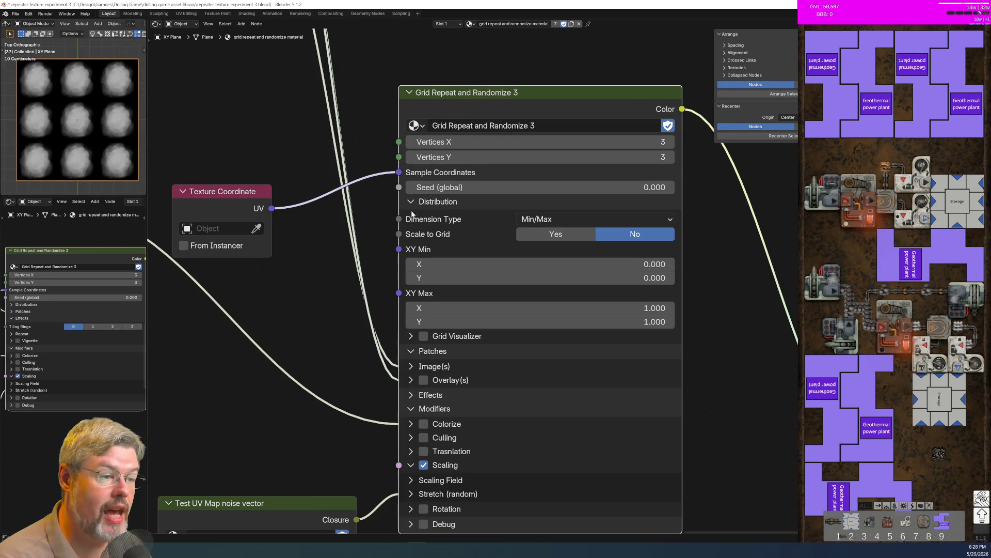
{"action": "left_click", "coordinate": [412, 202]}
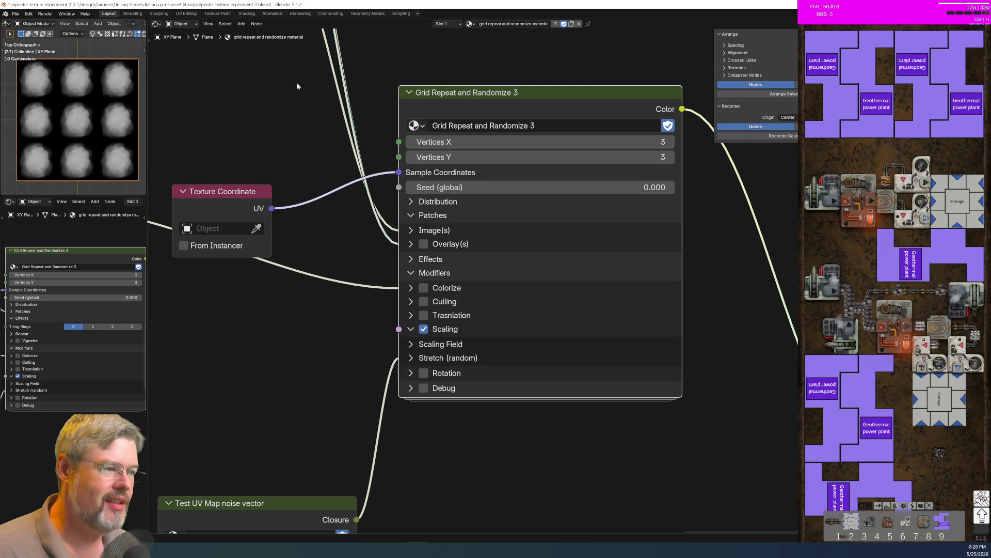
{"action": "scroll", "coordinate": [522, 293], "scroll_direction": "down", "scroll_amount": 5}
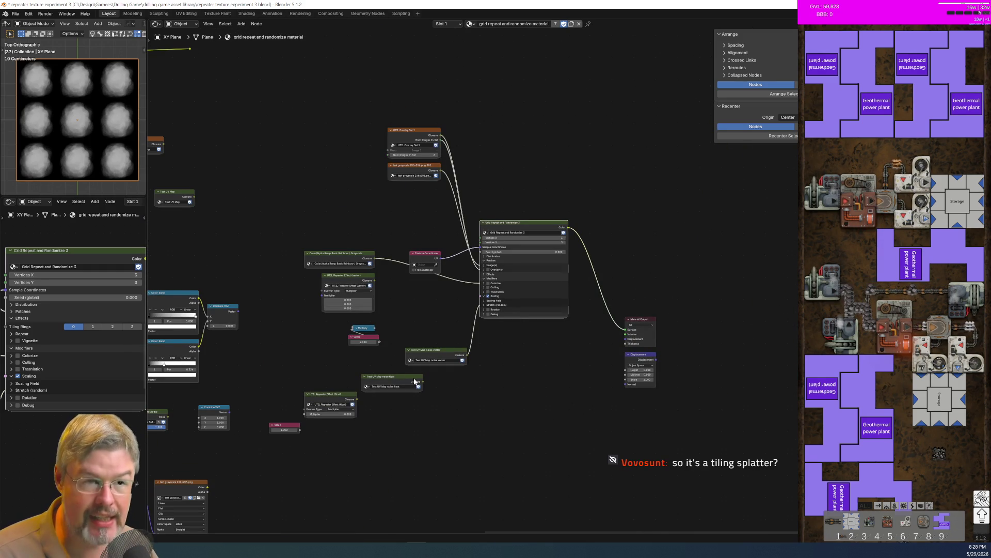
{"action": "scroll", "coordinate": [517, 284], "scroll_direction": "up", "scroll_amount": 4}
{"action": "scroll", "coordinate": [516, 283], "scroll_direction": "up", "scroll_amount": 1}
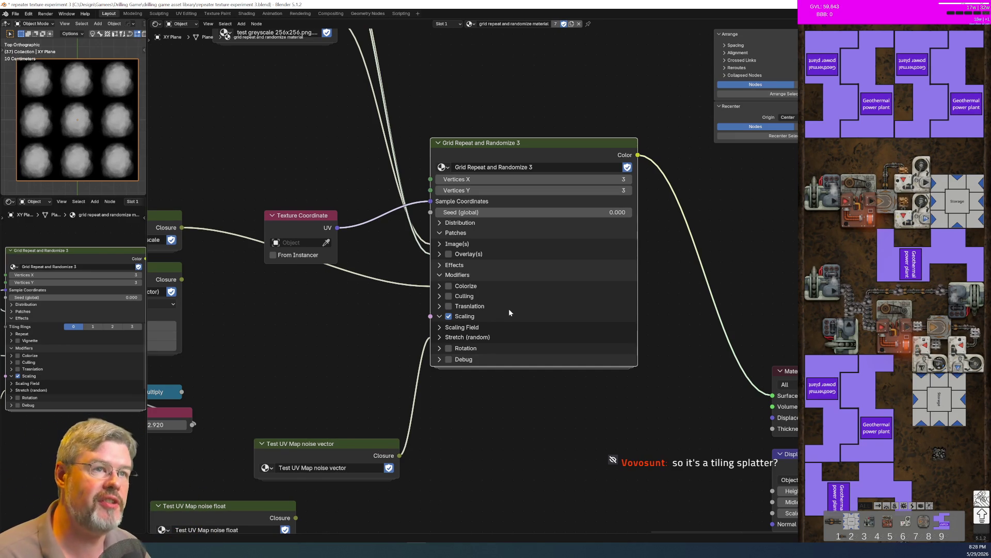
Open drilling game 9.blend from Open Recent, choosing Don't Save for the current file
{"action": "left_click", "coordinate": [19, 14]}
{"action": "mouse_move", "coordinate": [41, 38]}
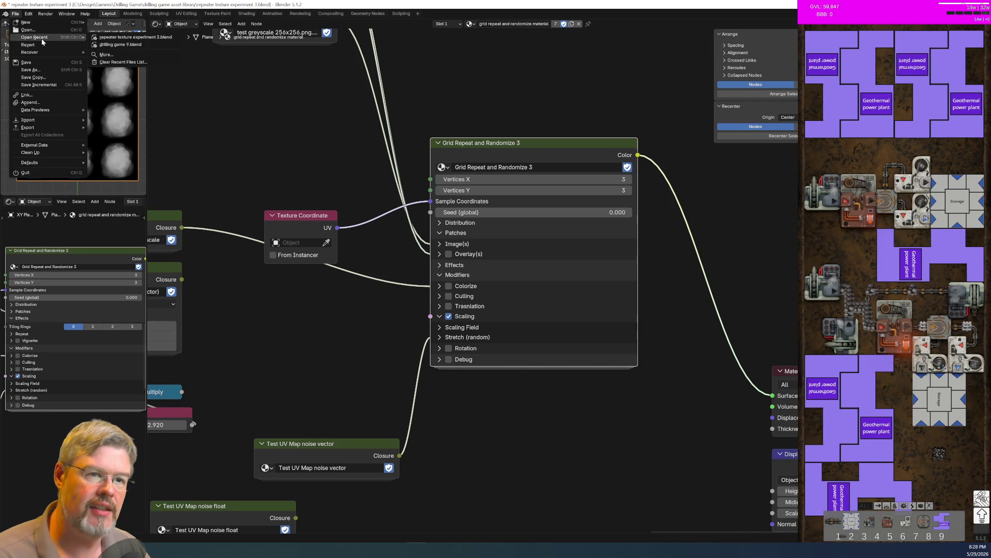
{"action": "left_click", "coordinate": [120, 45]}
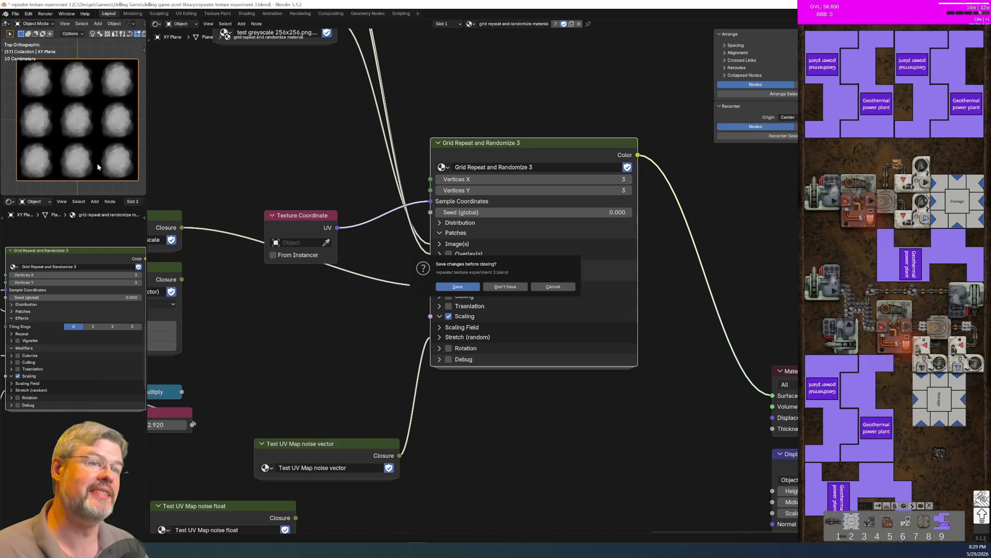
{"action": "left_click", "coordinate": [500, 288]}
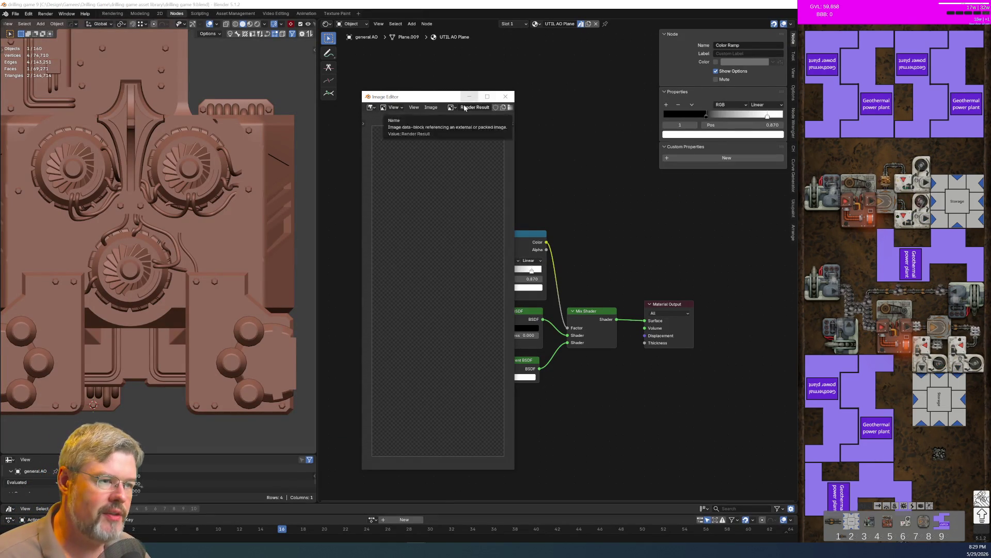
Move the floating Image Editor aside, minimize it, and zoom the viewports to show the tall model
{"action": "mouse_move", "coordinate": [433, 99]}
{"action": "left_mouse_down"}
{"action": "mouse_move", "coordinate": [187, 88]}
{"action": "mouse_move", "coordinate": [173, 70]}
{"action": "mouse_move", "coordinate": [152, 73]}
{"action": "left_mouse_up"}
{"action": "left_click", "coordinate": [188, 70]}
{"action": "scroll", "coordinate": [341, 339], "scroll_direction": "down", "scroll_amount": 2}
{"action": "scroll", "coordinate": [135, 299], "scroll_direction": "down", "scroll_amount": 3}
{"action": "scroll", "coordinate": [148, 288], "scroll_direction": "up", "scroll_amount": 3}
{"action": "scroll", "coordinate": [179, 354], "scroll_direction": "down", "scroll_amount": 5}
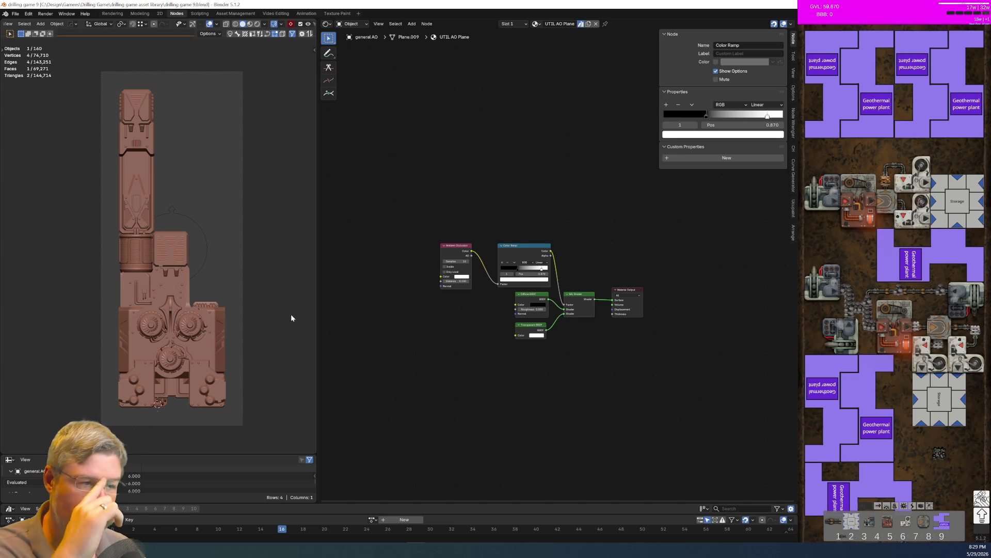
{"action": "scroll", "coordinate": [528, 354], "scroll_direction": "up", "scroll_amount": 2}
{"action": "scroll", "coordinate": [534, 346], "scroll_direction": "up", "scroll_amount": 1}
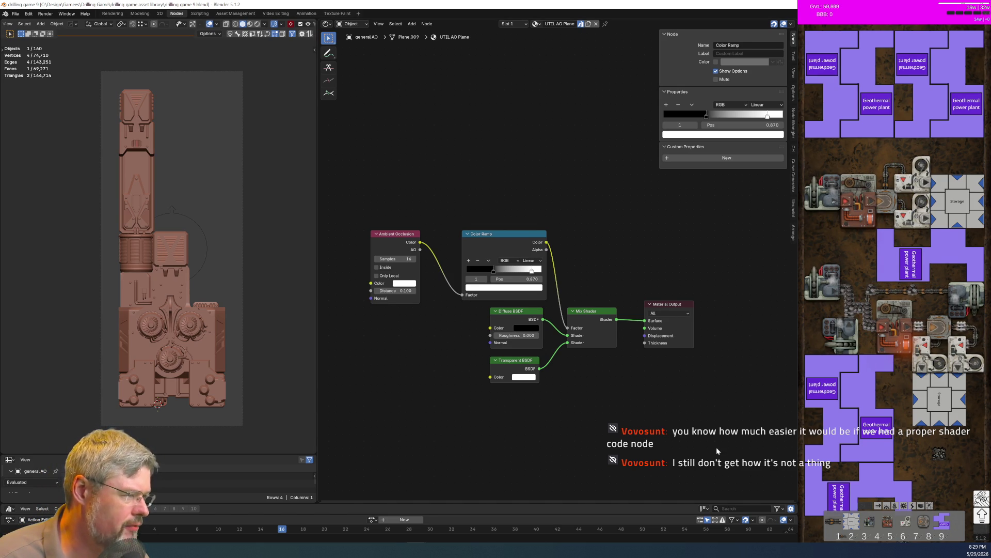
Save drilling game 9.blend, then bring the Node Arrange extension page to the front
{"action": "left_click", "coordinate": [16, 14]}
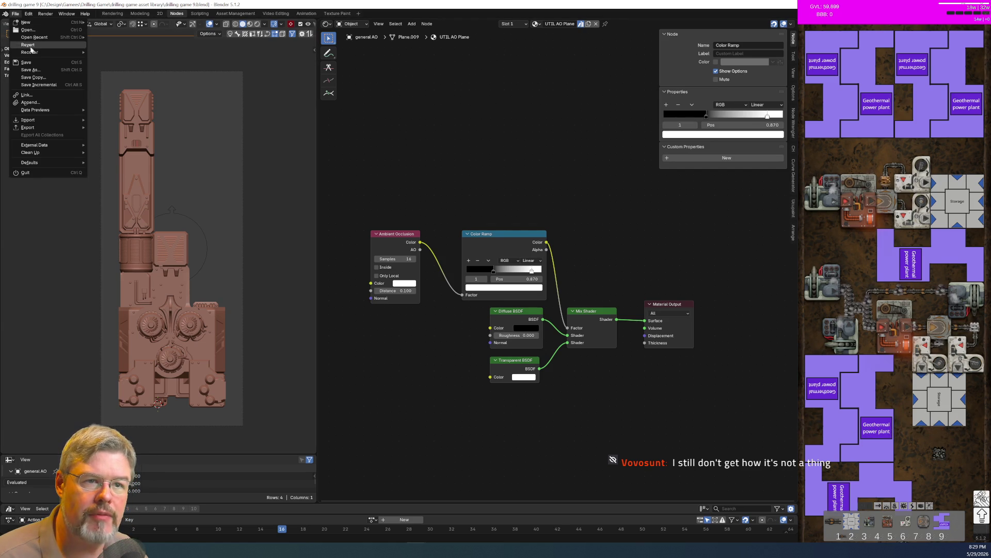
{"action": "left_click", "coordinate": [26, 62]}
{"action": "key", "text": "alt+Tab"}
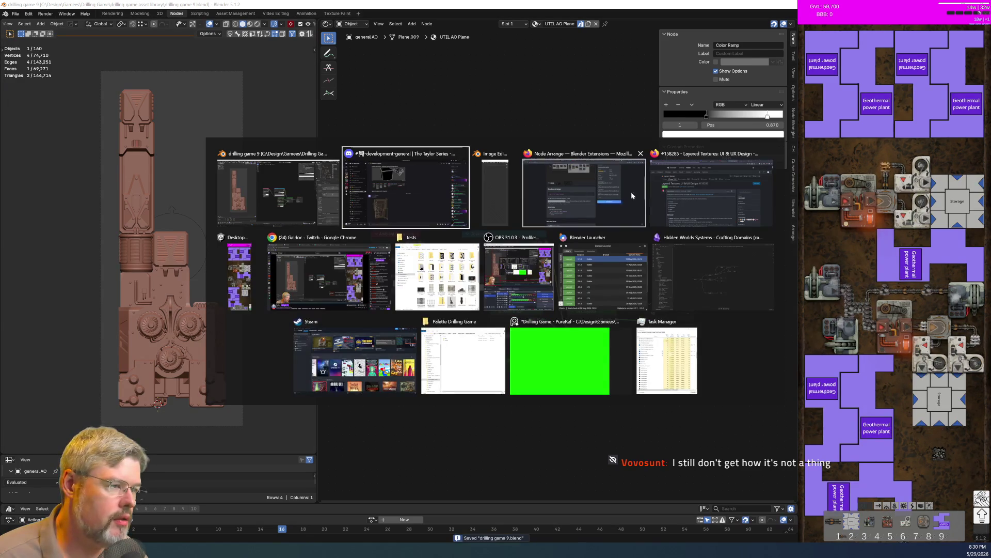
{"action": "left_click", "coordinate": [632, 195]}
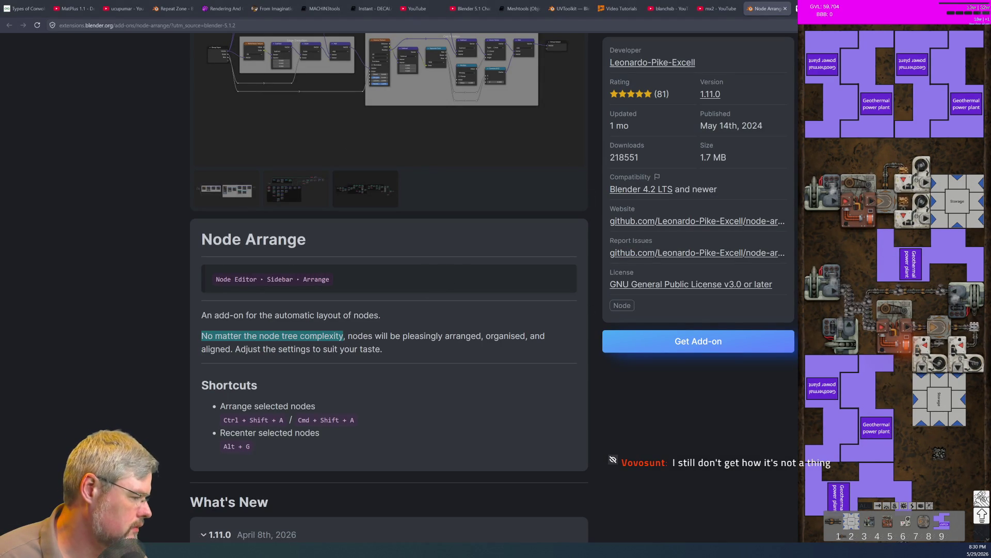
Switch windows with Alt+Tab, leaving the Node Arrange add-on page in front
{"action": "key", "text": "alt+Tab"}
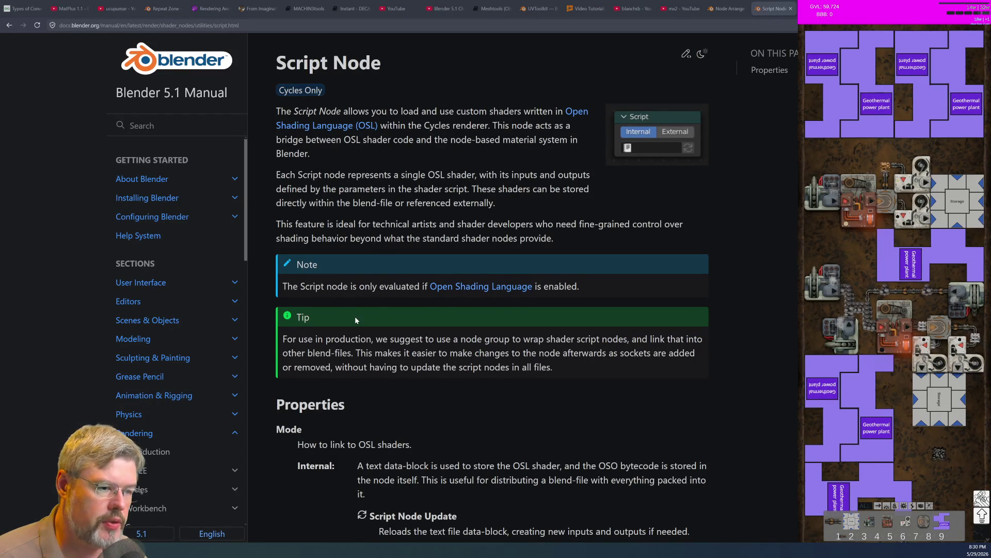
Open the Open Shading Language section of Render Settings and scroll through it
{"action": "left_click", "coordinate": [469, 288]}
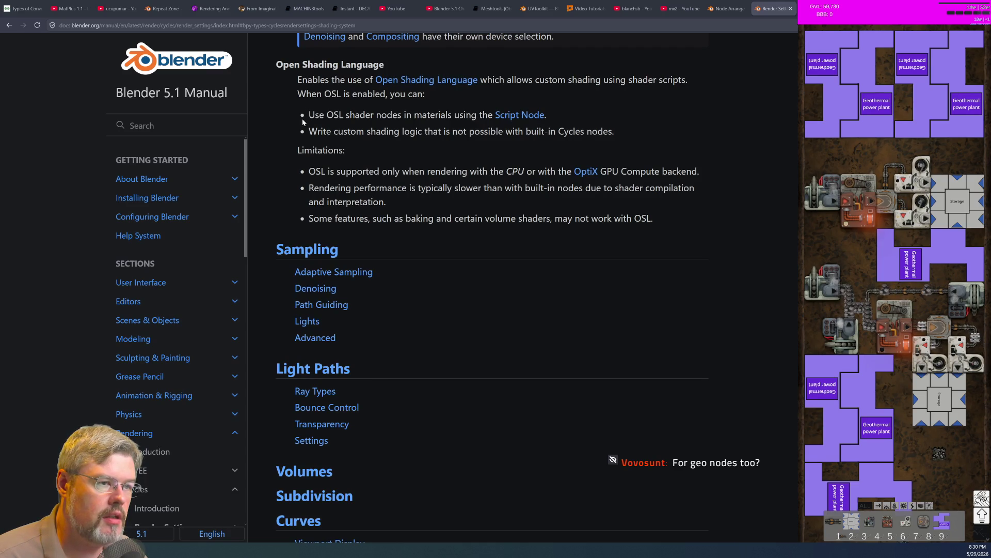
{"action": "scroll", "coordinate": [360, 181], "scroll_direction": "up", "scroll_amount": 7}
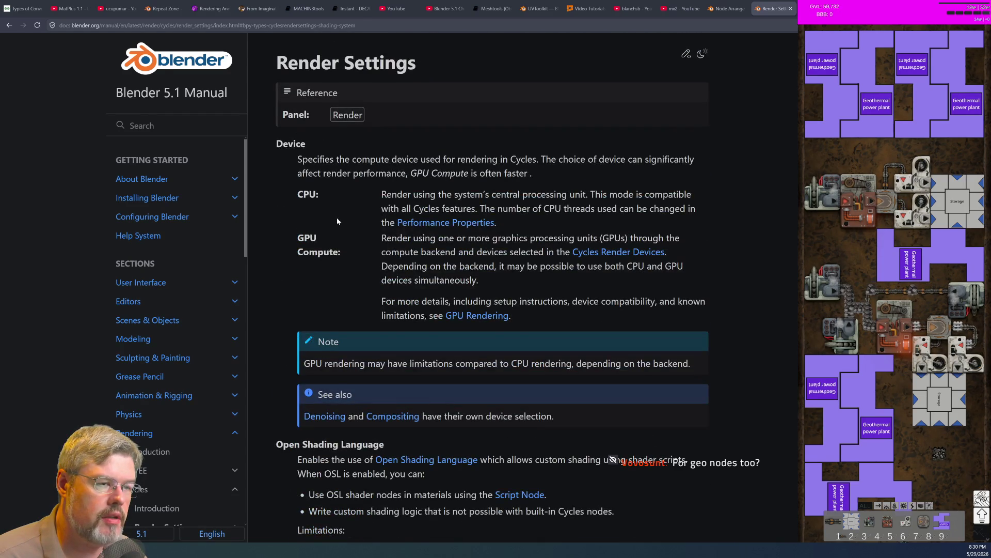
{"action": "scroll", "coordinate": [256, 210], "scroll_direction": "down", "scroll_amount": 4}
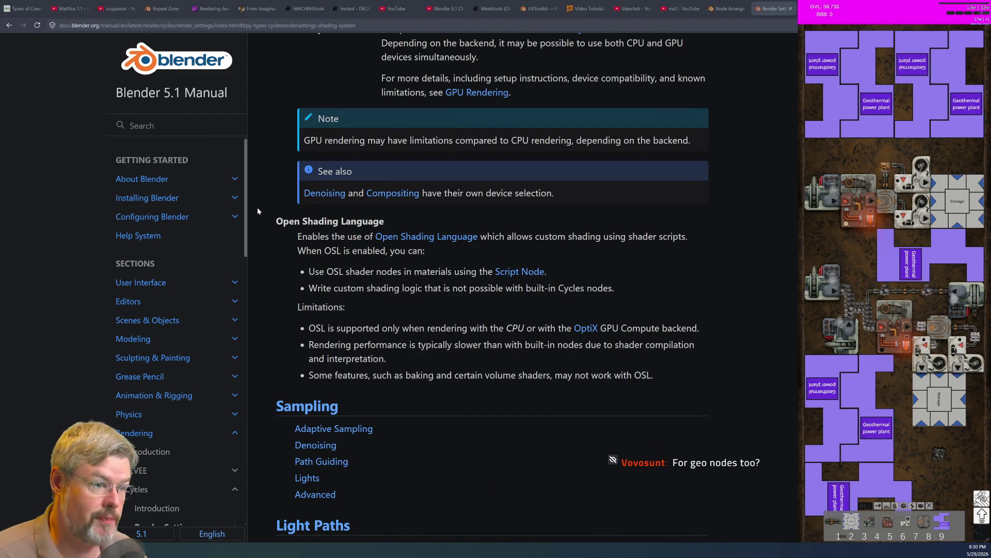
{"action": "scroll", "coordinate": [499, 393], "scroll_direction": "up", "scroll_amount": 4}
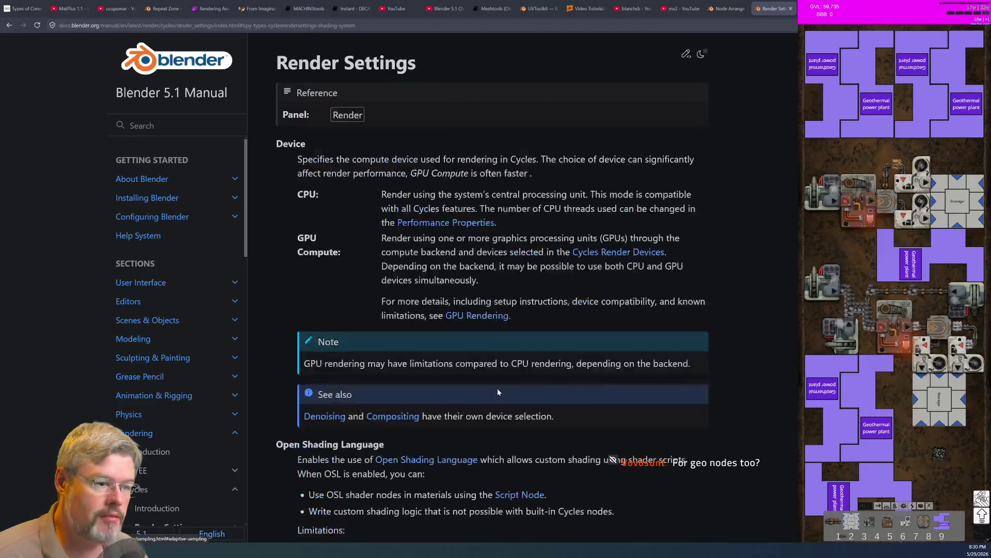
{"action": "scroll", "coordinate": [497, 392], "scroll_direction": "down", "scroll_amount": 2}
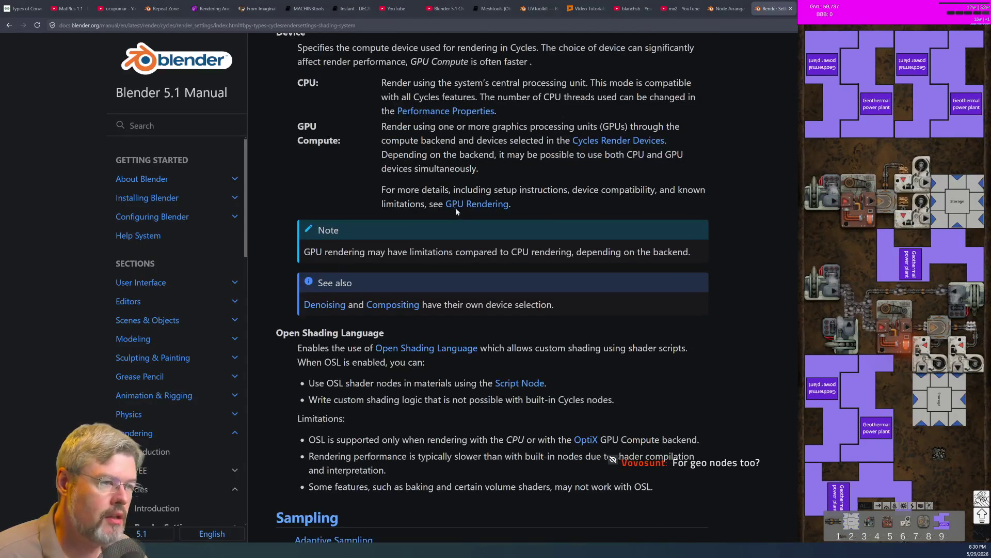
{"action": "key", "text": "alt+Tab"}
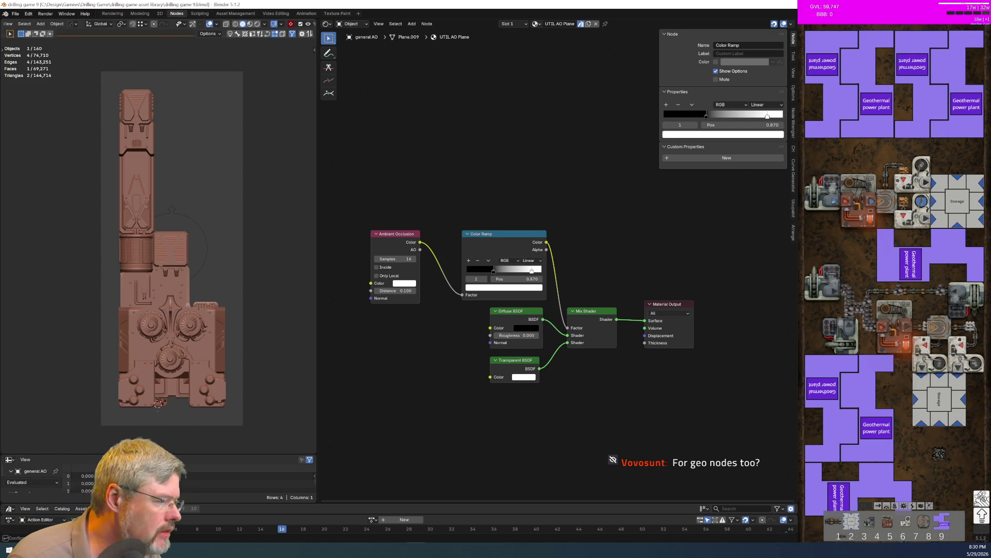
Reread the Render Settings page in the manual, then return to Blender's node editor
{"action": "key", "text": "alt+Tab"}
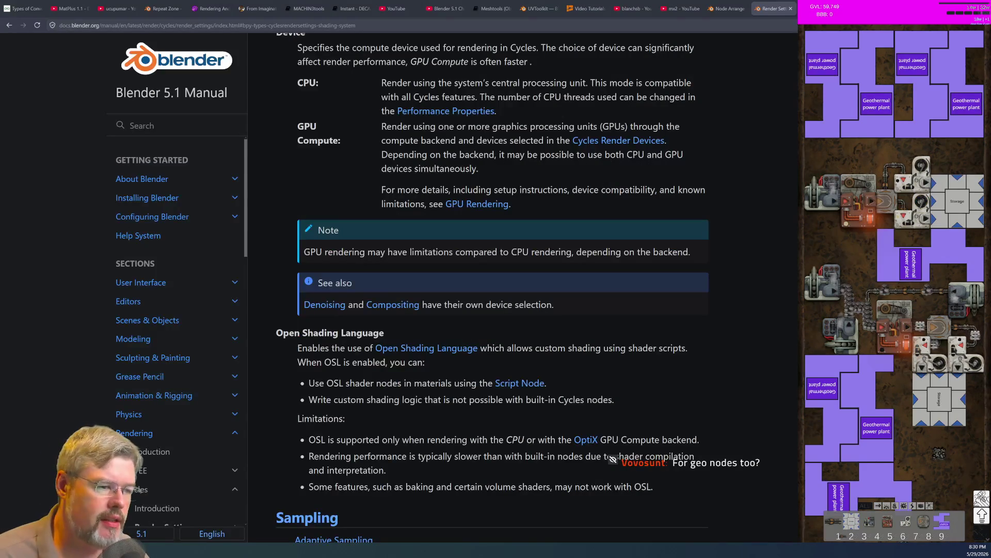
{"action": "scroll", "coordinate": [373, 225], "scroll_direction": "up", "scroll_amount": 3}
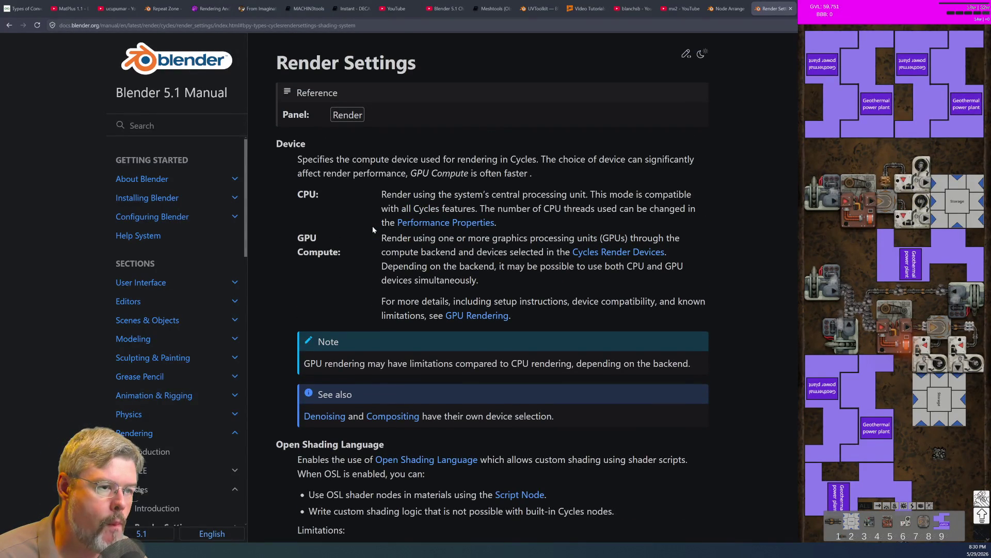
{"action": "scroll", "coordinate": [372, 225], "scroll_direction": "down", "scroll_amount": 6}
{"action": "scroll", "coordinate": [373, 225], "scroll_direction": "up", "scroll_amount": 5}
{"action": "scroll", "coordinate": [492, 289], "scroll_direction": "up", "scroll_amount": 1}
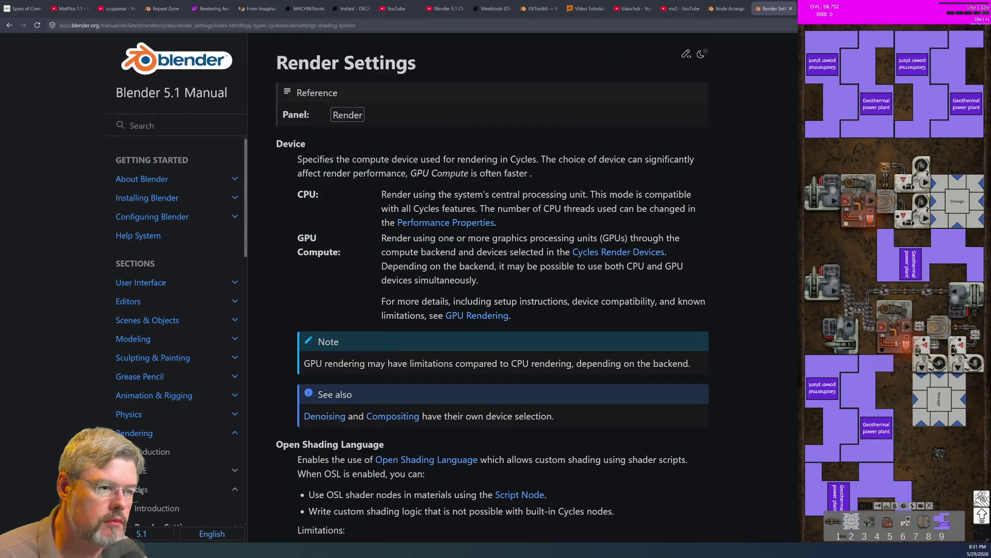
{"action": "key", "text": "alt+Tab"}
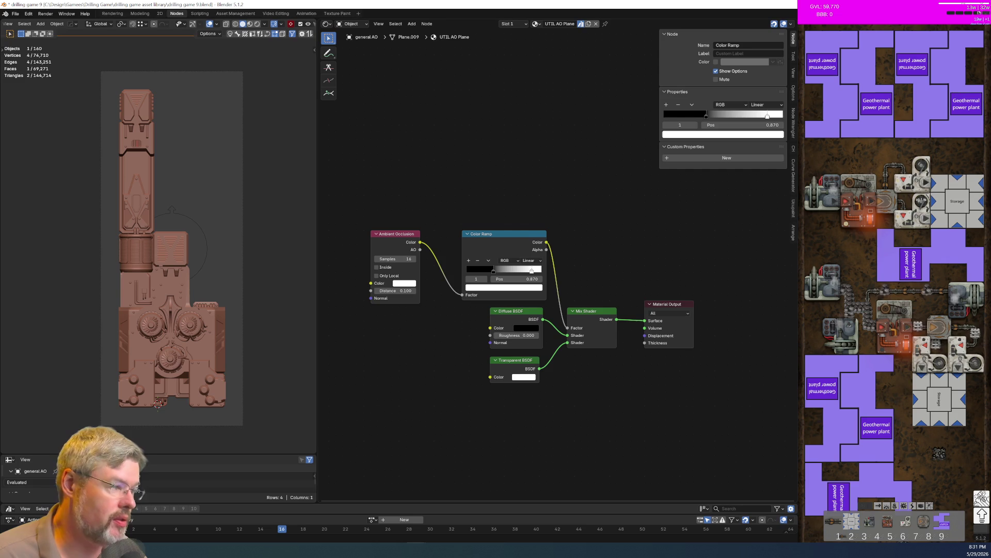
Select the vent box object to show the coal plant body material's node tree
{"action": "middle_click_drag", "start_coordinate": [589, 274], "coordinate": [567, 233]}
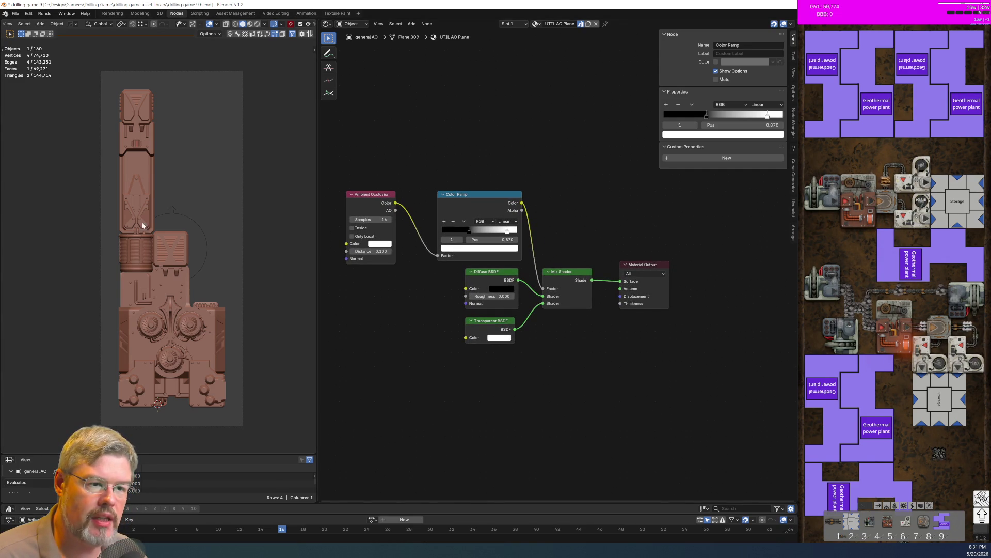
{"action": "left_click", "coordinate": [170, 255]}
{"action": "left_click", "coordinate": [169, 265]}
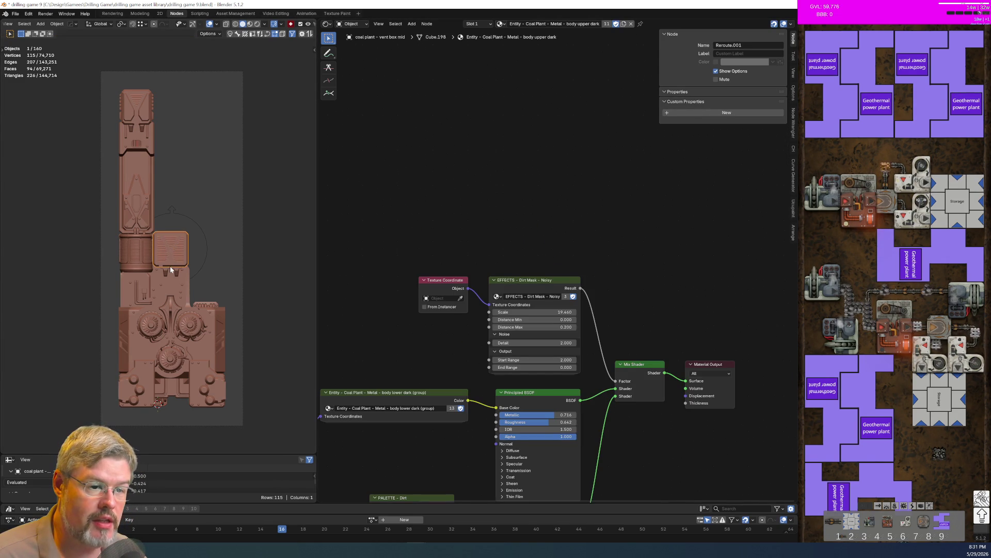
{"action": "middle_click_drag", "start_coordinate": [380, 247], "coordinate": [434, 239]}
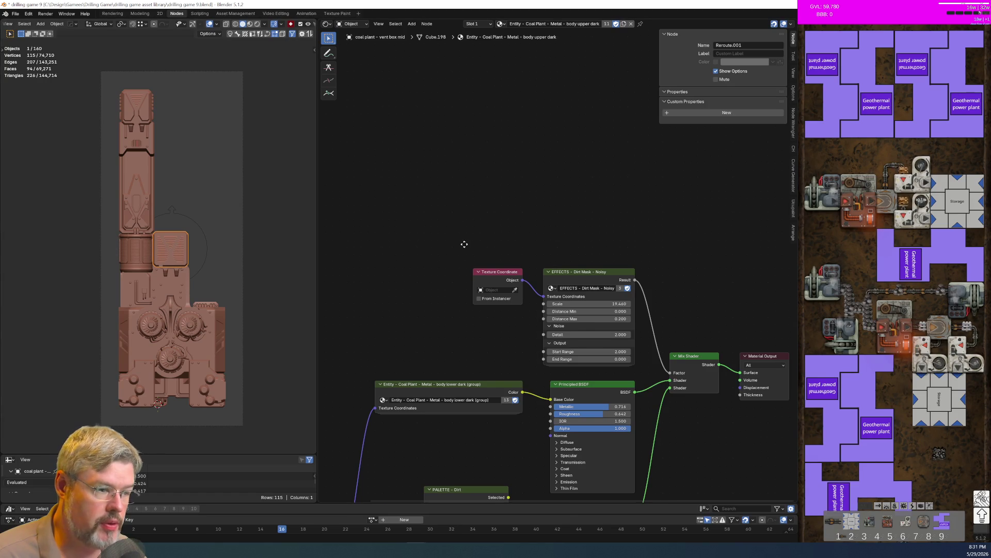
{"action": "middle_click_drag", "start_coordinate": [456, 217], "coordinate": [480, 287]}
Add a Script node to the Entity - Coal Plant - Metal - body upper dark material
{"action": "key", "text": "shift+a"}
{"action": "type", "text": "scrip"}
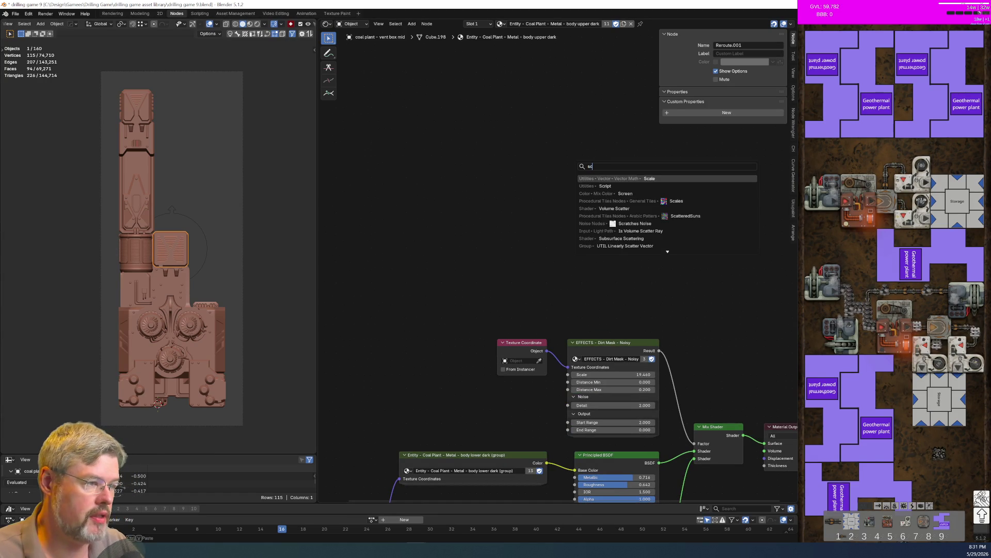
{"action": "key", "text": "Return"}
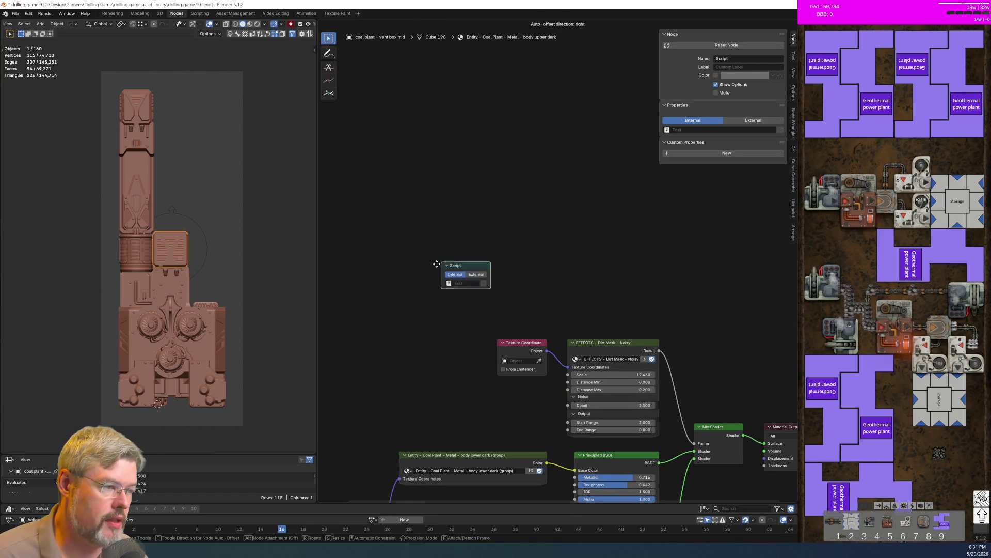
{"action": "left_click", "coordinate": [447, 269]}
{"action": "scroll", "coordinate": [400, 277], "scroll_direction": "up", "scroll_amount": 2}
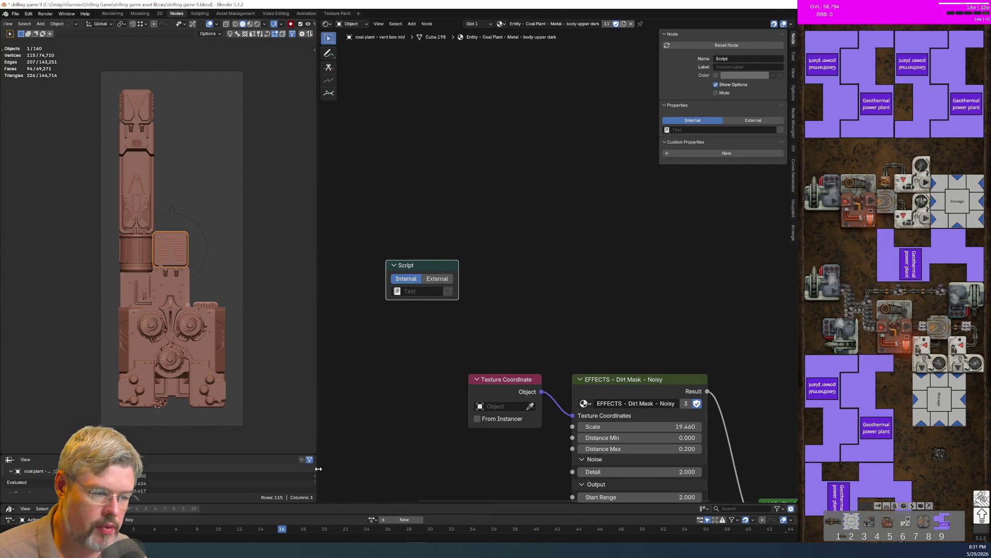
Enlarge the lower spreadsheet area and turn it into a Text Editor
{"action": "left_click_drag", "start_coordinate": [294, 454], "coordinate": [288, 249]}
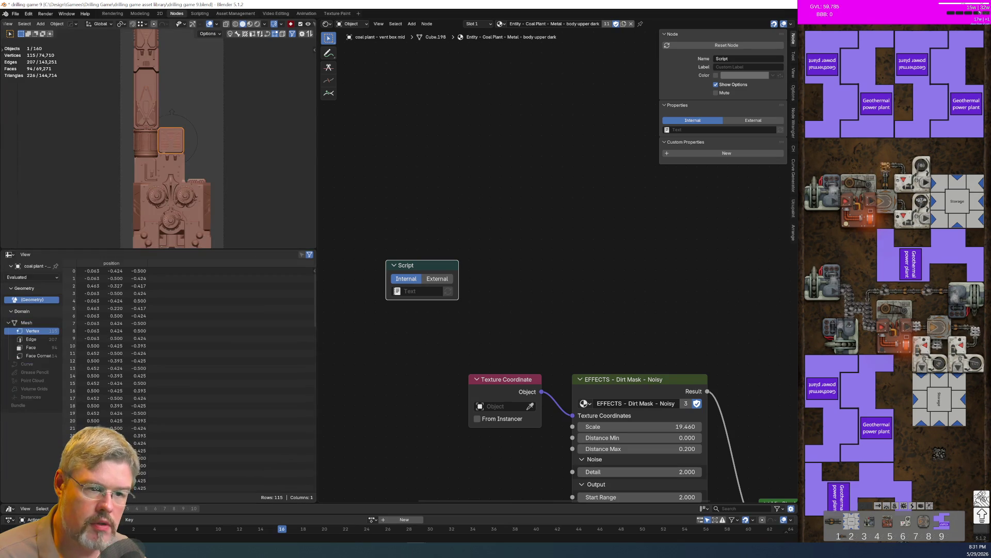
{"action": "left_click", "coordinate": [8, 254]}
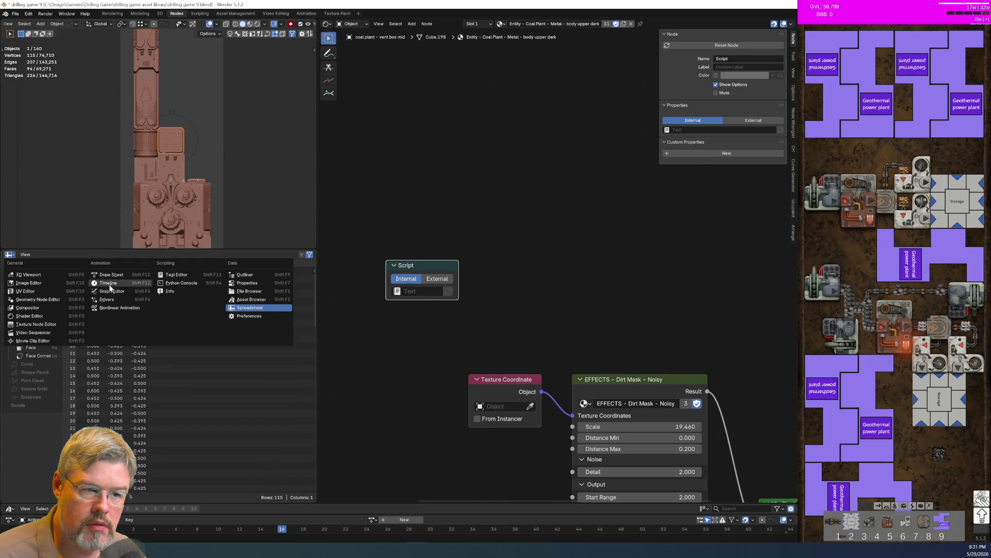
{"action": "left_click", "coordinate": [176, 275]}
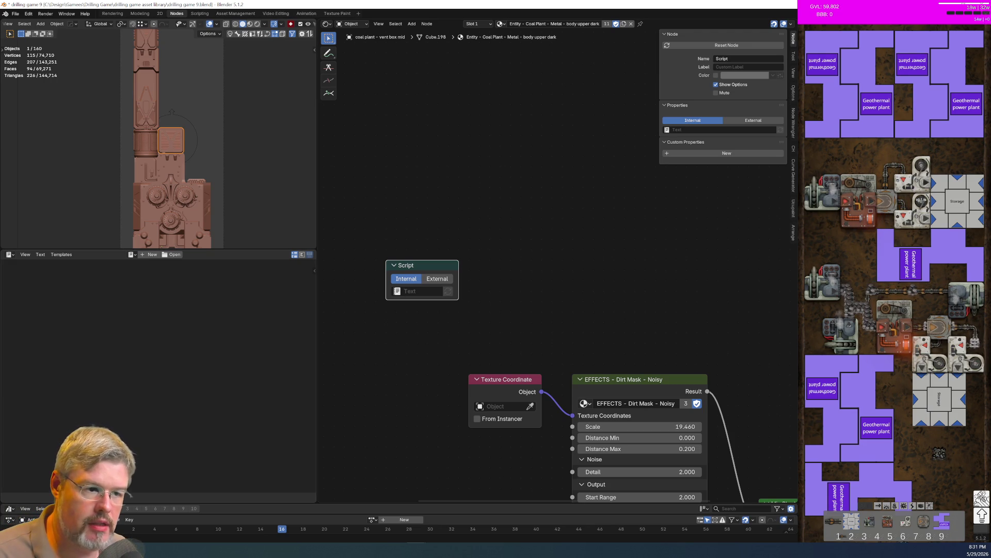
{"action": "left_click", "coordinate": [16, 14]}
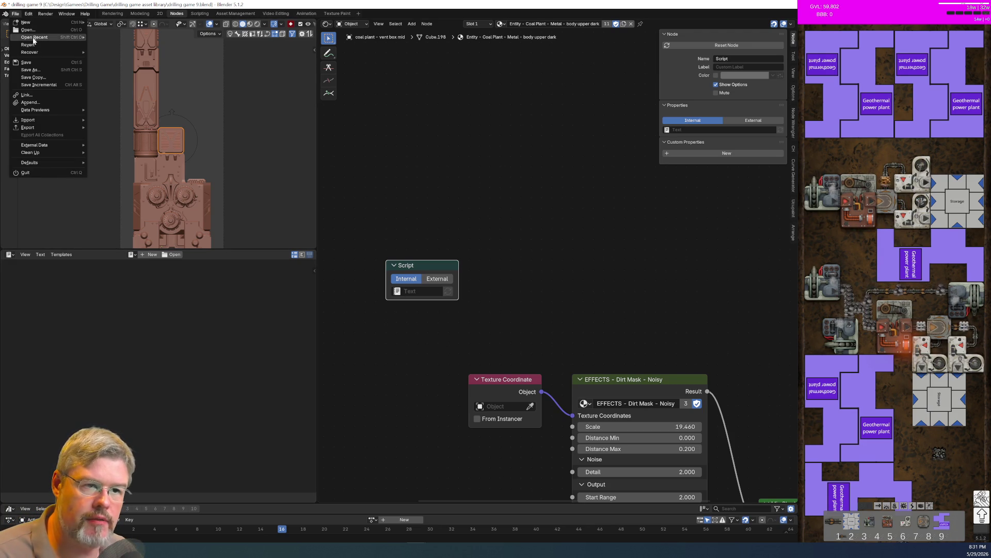
Reload the recent blend file without saving, then enlarge the spreadsheet area below the viewport
{"action": "mouse_move", "coordinate": [33, 40]}
{"action": "left_click", "coordinate": [125, 38]}
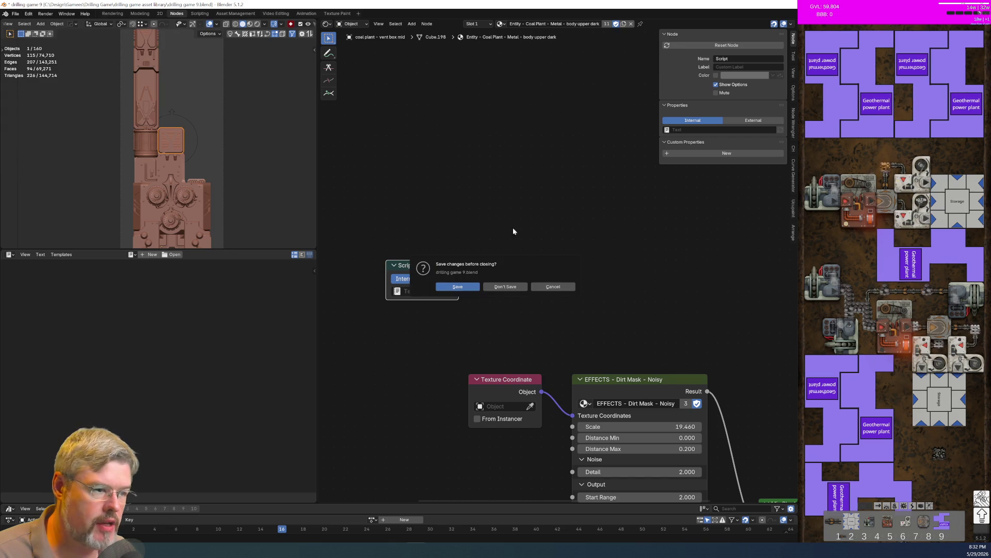
{"action": "left_click", "coordinate": [494, 286]}
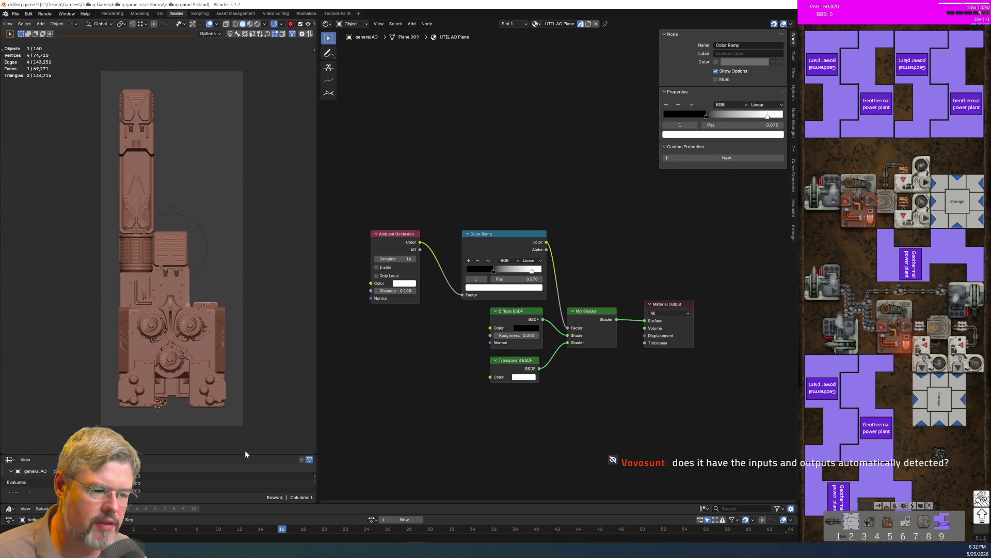
{"action": "mouse_move", "coordinate": [245, 454]}
{"action": "left_mouse_down"}
{"action": "mouse_move", "coordinate": [245, 168]}
{"action": "mouse_move", "coordinate": [245, 198]}
{"action": "left_mouse_up"}
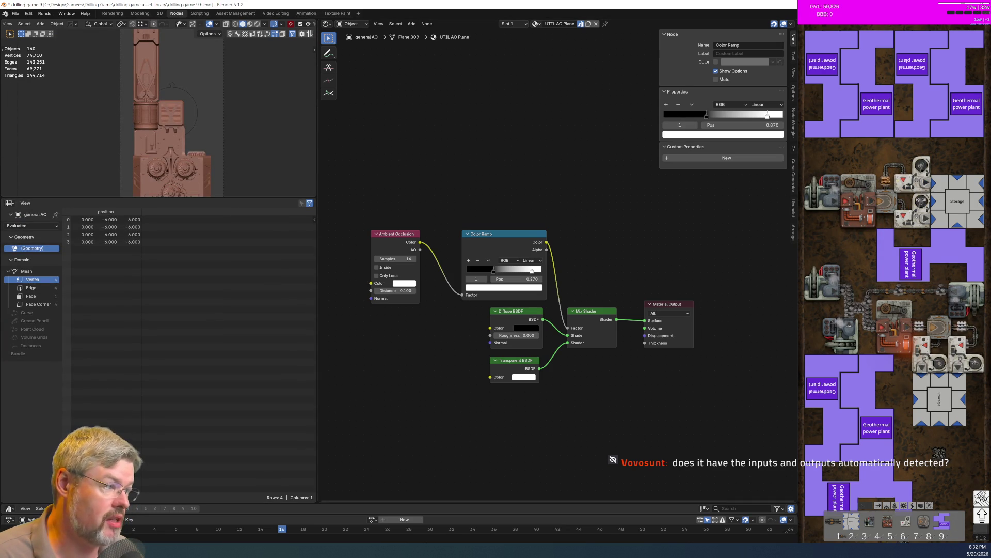
Add a Script node to the UTIL AO Plane material's node tree
{"action": "key", "text": "shift+a"}
{"action": "type", "text": "script"}
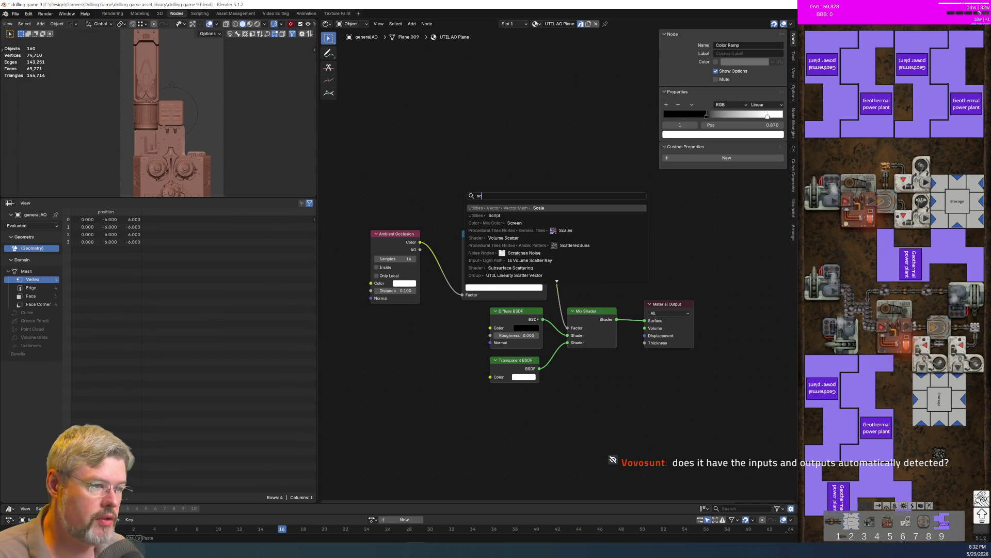
{"action": "key", "text": "Return"}
{"action": "left_click", "coordinate": [457, 101]}
{"action": "scroll", "coordinate": [451, 132], "scroll_direction": "up", "scroll_amount": 2}
{"action": "mouse_move", "coordinate": [516, 223]}
{"action": "middle_mouse_down"}
{"action": "mouse_move", "coordinate": [441, 315]}
{"action": "mouse_move", "coordinate": [447, 295]}
{"action": "mouse_move", "coordinate": [458, 300]}
{"action": "middle_mouse_up"}
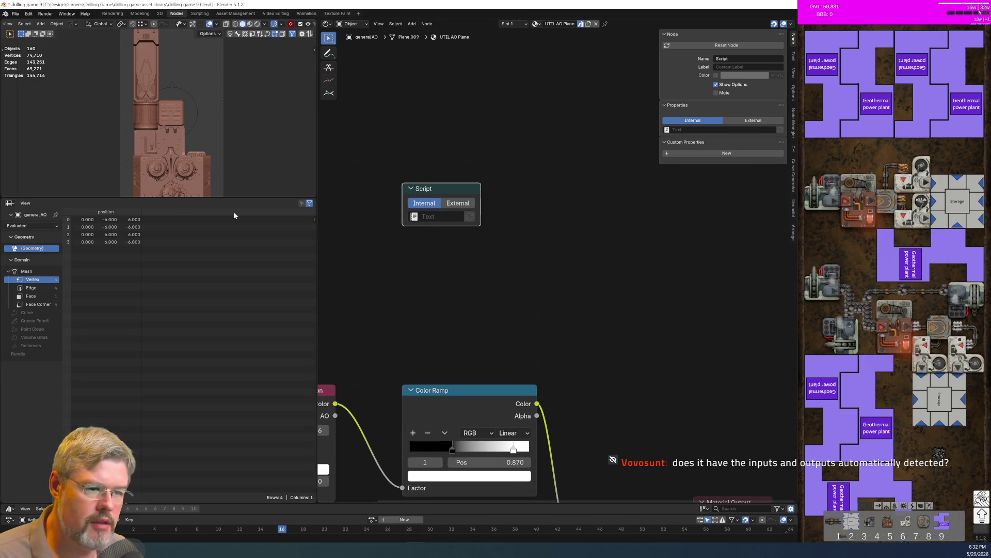
Turn the lower area into a Text Editor with a new text assigned to the Script node
{"action": "left_click", "coordinate": [10, 203]}
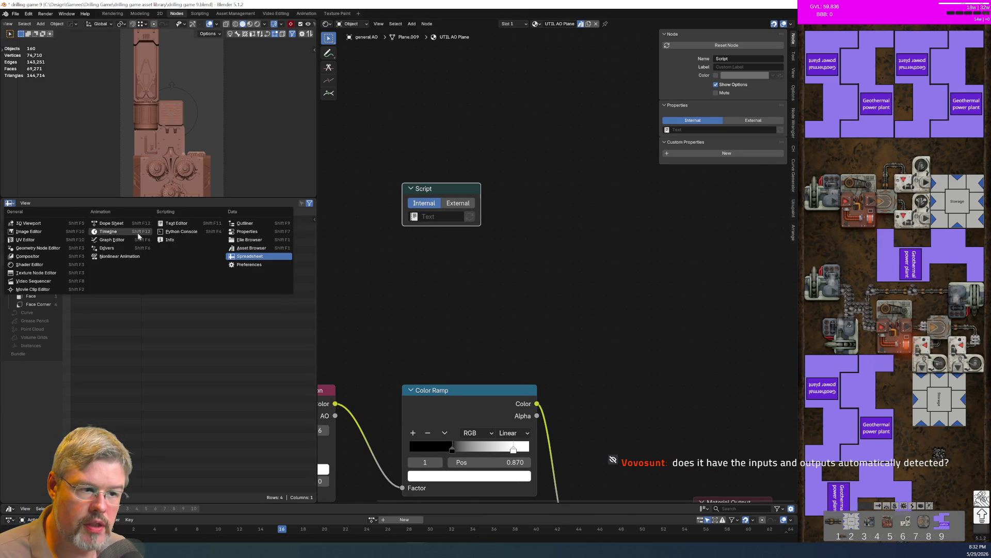
{"action": "left_click", "coordinate": [178, 223]}
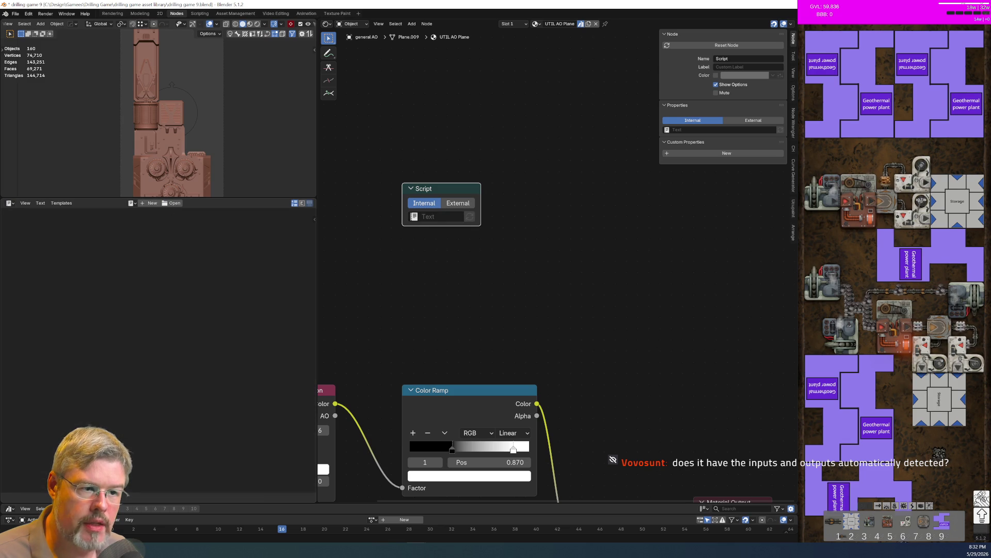
{"action": "left_click", "coordinate": [154, 204]}
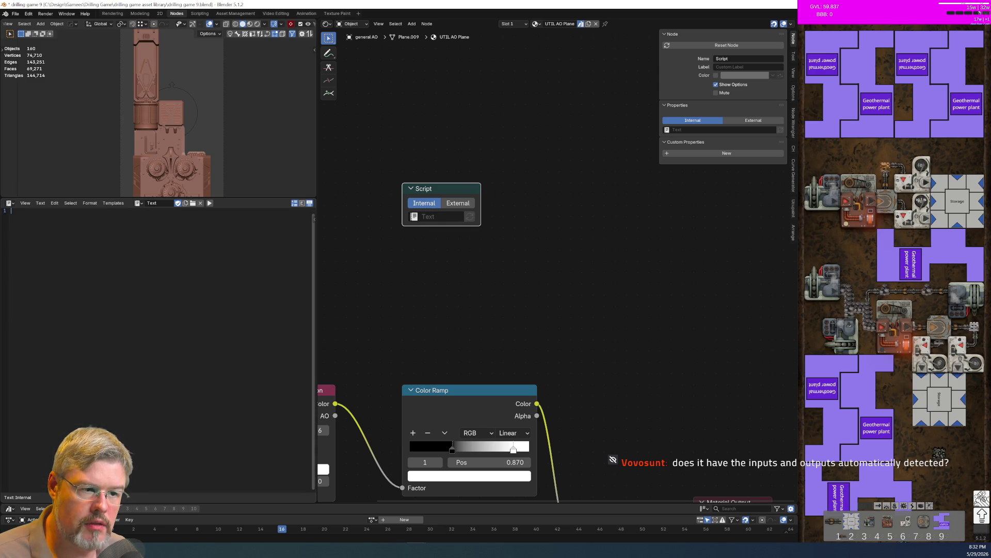
{"action": "left_click", "coordinate": [414, 216]}
{"action": "left_click", "coordinate": [419, 235]}
{"action": "type", "text": "shader blorg"}
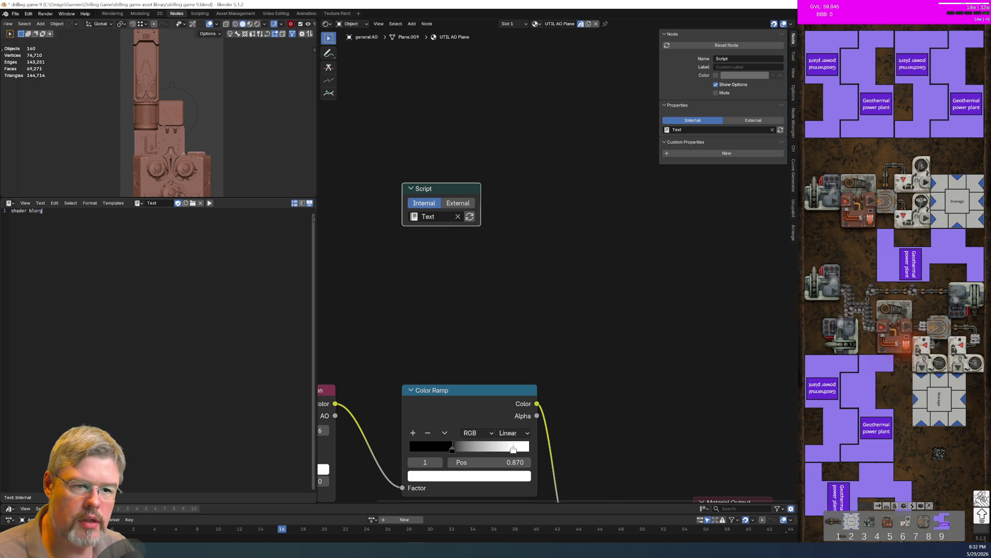
Write the OSL shader blorg with a float input and output float blep, assigning blep in the body
{"action": "type", "text": "("}
{"action": "key", "text": "Return"}
{"action": "type", "text": "inp"}
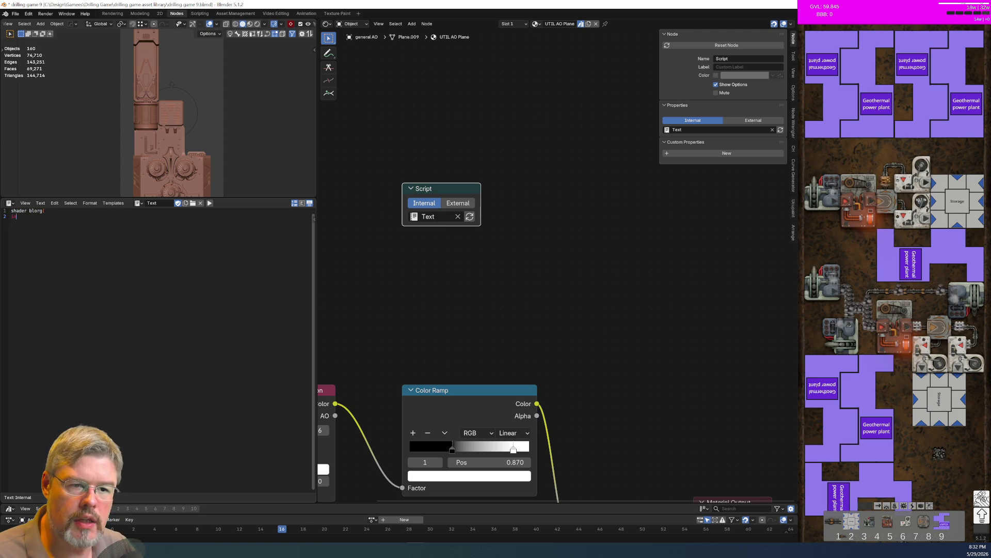
{"action": "key", "text": "BackSpace"}
{"action": "key", "text": "BackSpace"}
{"action": "key", "text": "BackSpace"}
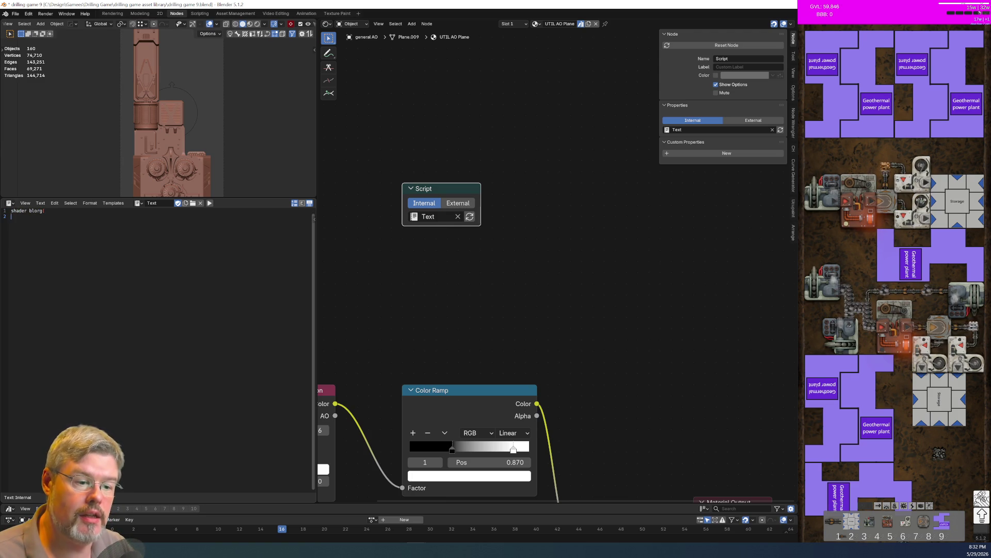
{"action": "type", "text": "float smeb,"}
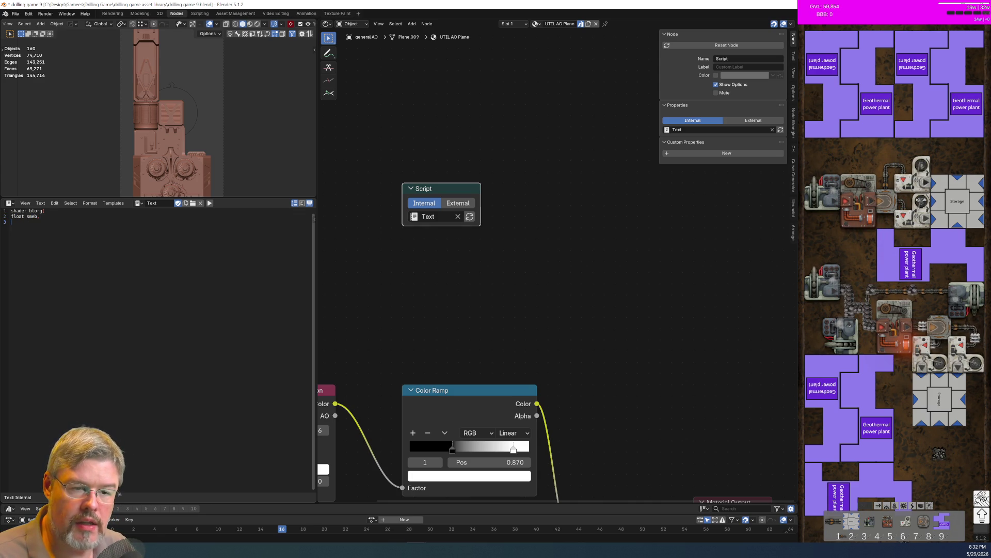
{"action": "type", "text": "output "}
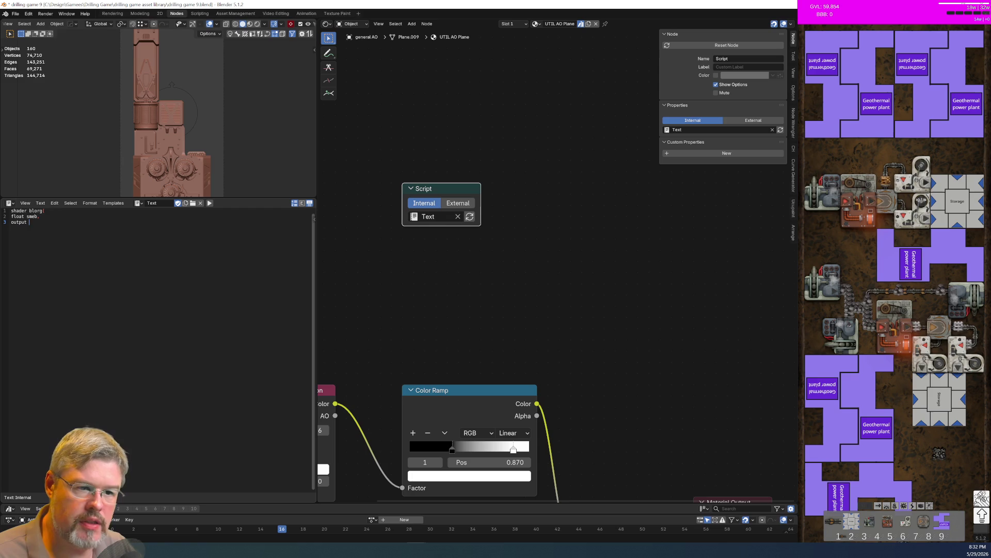
{"action": "type", "text": "float bl"}
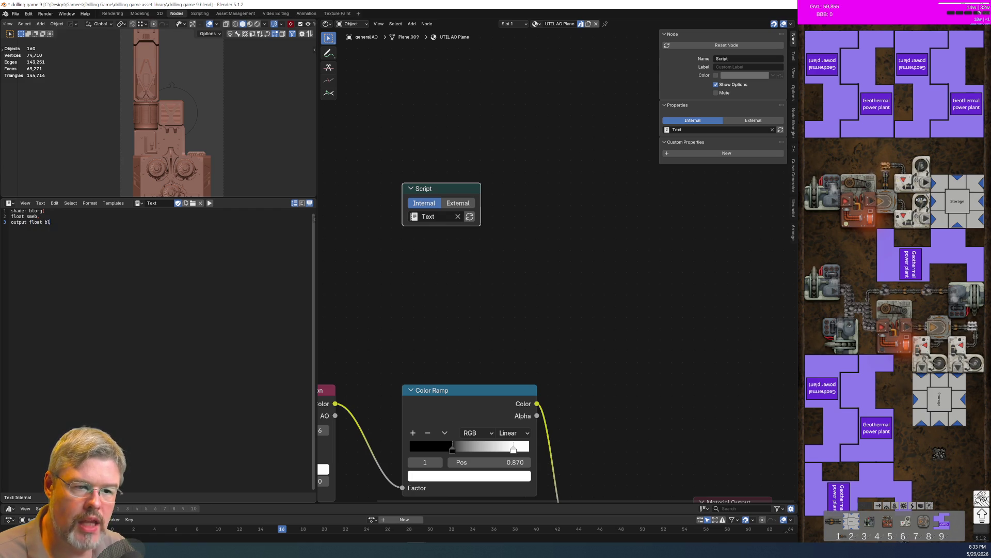
{"action": "type", "text": "ep"}
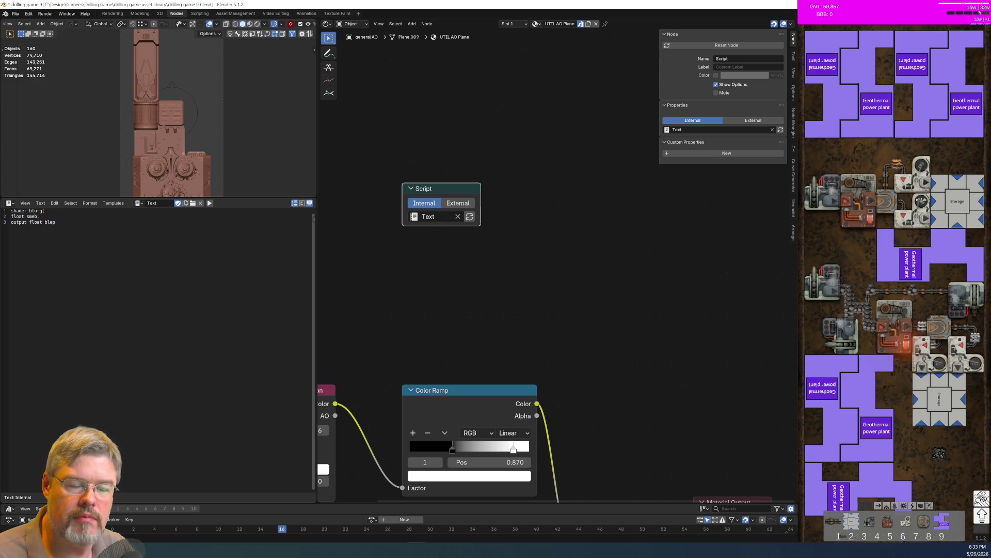
{"action": "type", "text": ")"}
{"action": "key", "text": "Return"}
{"action": "type", "text": "{"}
{"action": "key", "text": "Return"}
{"action": "type", "text": "}"}
{"action": "key", "text": "Return"}
{"action": "type", "text": "smeb + 2"}
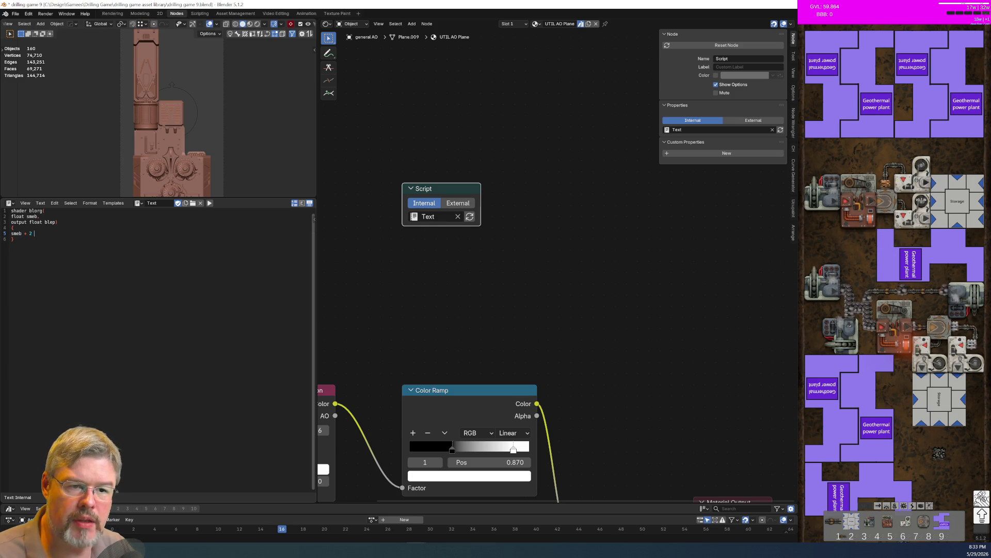
{"action": "key", "text": "BackSpace"}
{"action": "type", "text": "2"}
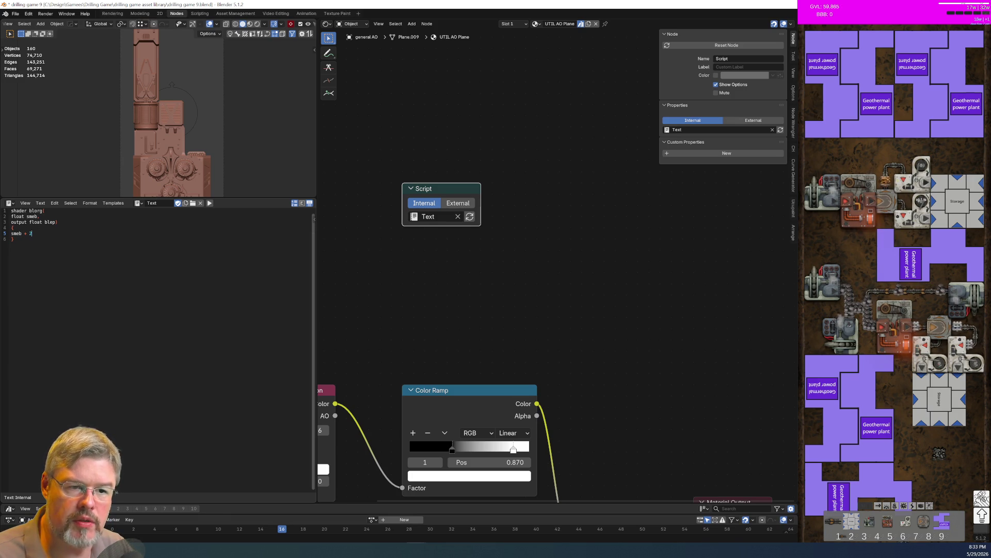
{"action": "type", "text": "blep = "}
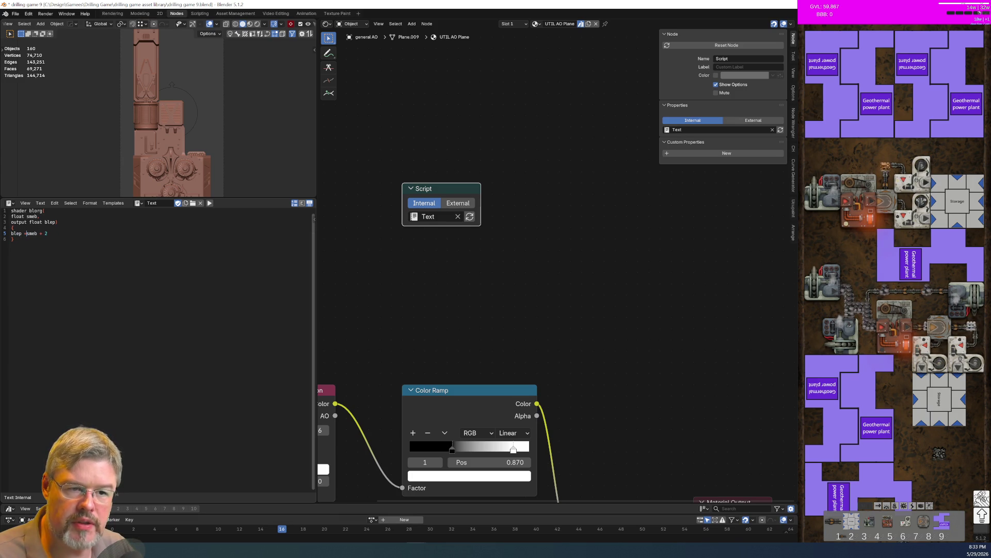
{"action": "type", "text": "="}
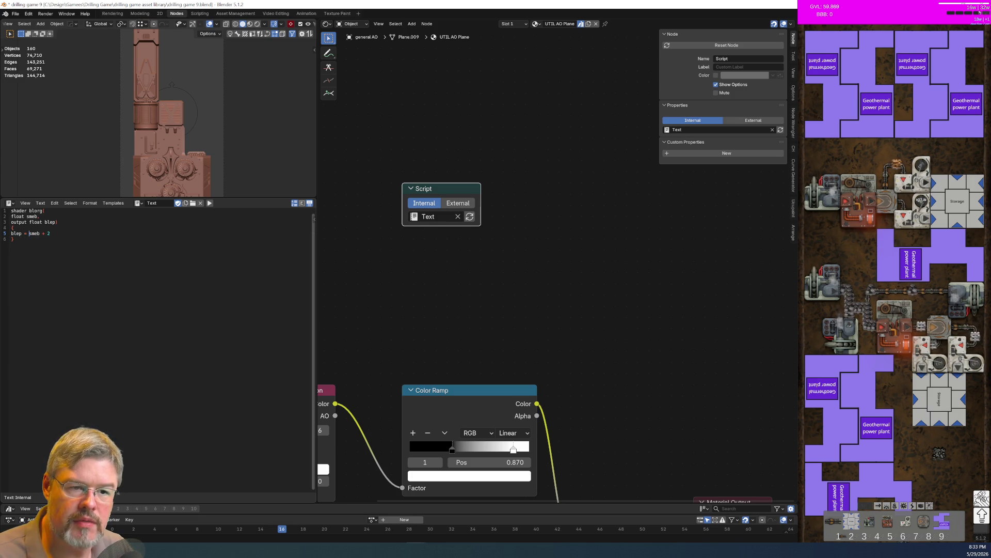
{"action": "key", "text": "Home"}
{"action": "key", "text": "Tab"}
{"action": "key", "text": "BackSpace"}
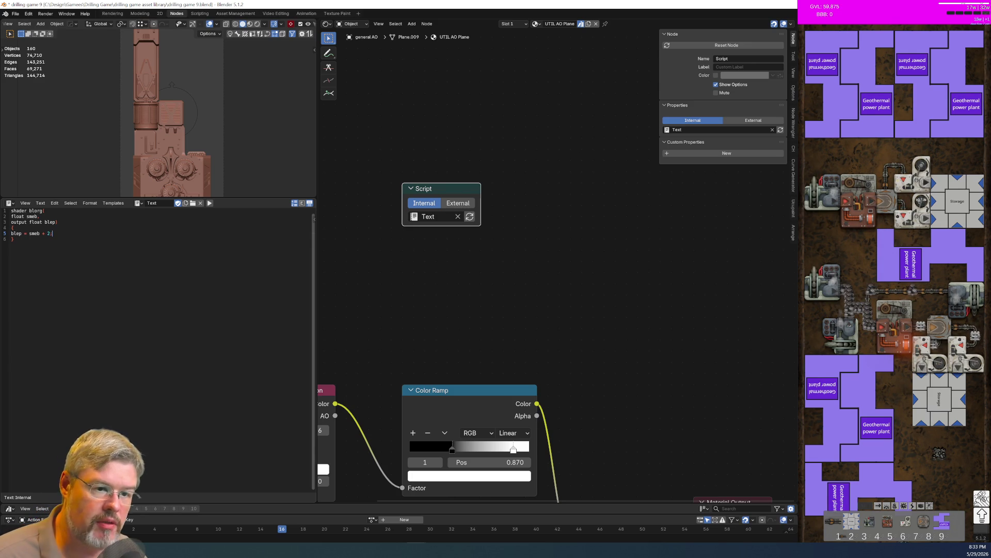
Save the shader text to a file in the asset library folder
{"action": "left_click", "coordinate": [40, 203]}
{"action": "left_click", "coordinate": [64, 246]}
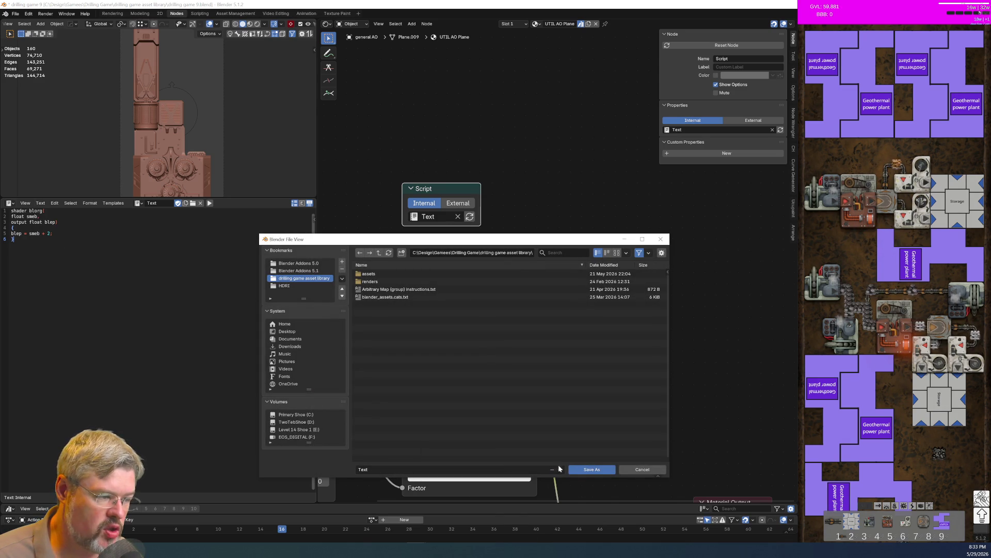
{"action": "left_click", "coordinate": [609, 469]}
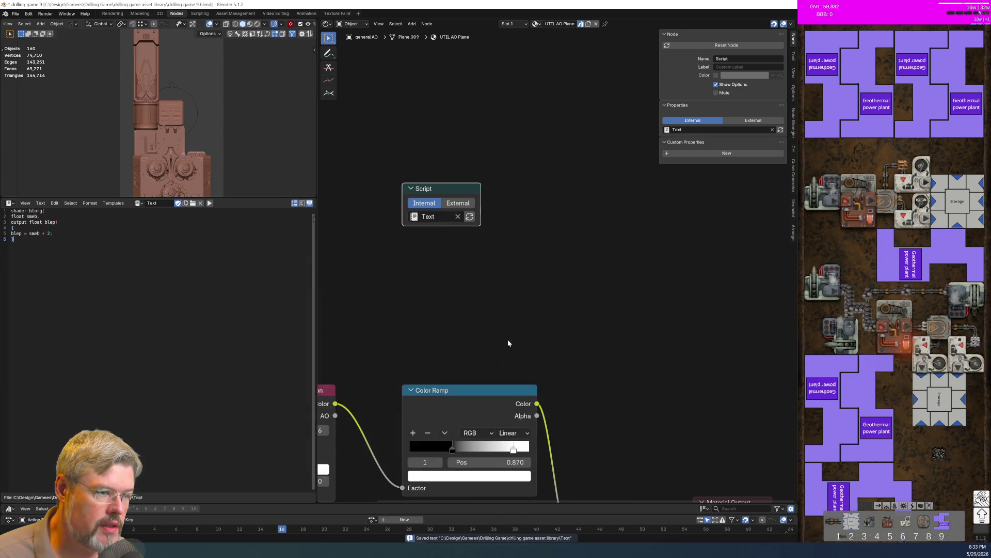
Split a Python Console below the OSL script text and recompile the Script node, which still fails
{"action": "left_click", "coordinate": [472, 218]}
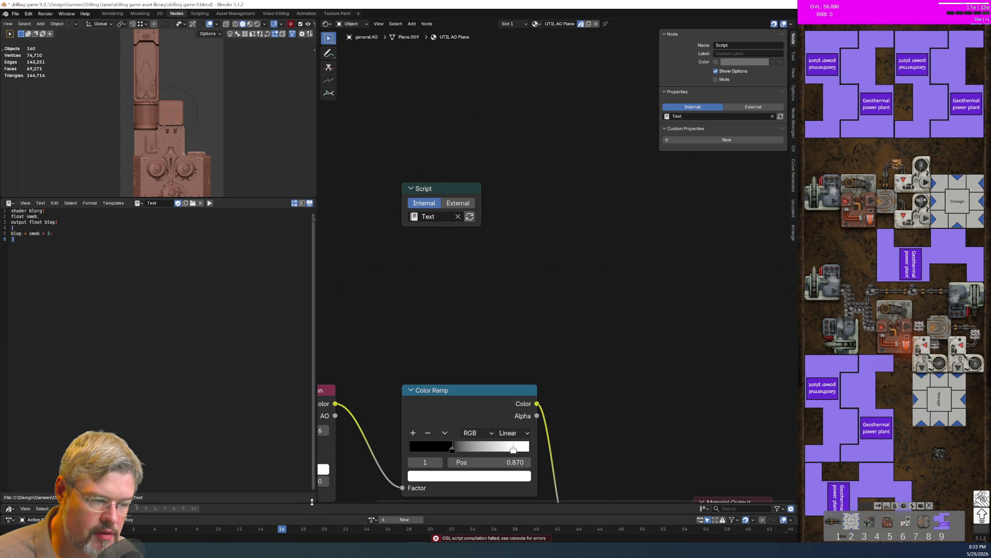
{"action": "left_click_drag", "start_coordinate": [312, 500], "coordinate": [312, 397]}
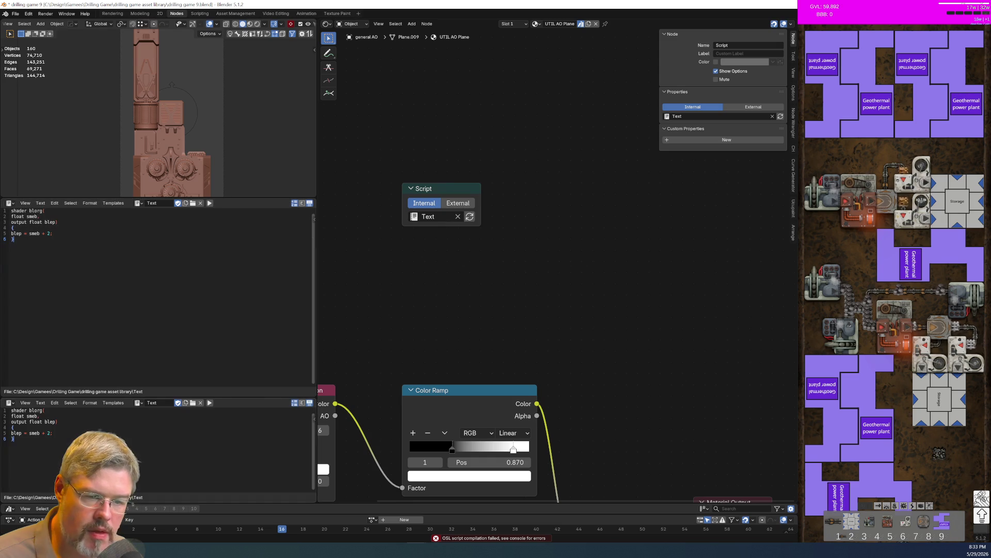
{"action": "left_click", "coordinate": [10, 402]}
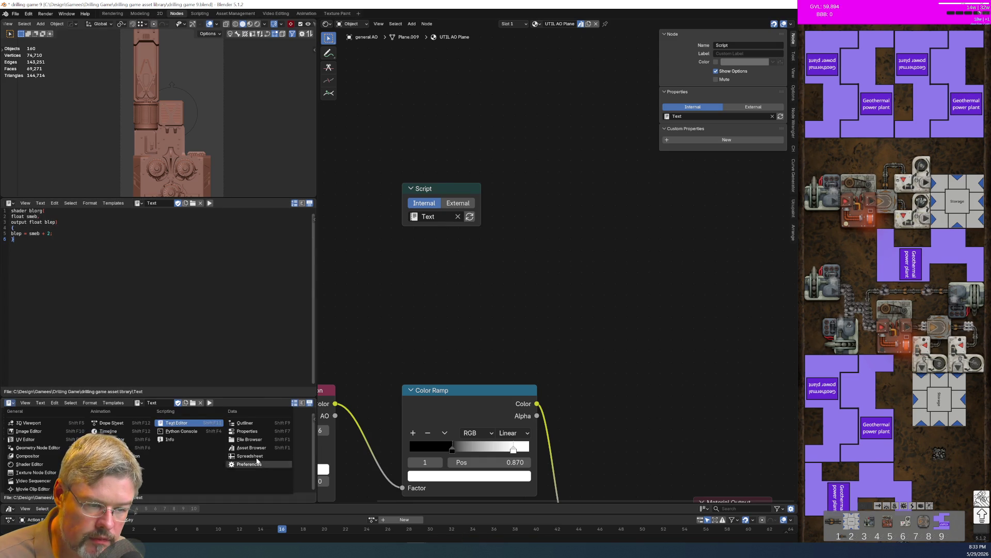
{"action": "left_click", "coordinate": [201, 431]}
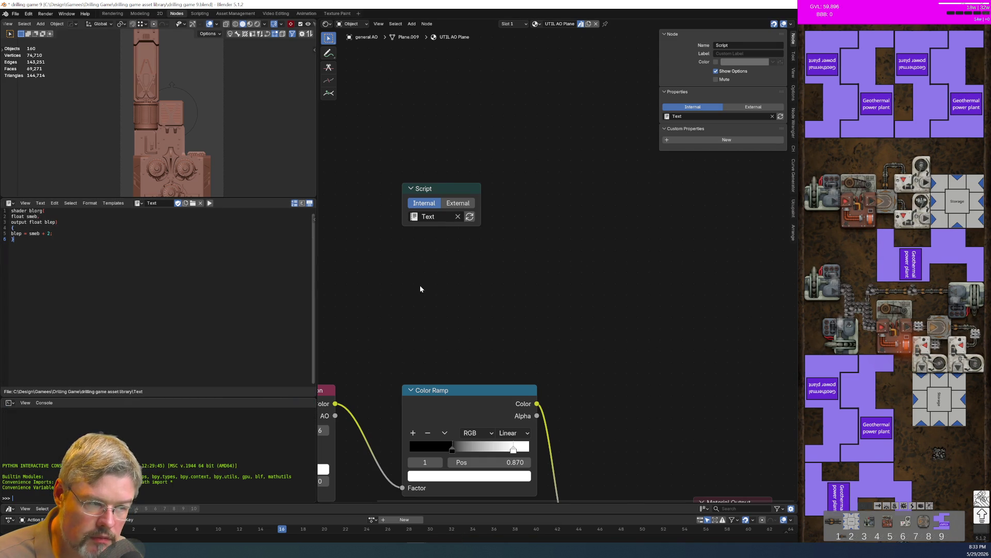
{"action": "left_click", "coordinate": [469, 217]}
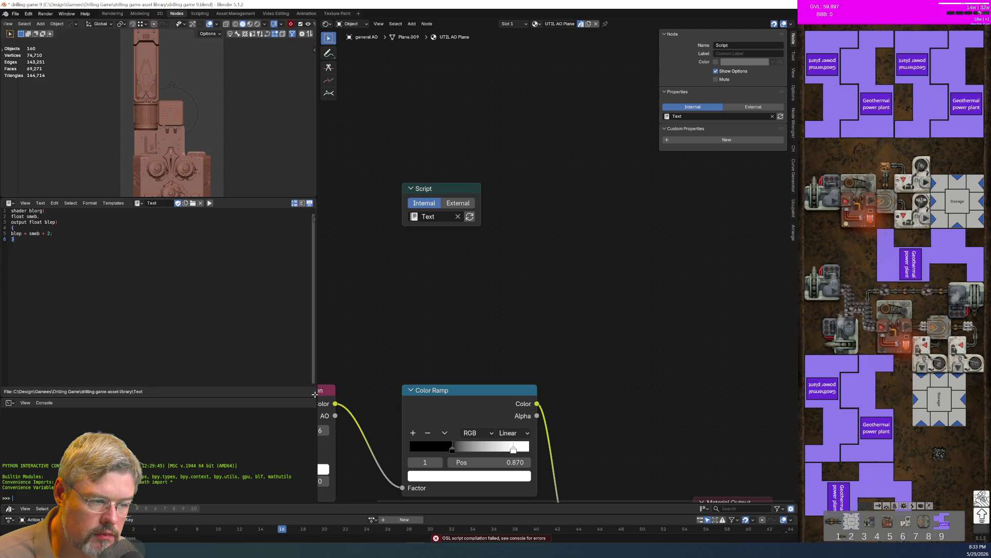
{"action": "left_click_drag", "start_coordinate": [314, 394], "coordinate": [289, 454]}
{"action": "left_click", "coordinate": [60, 13]}
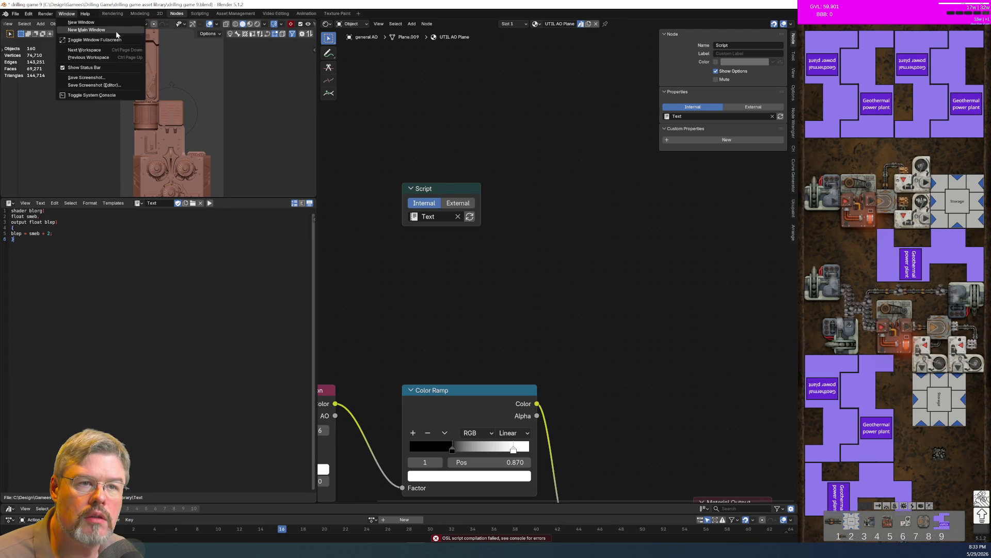
Show the system console via Window > Toggle System Console and position it to read the OSL errors
{"action": "left_click", "coordinate": [113, 98]}
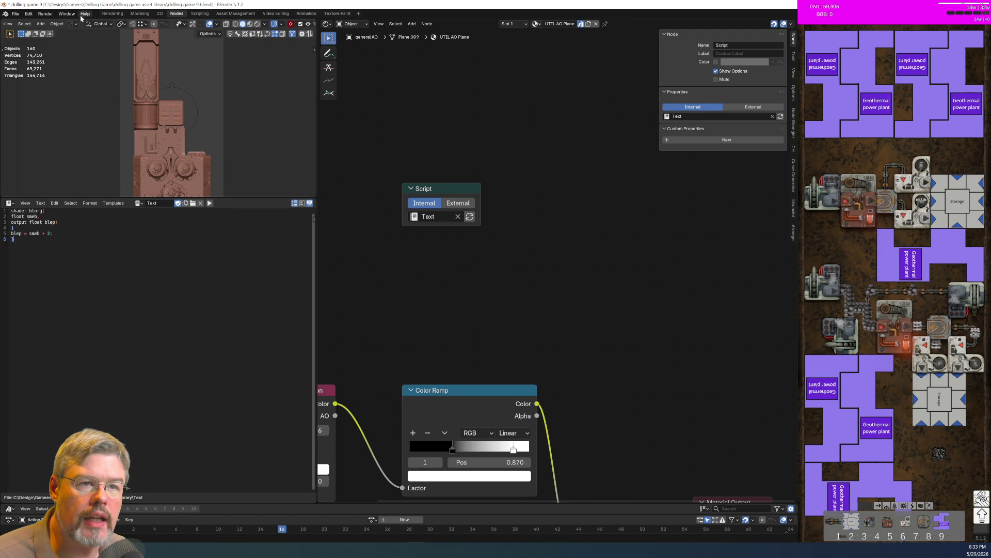
{"action": "left_click", "coordinate": [67, 13]}
{"action": "left_click", "coordinate": [93, 98]}
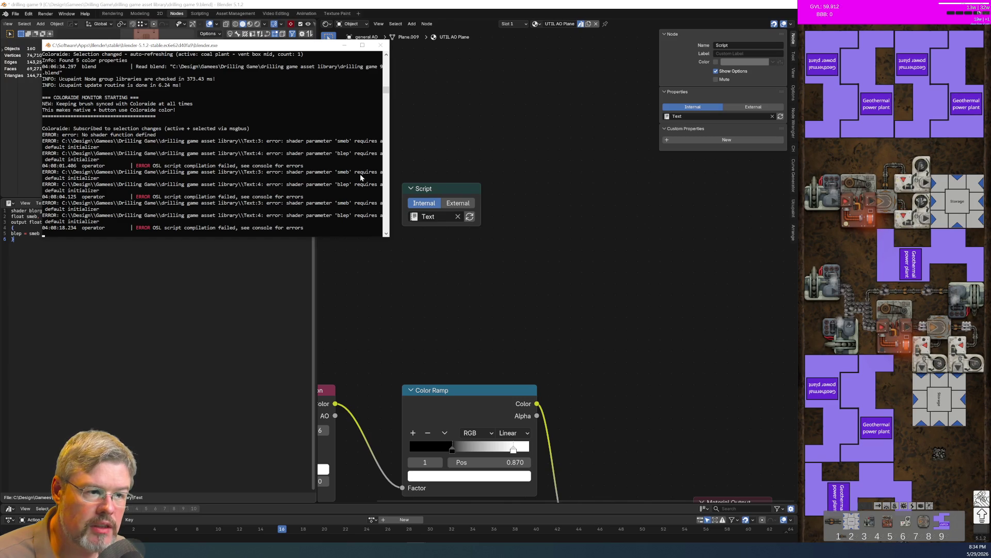
{"action": "left_click_drag", "start_coordinate": [288, 50], "coordinate": [584, 111]}
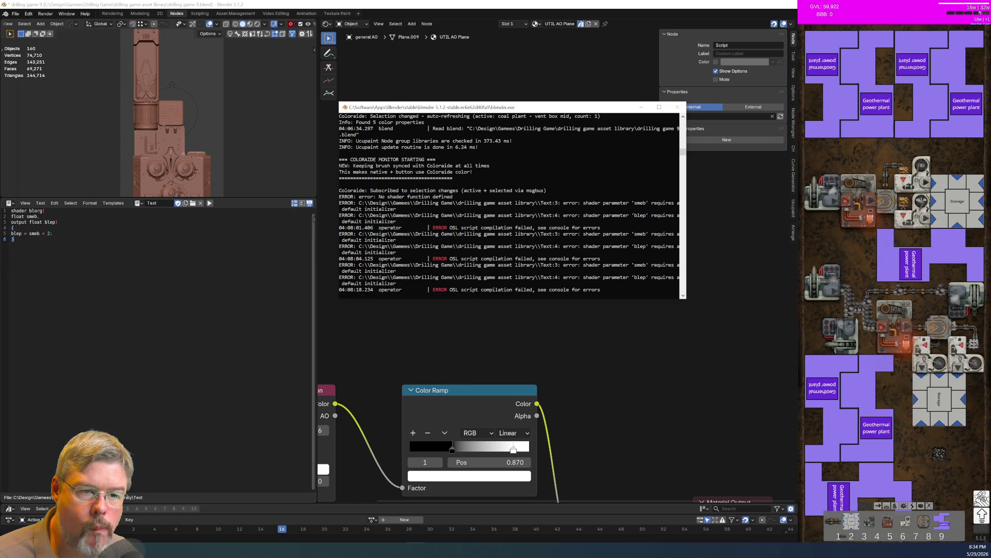
{"action": "left_click", "coordinate": [52, 233]}
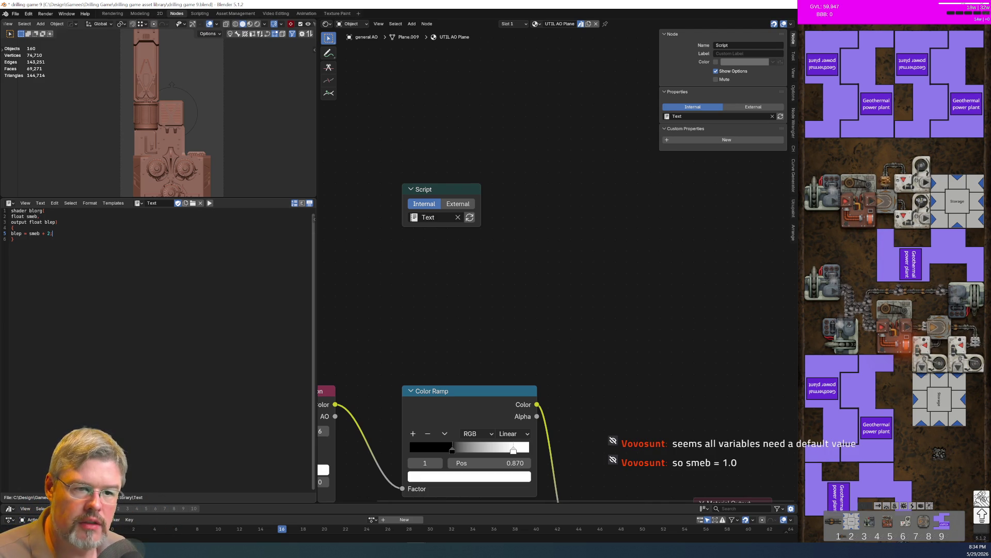
Make the addition use 2.0, save the script, and recompile the Script node
{"action": "type", "text": ".0"}
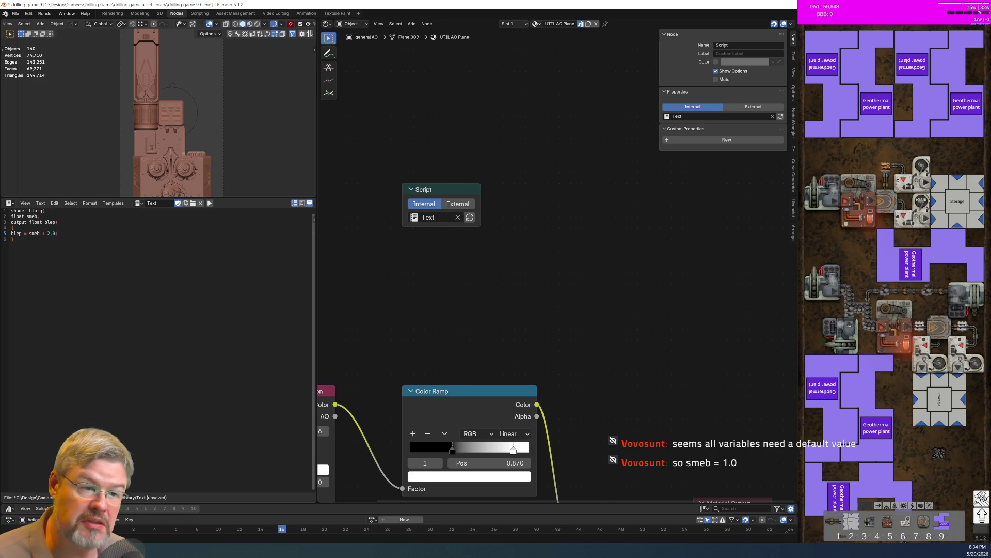
{"action": "left_click", "coordinate": [40, 203]}
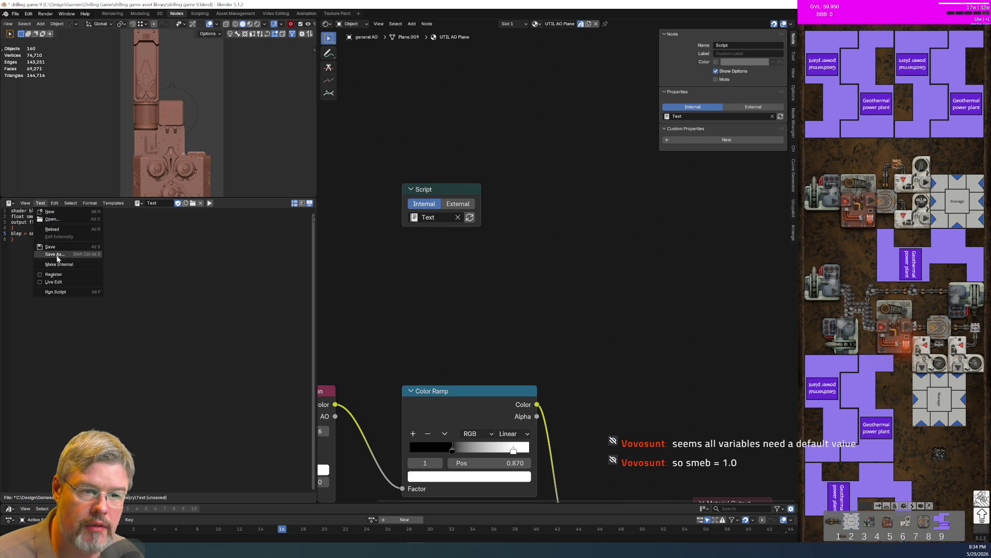
{"action": "left_click", "coordinate": [47, 247]}
{"action": "left_click", "coordinate": [468, 217]}
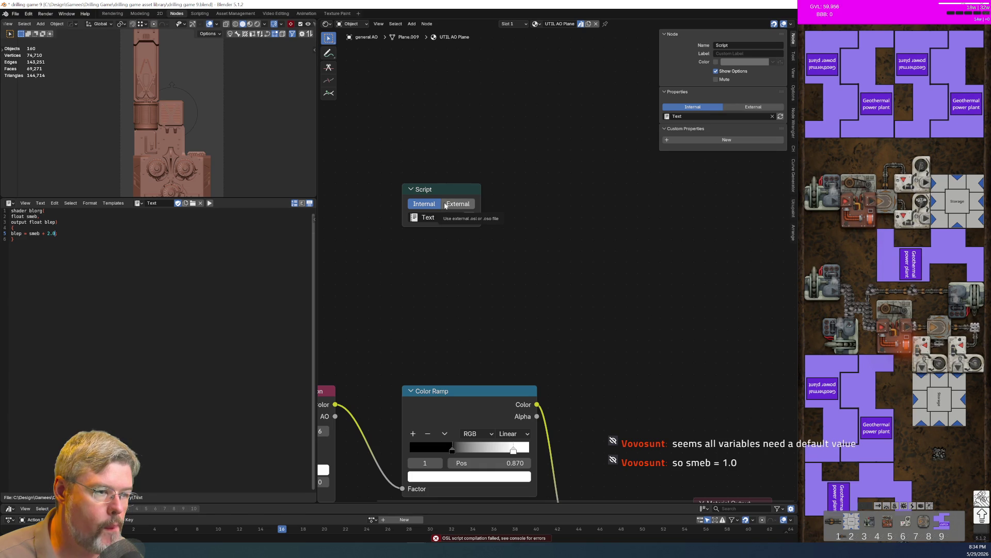
{"action": "left_click", "coordinate": [445, 205]}
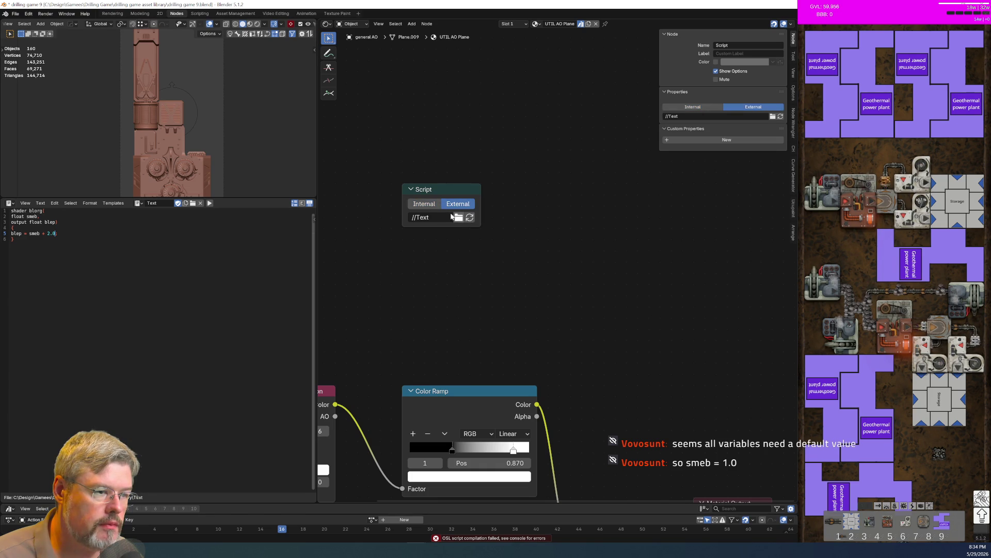
{"action": "left_click", "coordinate": [424, 204]}
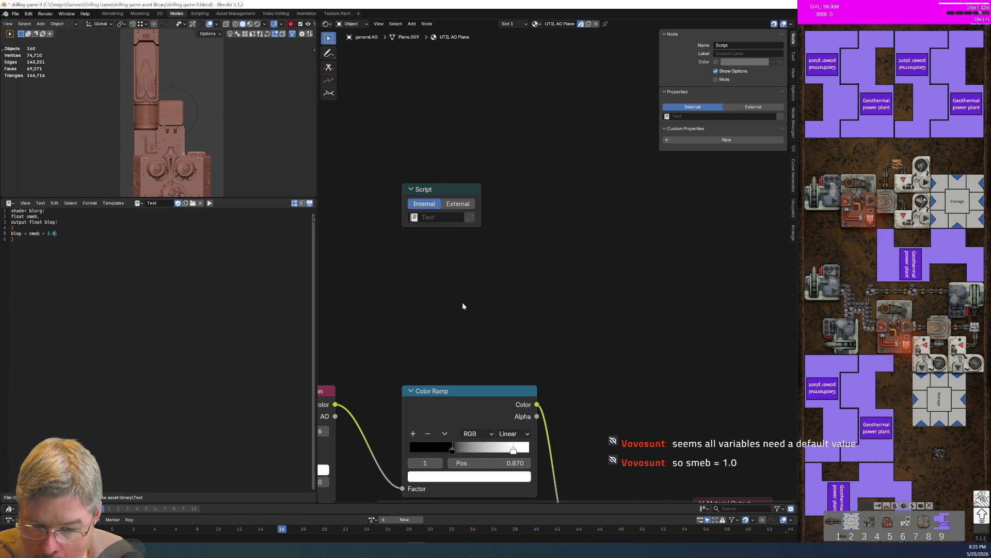
Give smeb a default of 1.0, save, reassign the Text to the Script node, and check the console
{"action": "left_click", "coordinate": [37, 216]}
{"action": "type", "text": "= 1.0"}
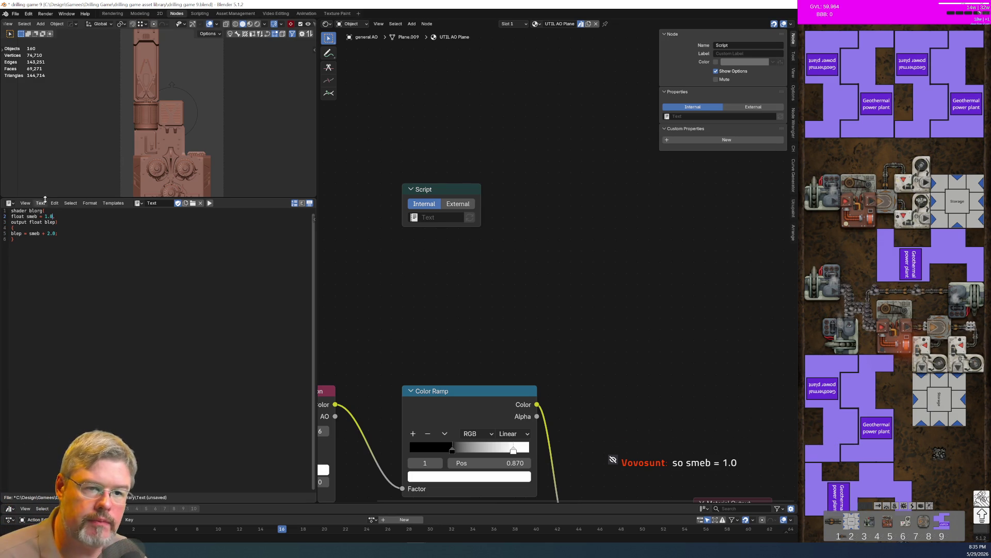
{"action": "left_click", "coordinate": [43, 204]}
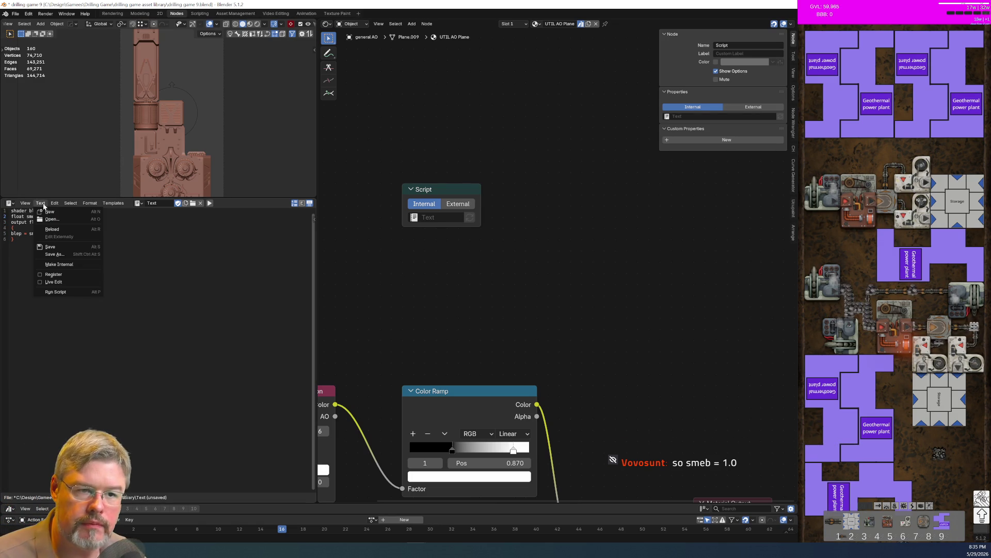
{"action": "left_click", "coordinate": [61, 247]}
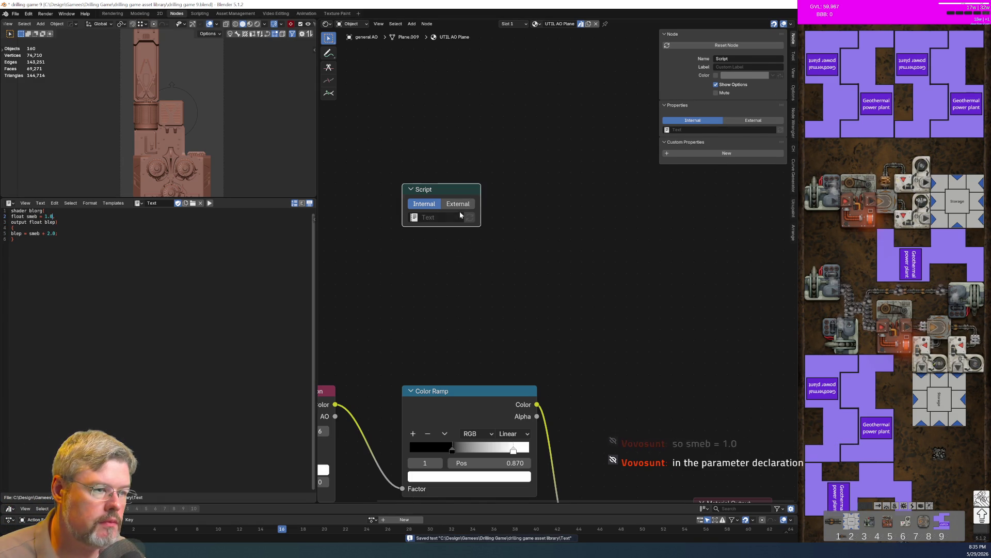
{"action": "left_click", "coordinate": [414, 217]}
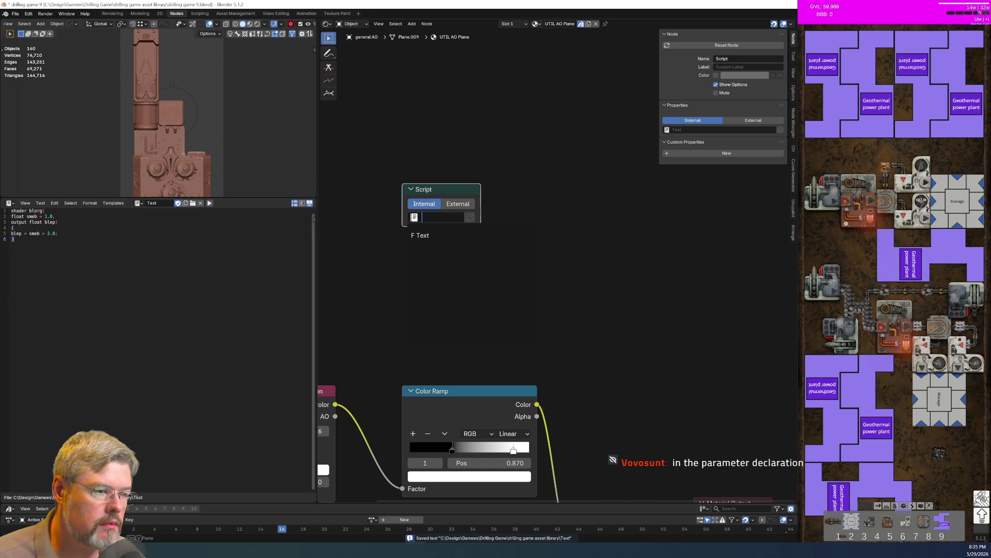
{"action": "left_click", "coordinate": [431, 236]}
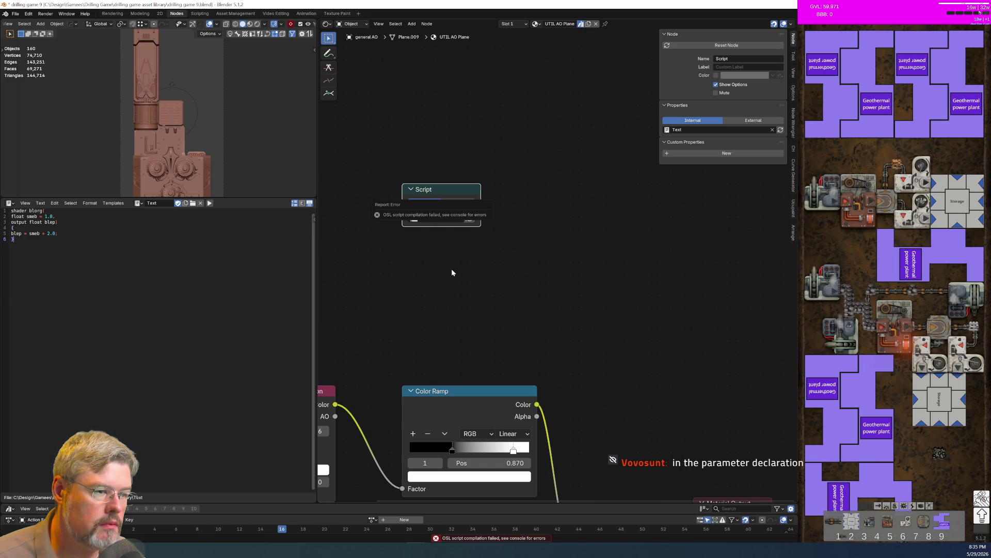
{"action": "key", "text": "alt+Tab"}
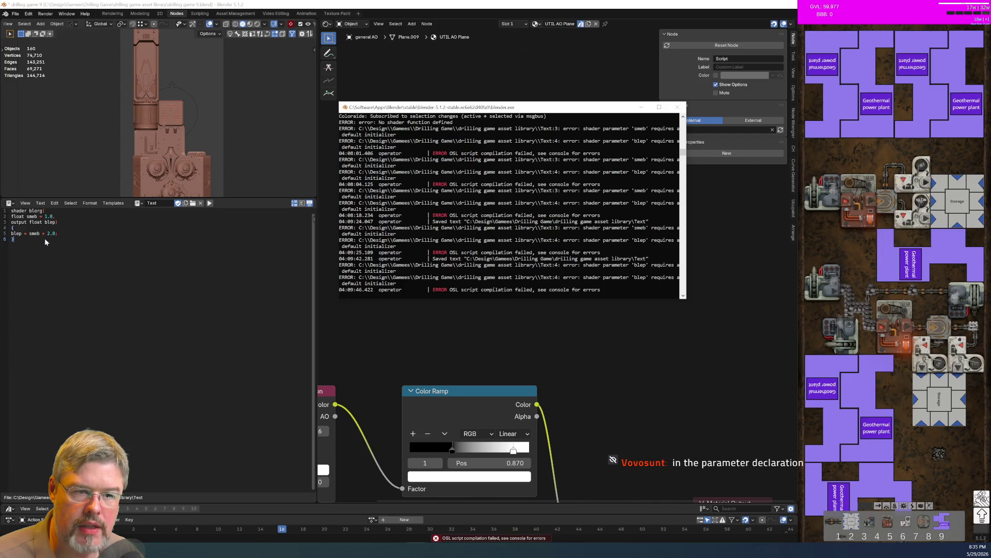
{"action": "left_click", "coordinate": [82, 225]}
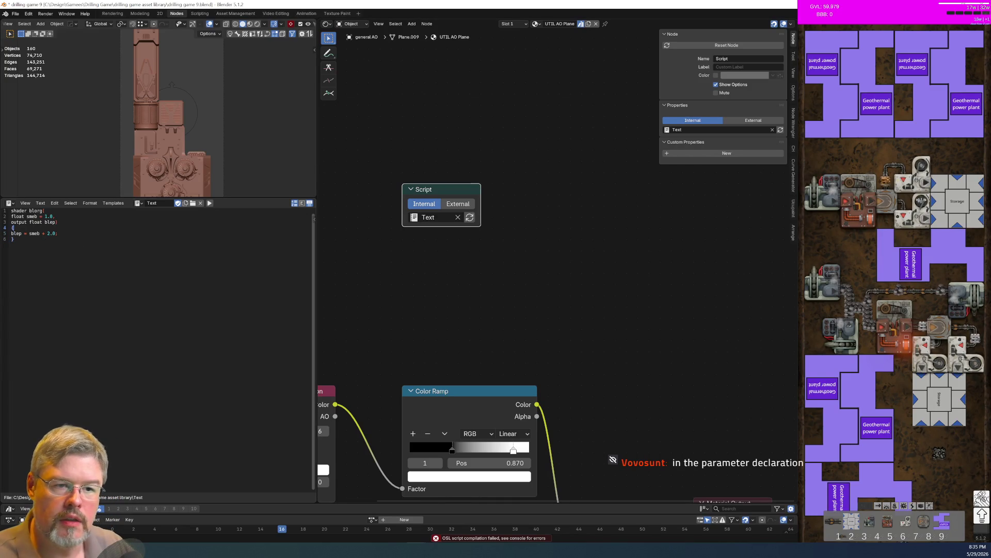
Give blep a default value of 1.0 on line 3 and save the script
{"action": "left_click", "coordinate": [55, 222]}
{"action": "type", "text": "= 1.0"}
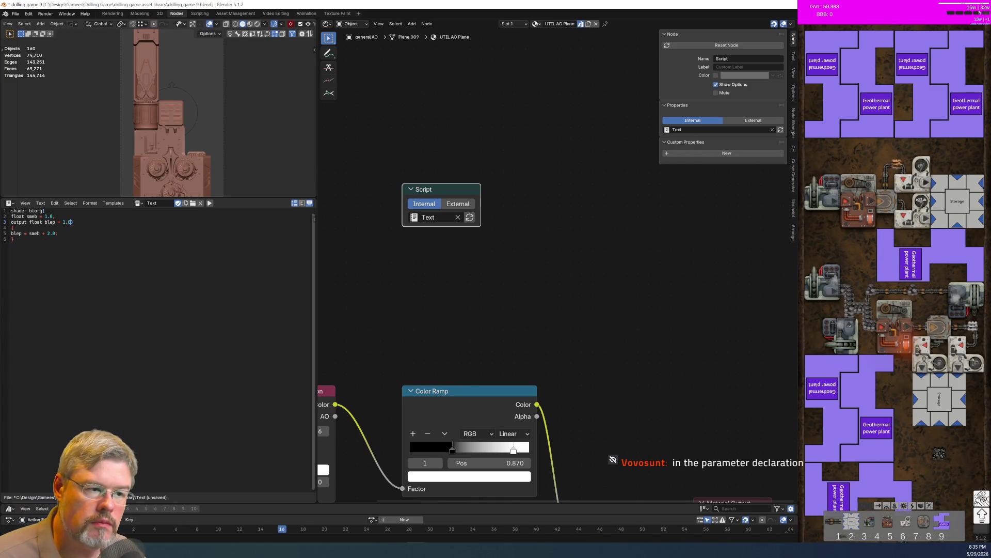
{"action": "left_click", "coordinate": [40, 203]}
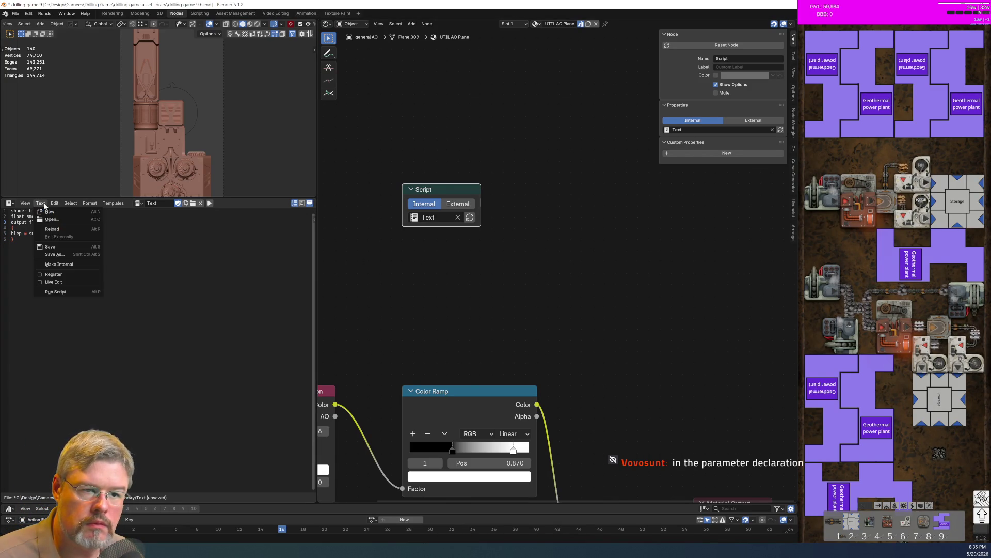
{"action": "left_click", "coordinate": [52, 247]}
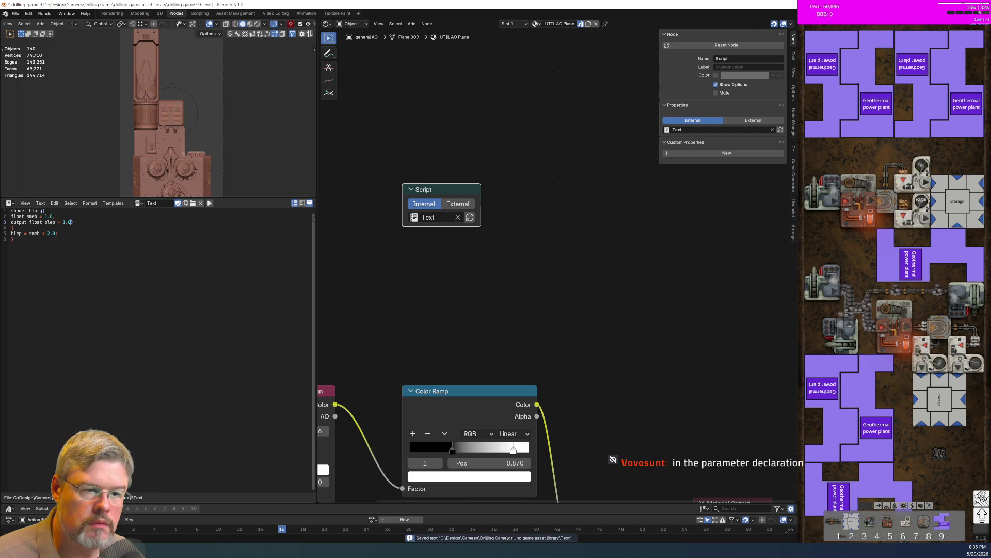
Recompile the blorg shader, move the Script node, and drag its smeb input to -13.1
{"action": "left_click", "coordinate": [470, 217]}
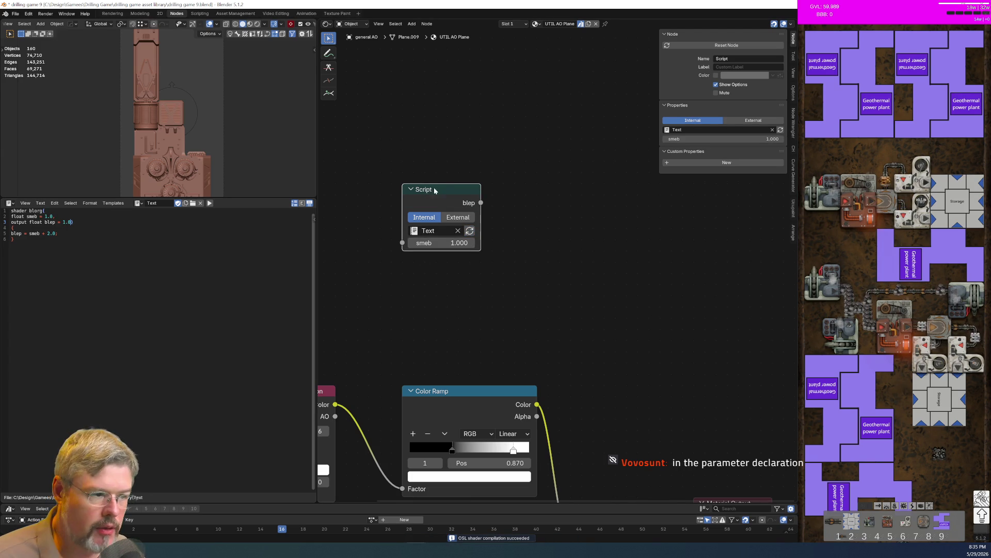
{"action": "left_click_drag", "start_coordinate": [446, 189], "coordinate": [480, 200]}
{"action": "mouse_move", "coordinate": [481, 253]}
{"action": "left_mouse_down"}
{"action": "mouse_move", "coordinate": [439, 253]}
{"action": "mouse_move", "coordinate": [439, 331]}
{"action": "left_mouse_up"}
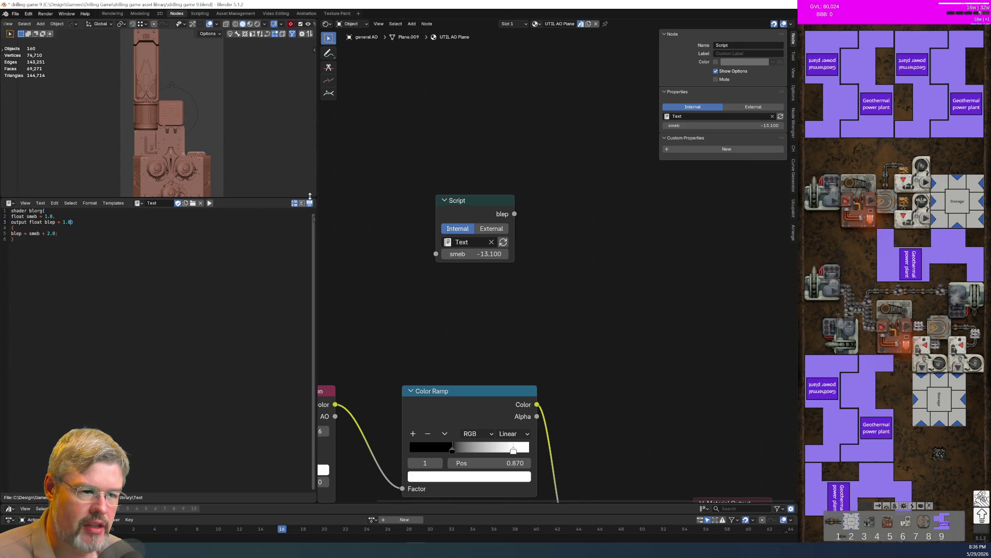
Replace the script area with a Spreadsheet, enlarge the 3D view, and reload the Script node
{"action": "left_click", "coordinate": [9, 203]}
{"action": "left_click", "coordinate": [264, 256]}
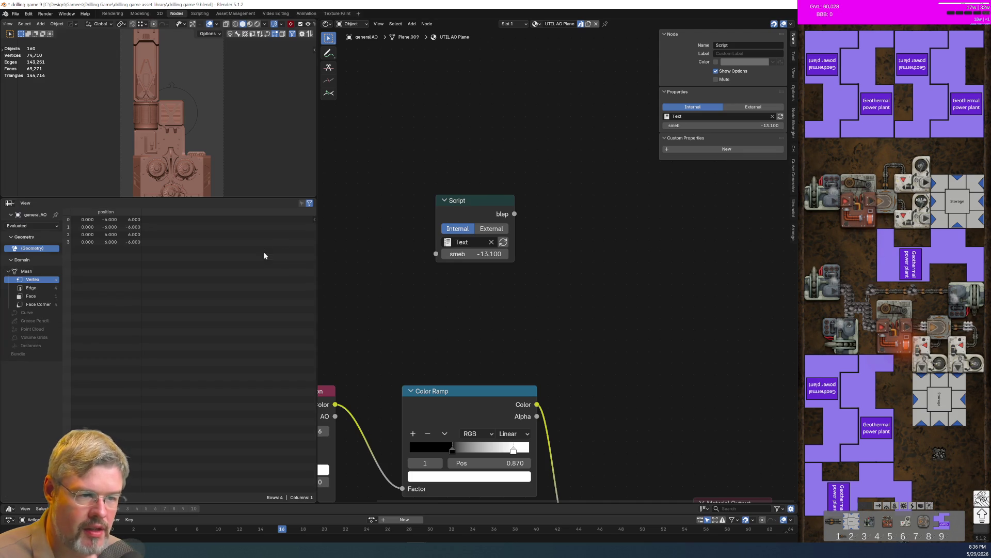
{"action": "left_click_drag", "start_coordinate": [253, 197], "coordinate": [262, 358]}
{"action": "left_click_drag", "start_coordinate": [448, 150], "coordinate": [555, 299]}
{"action": "left_click", "coordinate": [556, 299]}
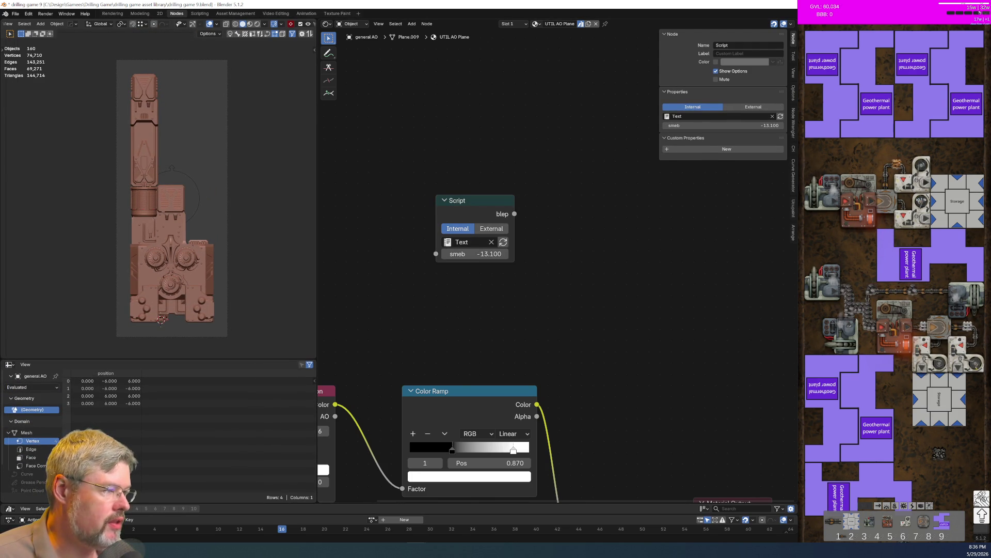
{"action": "left_click", "coordinate": [484, 199]}
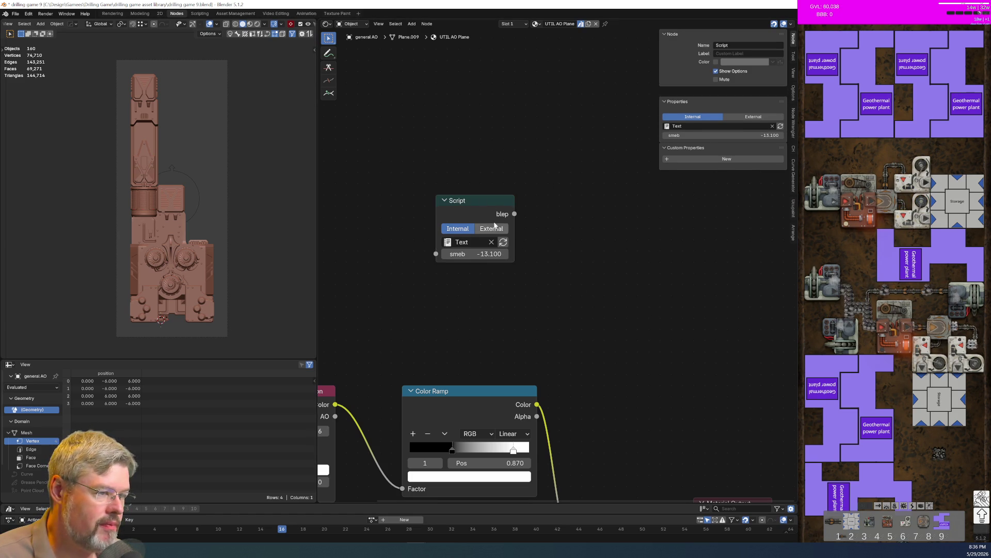
{"action": "left_click", "coordinate": [503, 242]}
Save drilling game 9.blend, frame the whole AO node tree, and switch to the Blender manual
{"action": "left_click", "coordinate": [16, 13]}
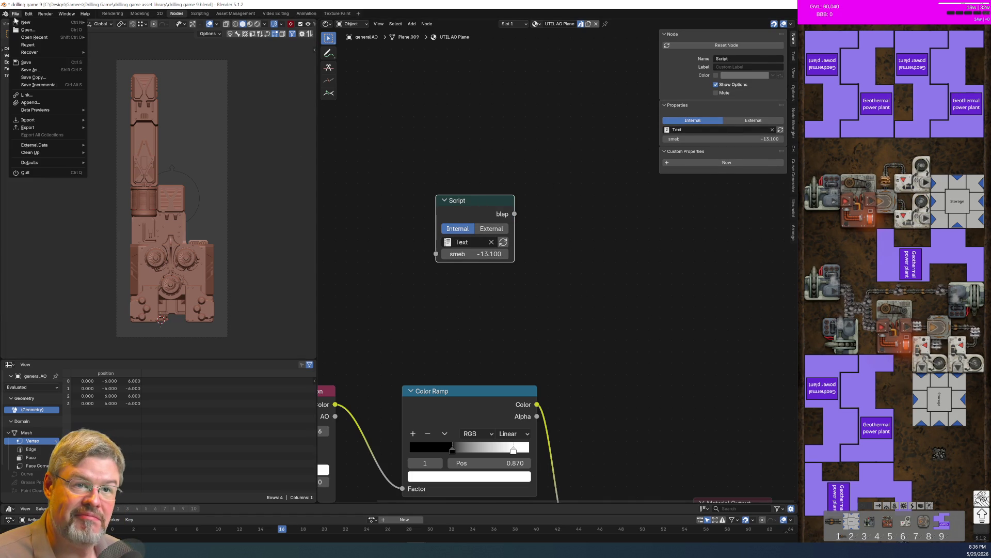
{"action": "left_click", "coordinate": [47, 63]}
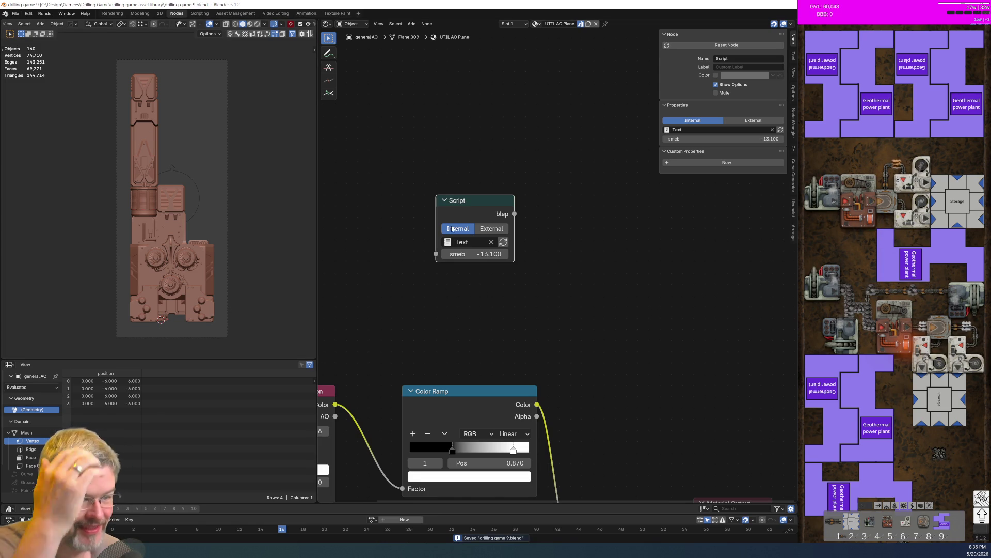
{"action": "scroll", "coordinate": [511, 276], "scroll_direction": "down", "scroll_amount": 3}
{"action": "key", "text": "Home"}
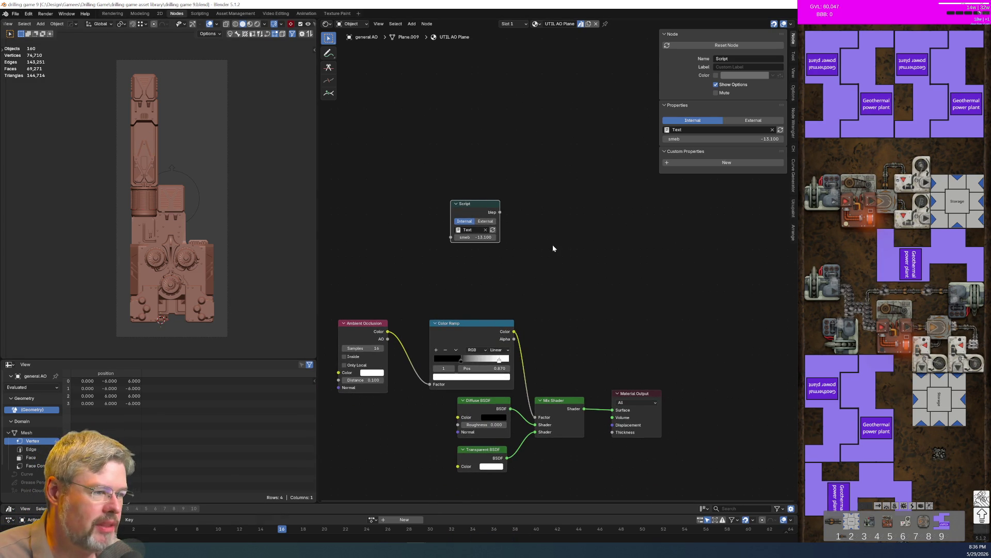
{"action": "key", "text": "alt+Tab"}
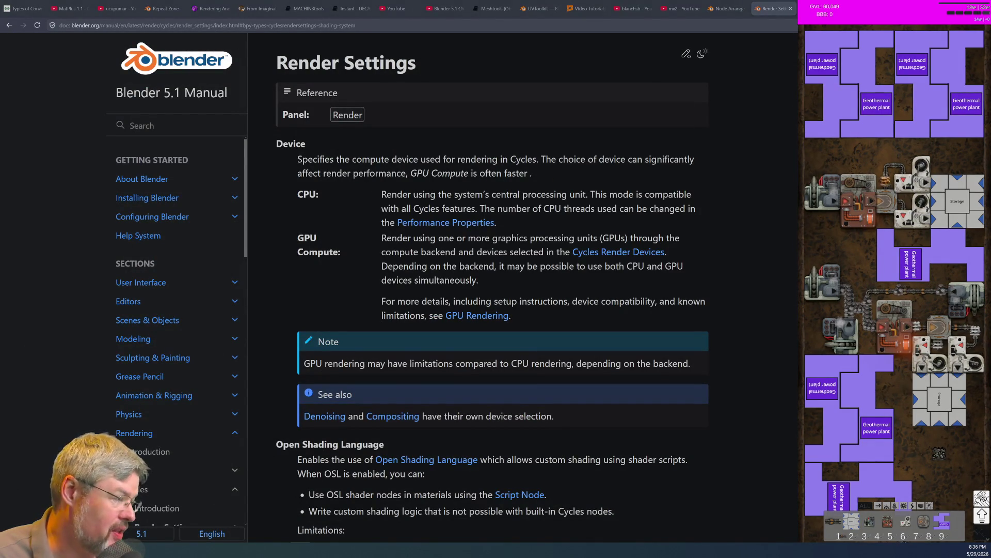
Switch from the manual's Render Settings page back to Blender's welcome screen
{"action": "key", "text": "alt+Tab"}
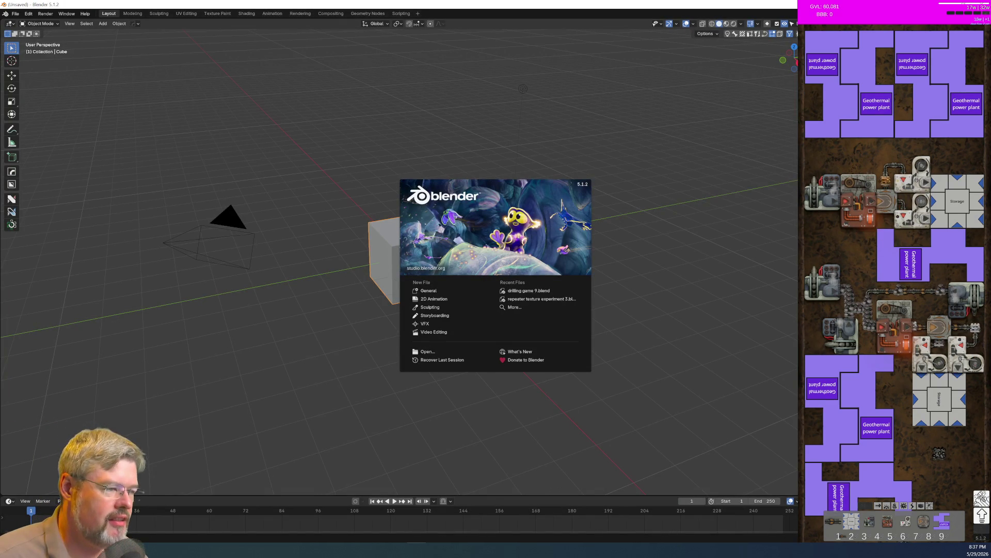
Reopen drilling game 9.blend from the recent files list
{"action": "left_click", "coordinate": [529, 291]}
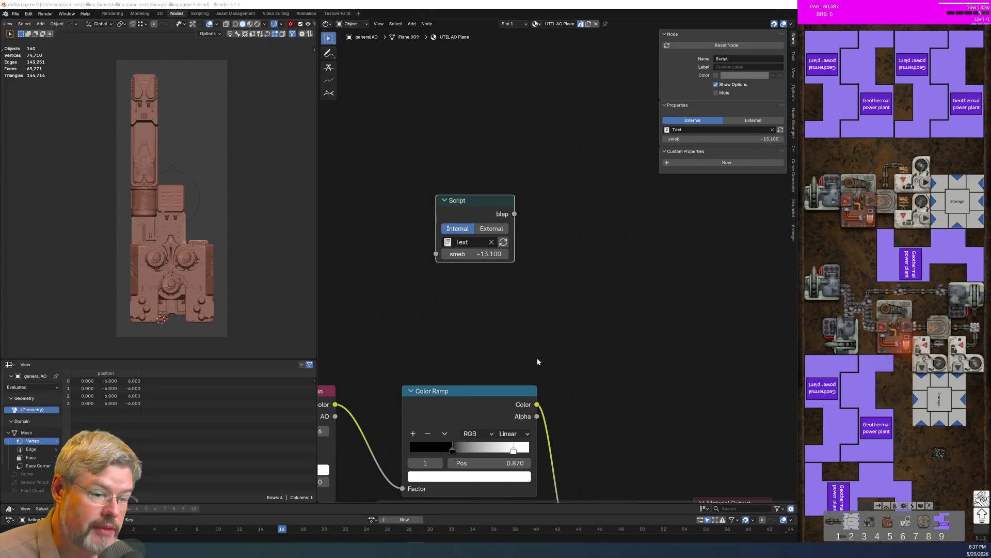
{"action": "scroll", "coordinate": [542, 347], "scroll_direction": "down", "scroll_amount": 2}
{"action": "scroll", "coordinate": [513, 321], "scroll_direction": "down", "scroll_amount": 3}
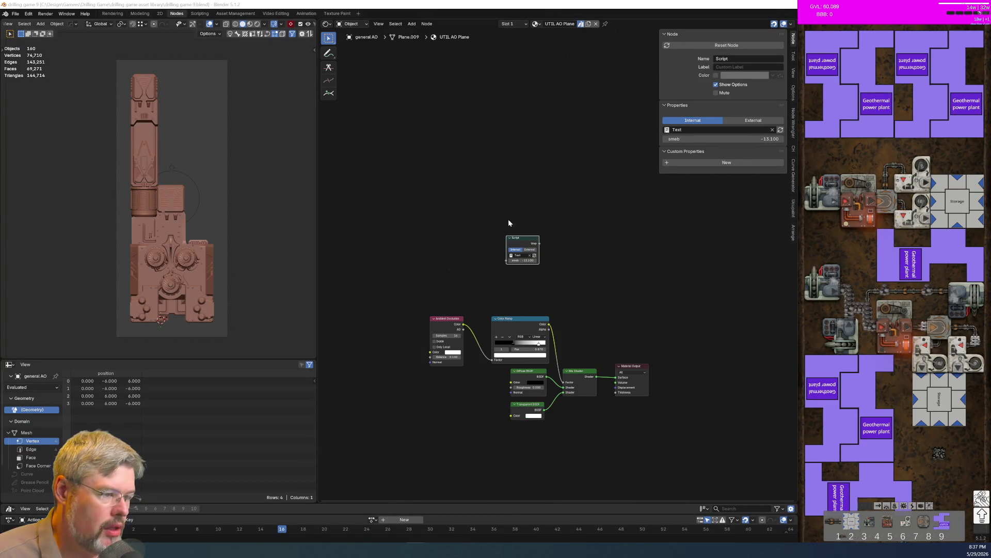
Box-select the Script node, move it beside the other nodes, and delete it
{"action": "left_click_drag", "start_coordinate": [497, 214], "coordinate": [538, 274]}
{"action": "key", "text": "g"}
{"action": "left_click", "coordinate": [414, 278]}
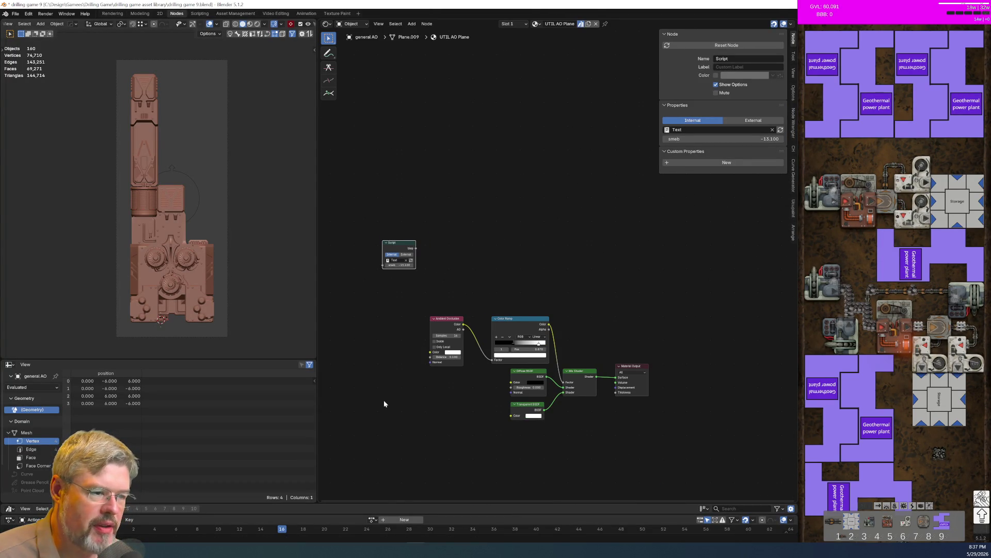
{"action": "key", "text": "g"}
{"action": "left_click", "coordinate": [626, 248]}
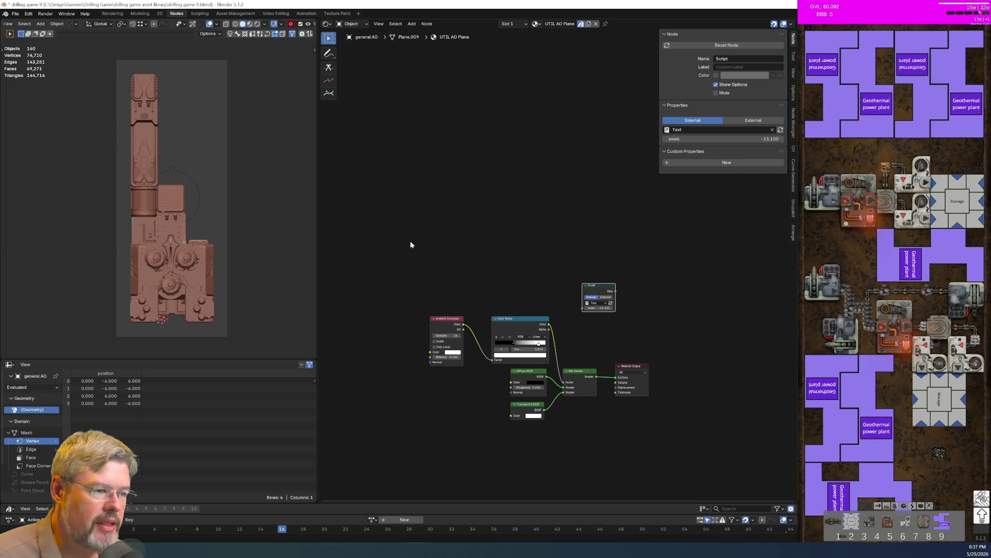
{"action": "key", "text": "x"}
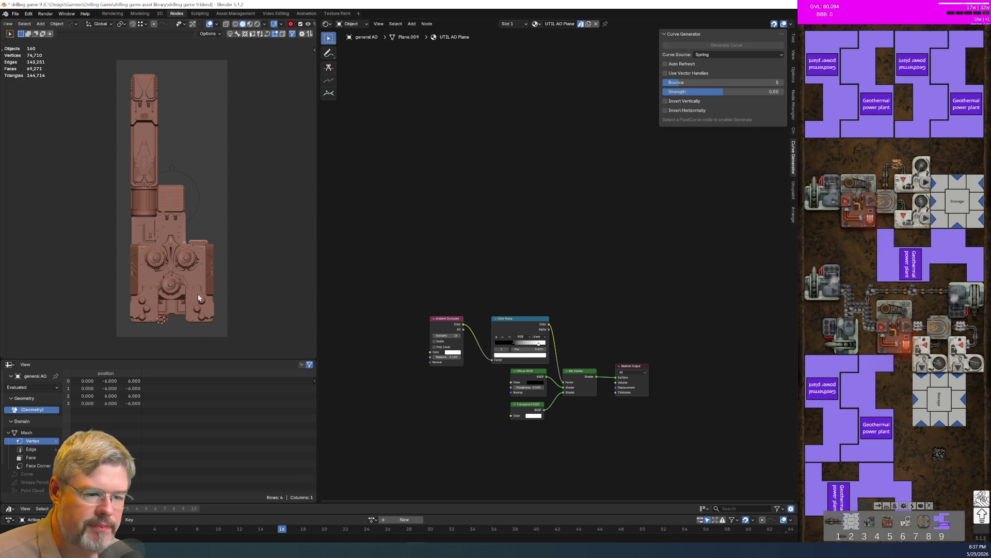
Save drilling game 9.blend without the Script node
{"action": "left_click", "coordinate": [15, 13]}
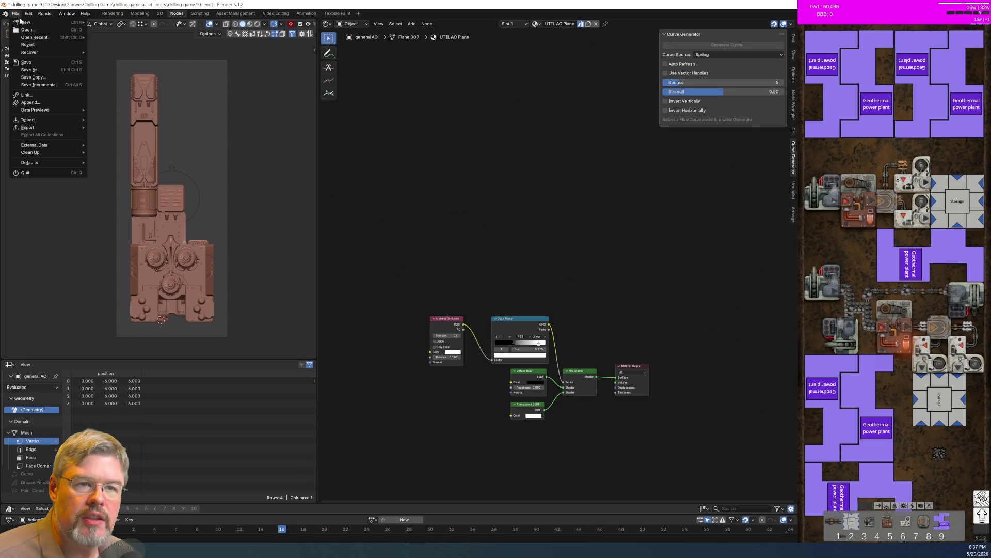
{"action": "left_click", "coordinate": [37, 62]}
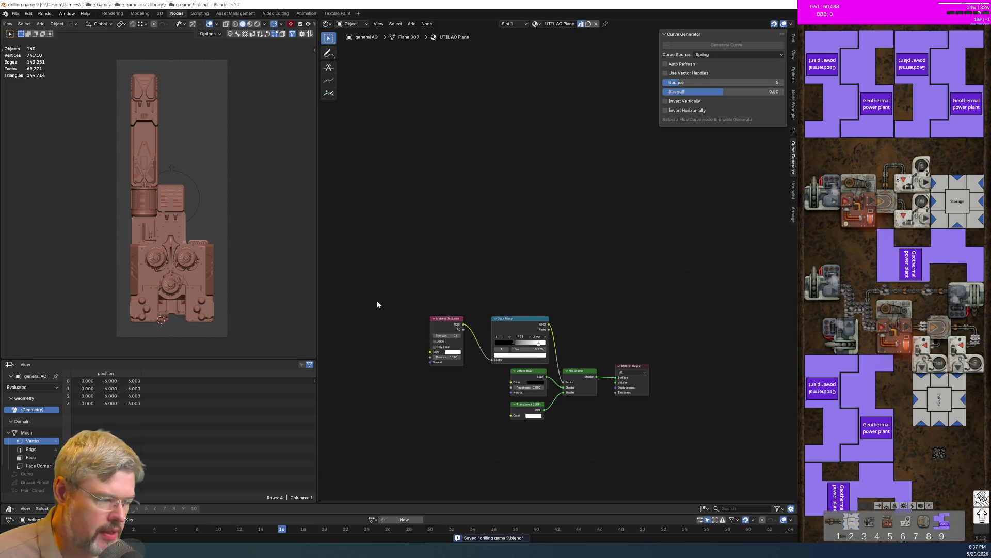
{"action": "scroll", "coordinate": [377, 304], "scroll_direction": "down", "scroll_amount": 1}
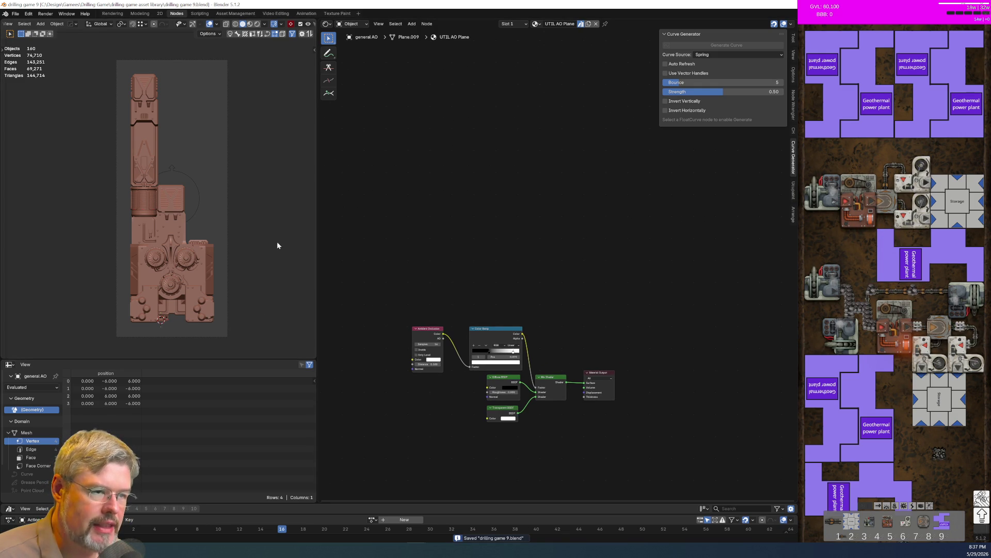
Switch to the Modeling workspace and select the Coal Plant N AO/S renderset entry
{"action": "left_click", "coordinate": [140, 13]}
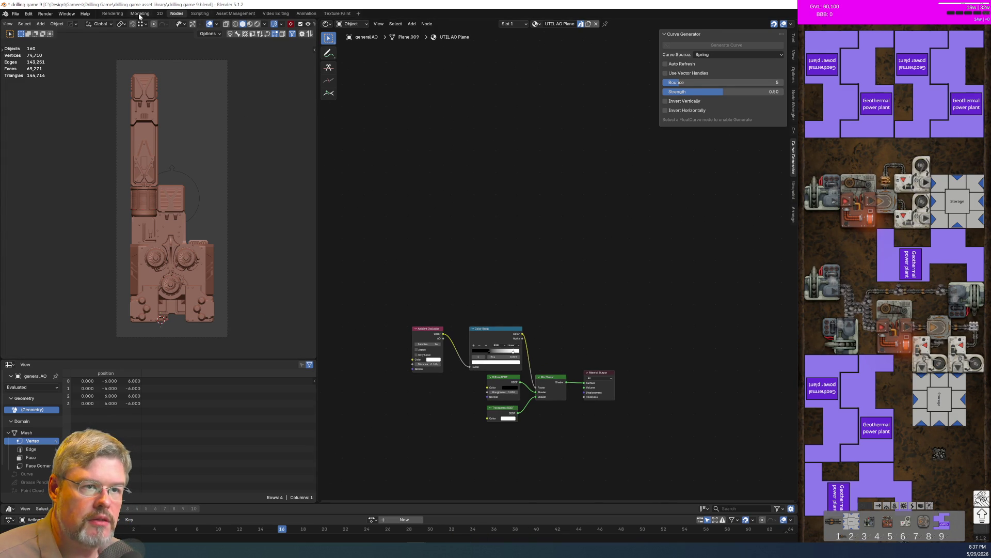
{"action": "scroll", "coordinate": [436, 352], "scroll_direction": "down", "scroll_amount": 3}
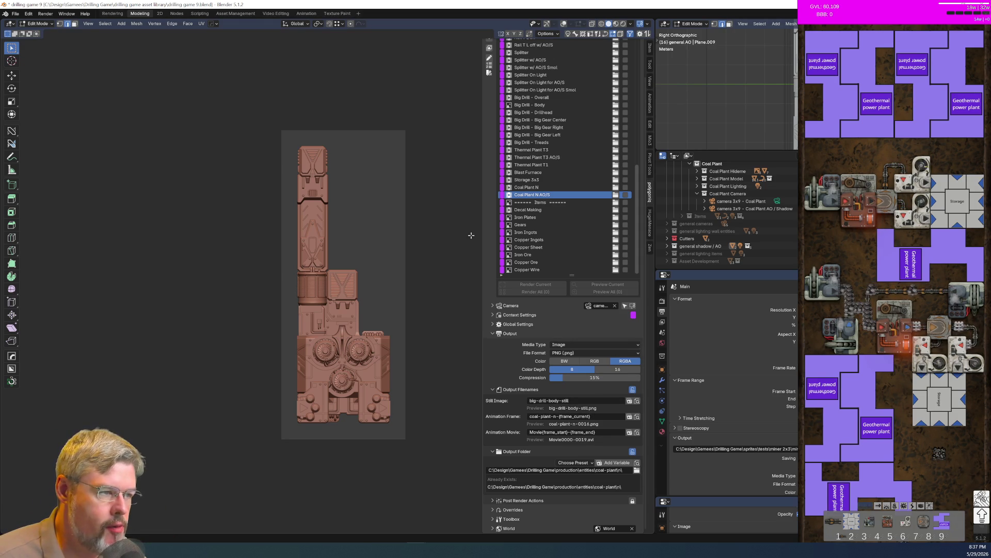
{"action": "left_click", "coordinate": [531, 188]}
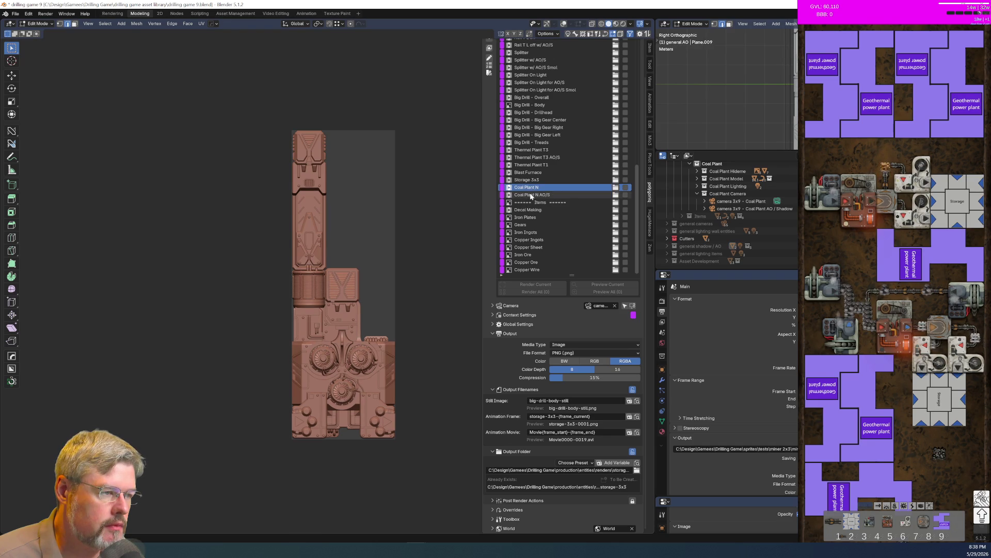
{"action": "left_click", "coordinate": [531, 196]}
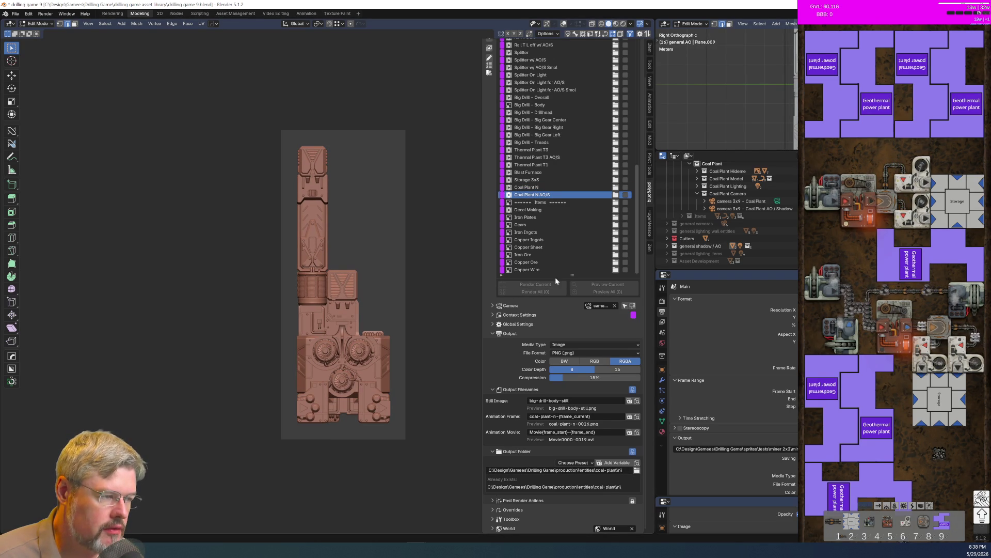
Shorten the renderset list and expand the entry's Overrides to review added and removed settings
{"action": "left_click_drag", "start_coordinate": [556, 277], "coordinate": [560, 224]}
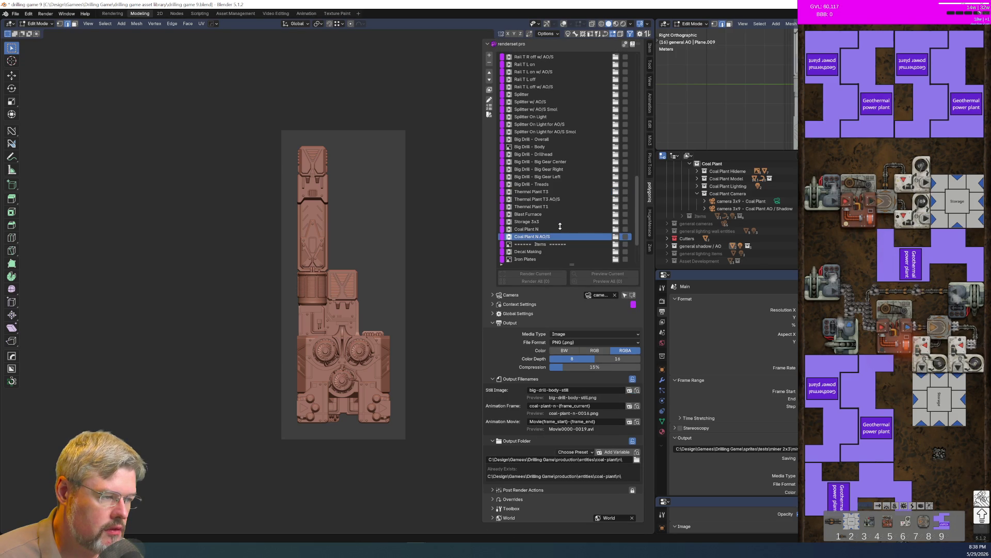
{"action": "left_click", "coordinate": [500, 500]}
{"action": "scroll", "coordinate": [501, 481], "scroll_direction": "down", "scroll_amount": 8}
{"action": "scroll", "coordinate": [501, 472], "scroll_direction": "down", "scroll_amount": 1}
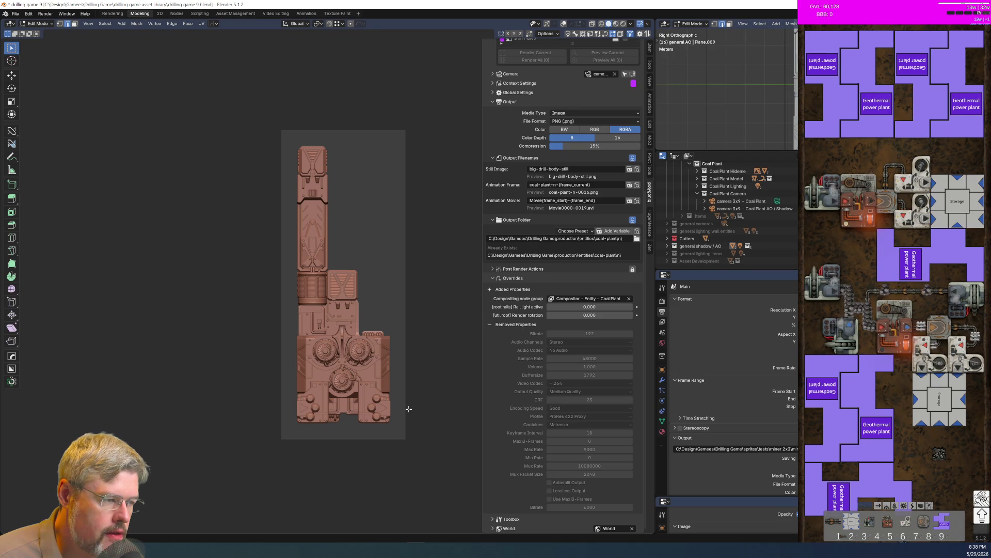
{"action": "scroll", "coordinate": [528, 309], "scroll_direction": "up", "scroll_amount": 5}
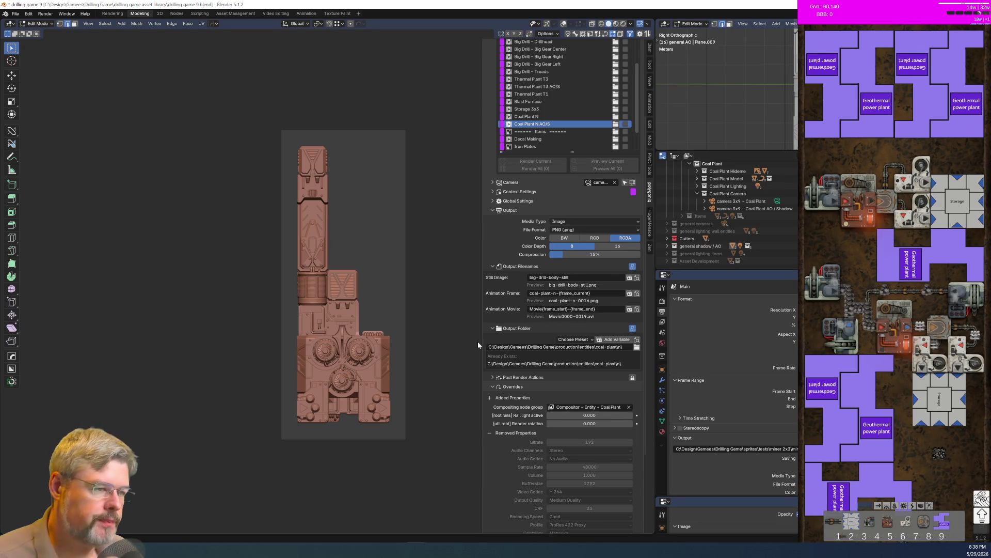
{"action": "left_click", "coordinate": [564, 24]}
Try the Render Rotation override at 1, then return it to 0.000
{"action": "scroll", "coordinate": [363, 239], "scroll_direction": "up", "scroll_amount": 3}
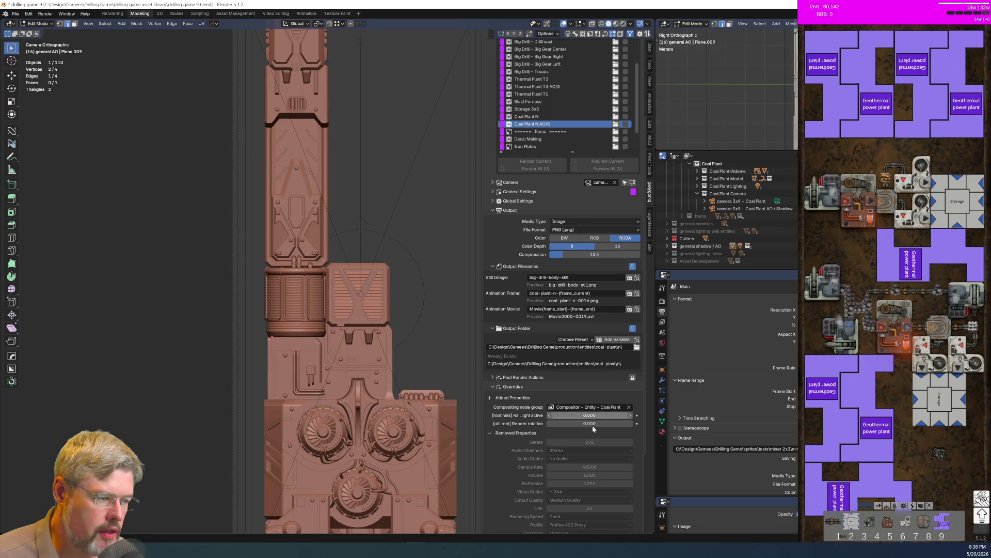
{"action": "left_click", "coordinate": [592, 425]}
{"action": "type", "text": "1"}
{"action": "key", "text": "Return"}
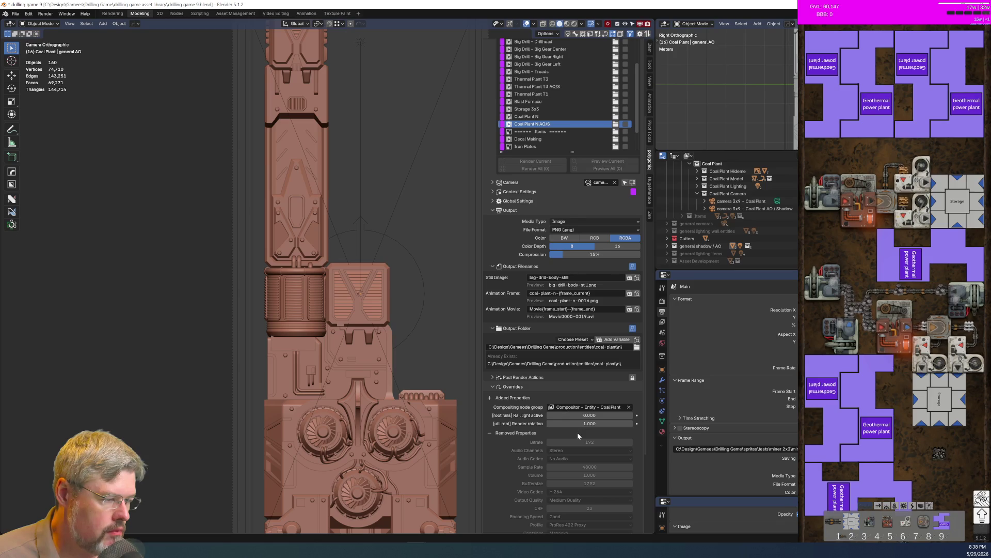
{"action": "left_click", "coordinate": [579, 423]}
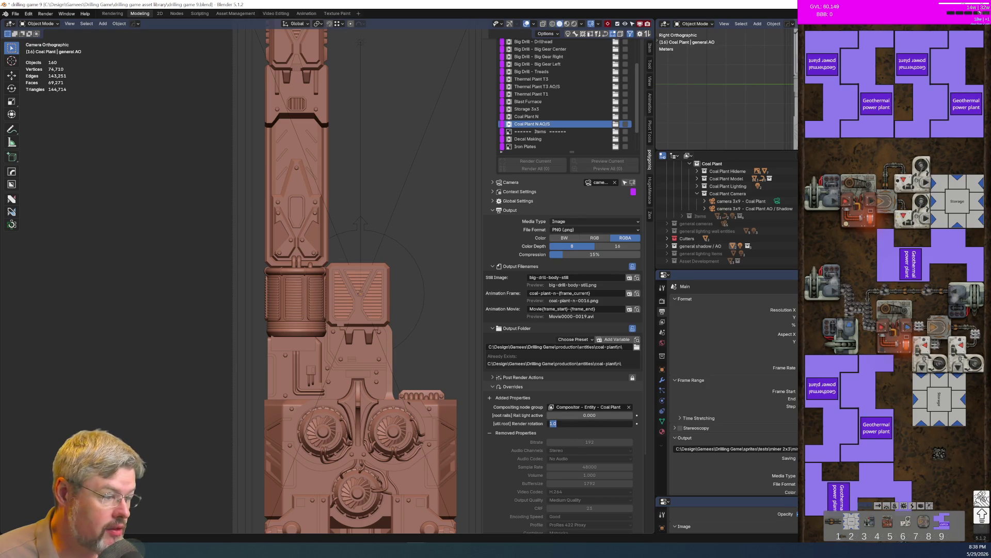
{"action": "type", "text": "0"}
{"action": "key", "text": "Return"}
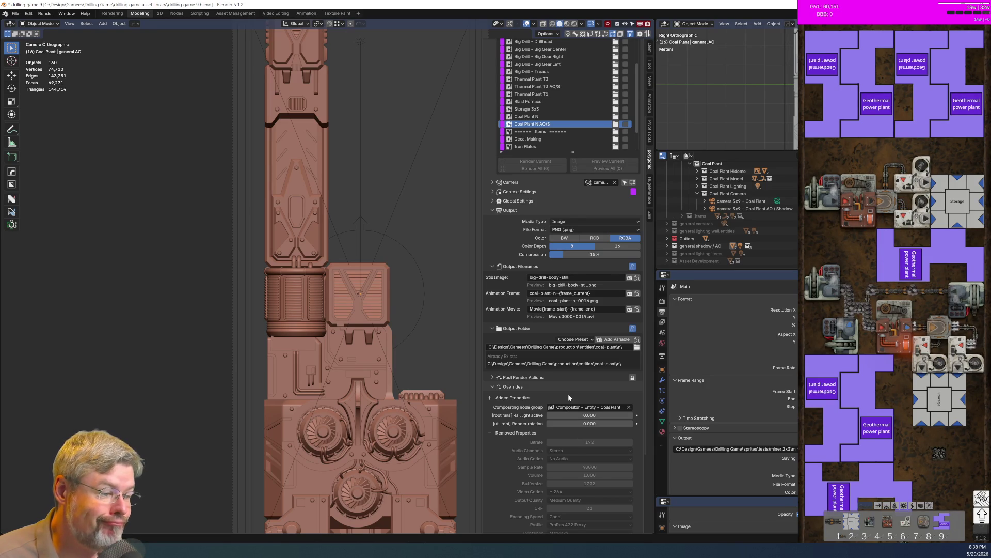
Select the coal plant root, check Render Rotation's driver options, and show its 0° rotation in the Item tab
{"action": "left_click", "coordinate": [402, 247]}
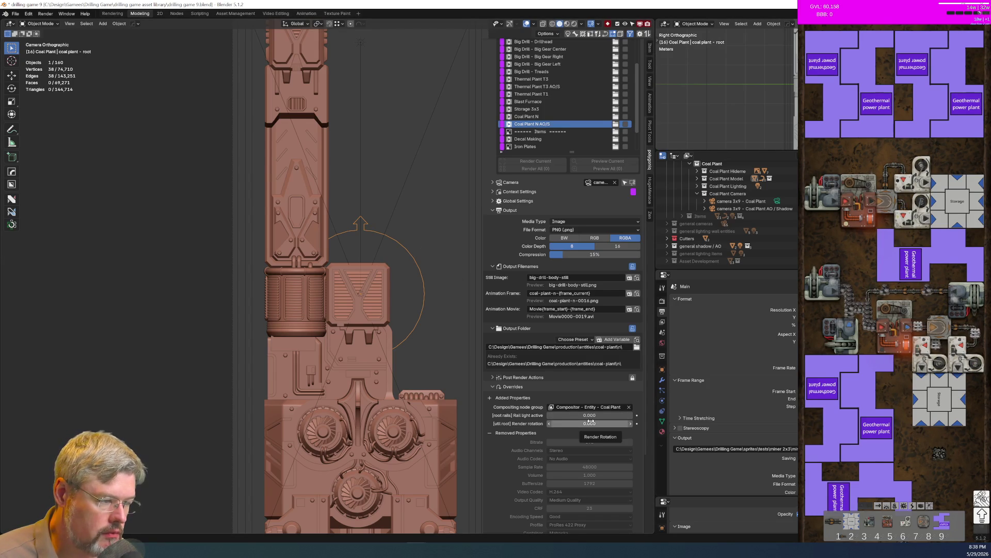
{"action": "right_click", "coordinate": [590, 422]}
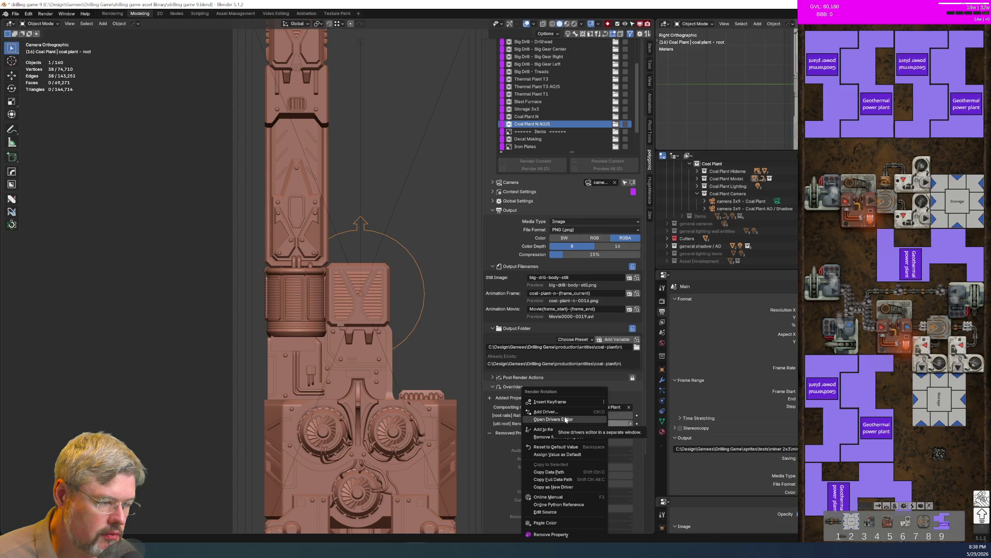
{"action": "left_click", "coordinate": [572, 473]}
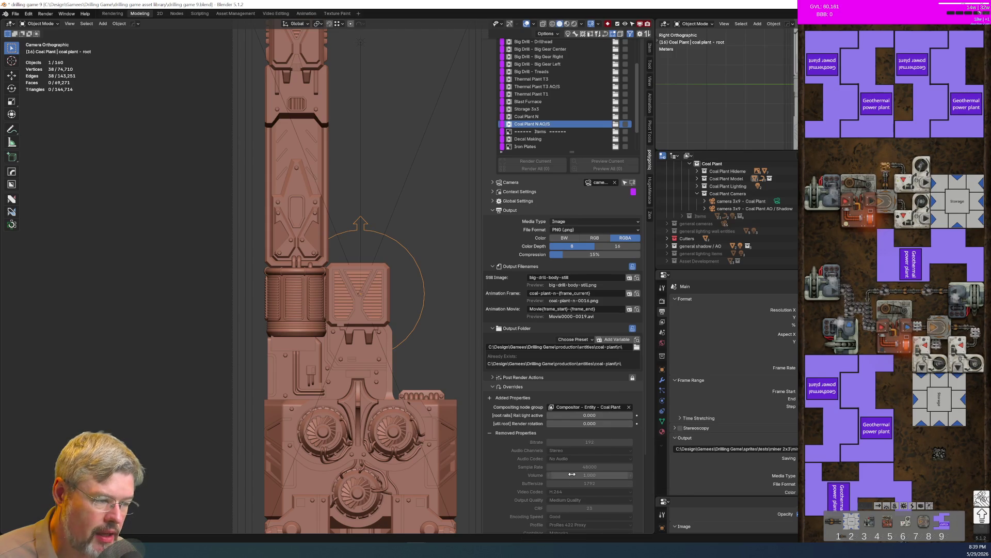
{"action": "left_click", "coordinate": [650, 49]}
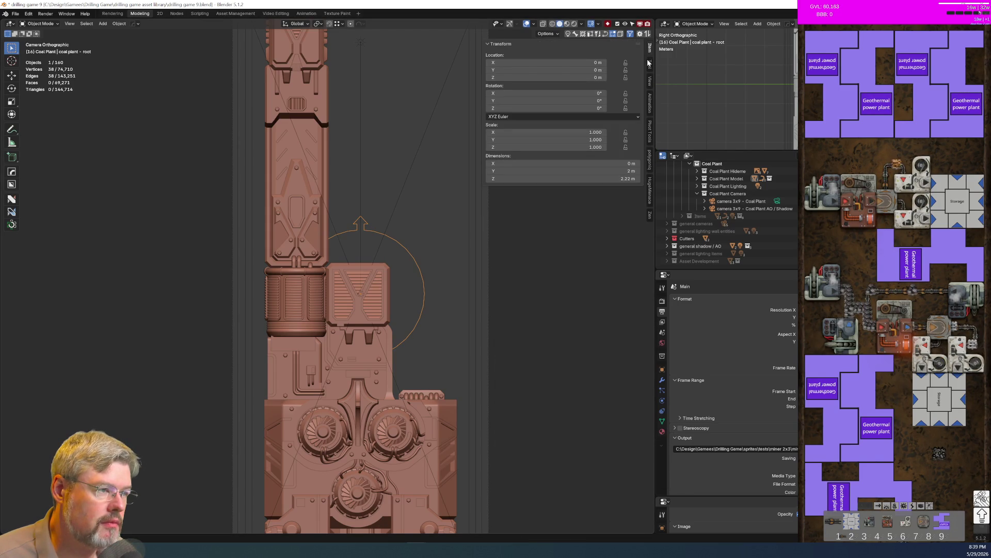
{"action": "type", "text": "rx"}
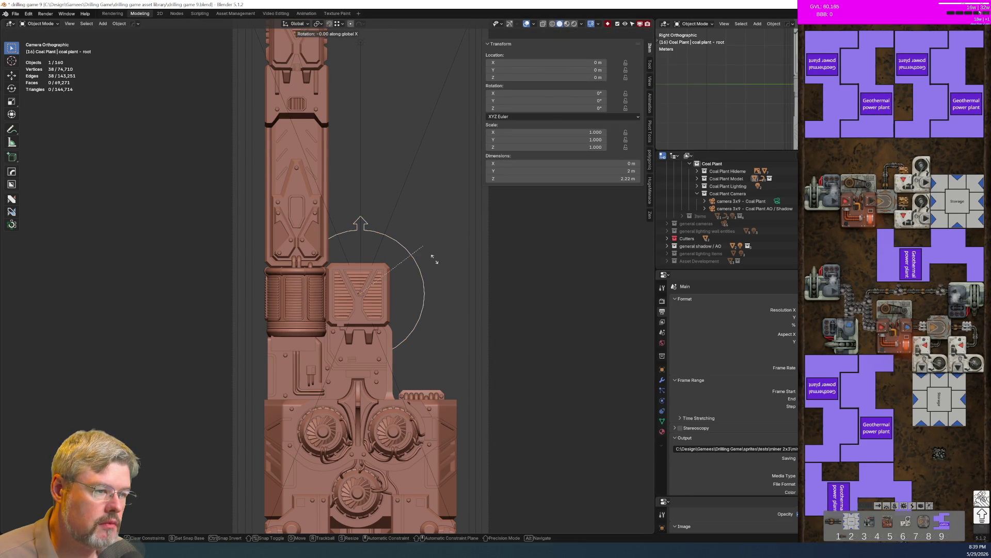
{"action": "type", "text": "90"}
{"action": "key", "text": "Escape"}
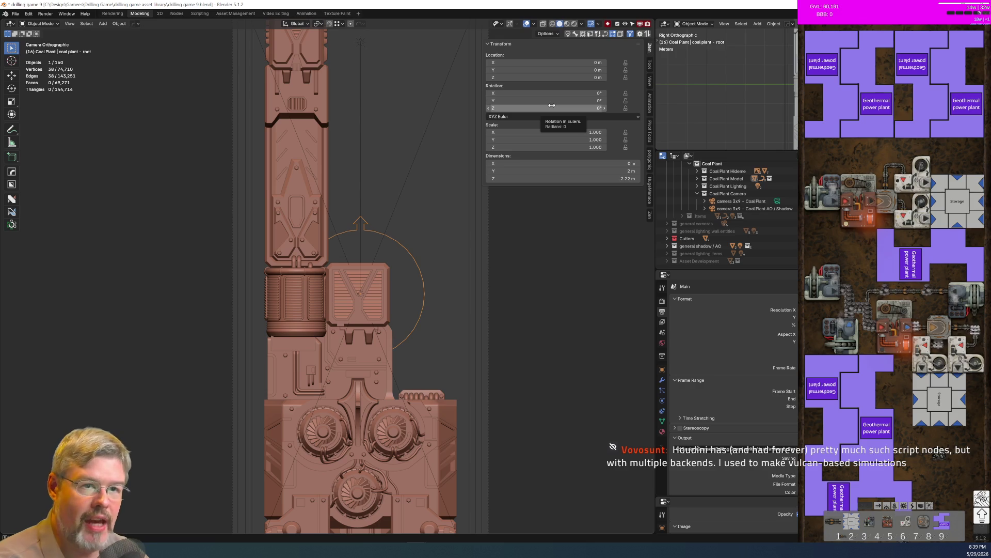
Save drilling game 9.blend with the coal plant root left unrotated at the origin
{"action": "left_click", "coordinate": [15, 14]}
{"action": "left_click", "coordinate": [50, 63]}
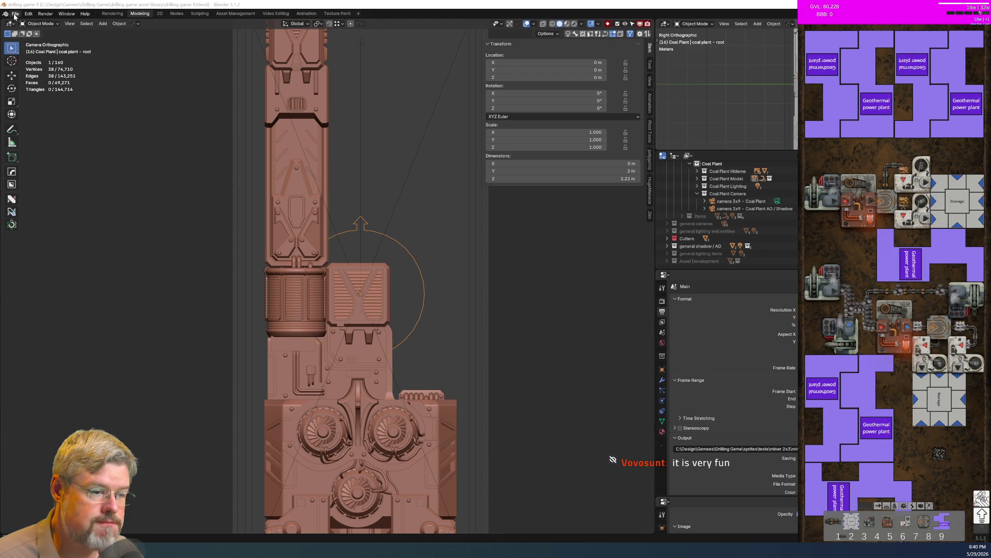
{"action": "scroll", "coordinate": [392, 279], "scroll_direction": "up", "scroll_amount": 4}
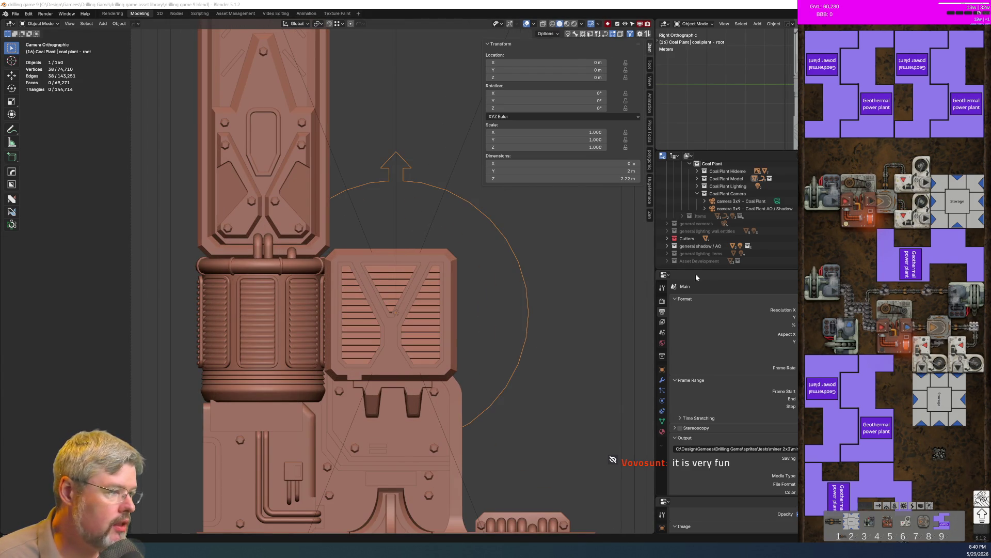
Enlarge the Outliner and toggle the Coal Plant collection hidden and visible again
{"action": "mouse_move", "coordinate": [718, 268]}
{"action": "left_mouse_down"}
{"action": "mouse_move", "coordinate": [731, 450]}
{"action": "mouse_move", "coordinate": [731, 427]}
{"action": "left_mouse_up"}
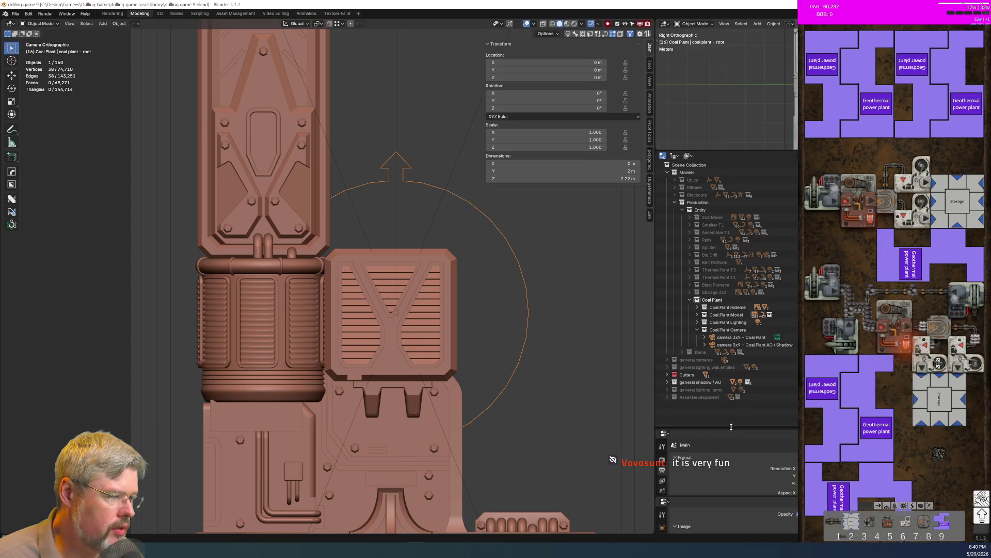
{"action": "left_click", "coordinate": [689, 300]}
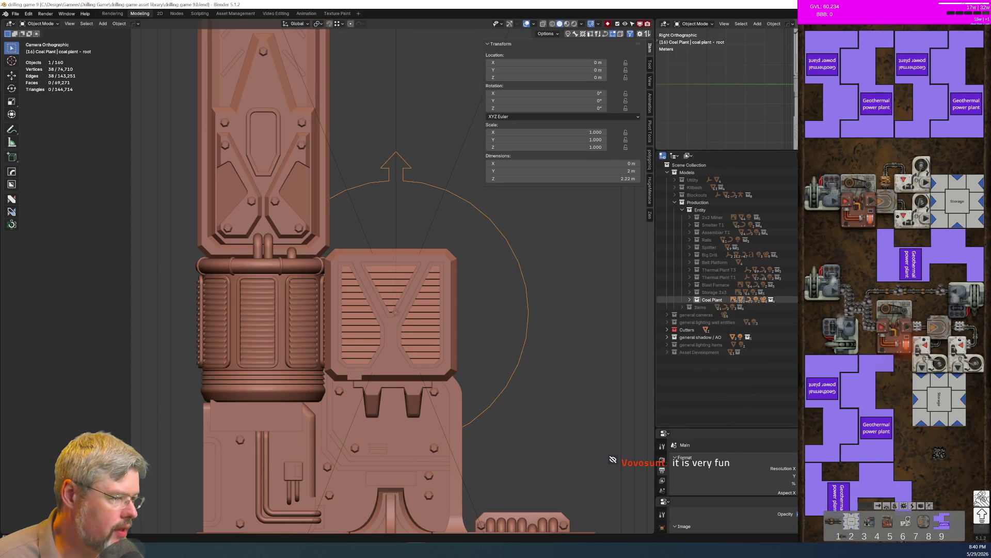
{"action": "key", "text": "e"}
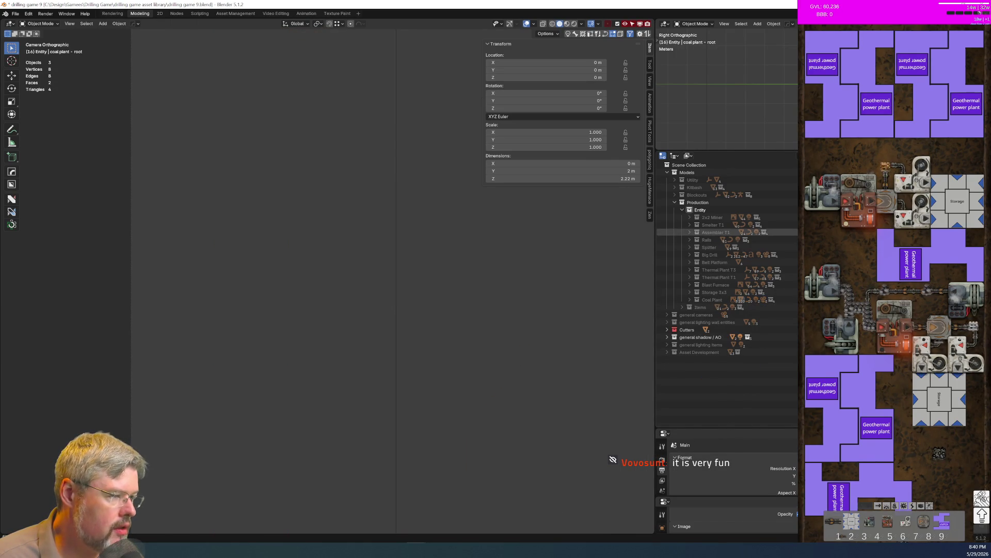
{"action": "key", "text": "e"}
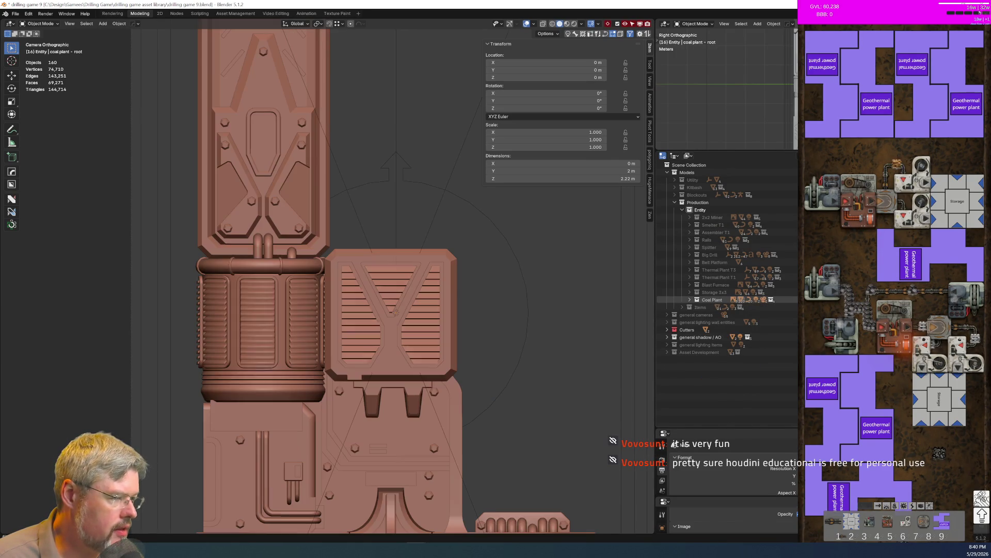
Load the Rail I on render entry from the renderset pro sidebar panel
{"action": "left_click", "coordinate": [649, 157]}
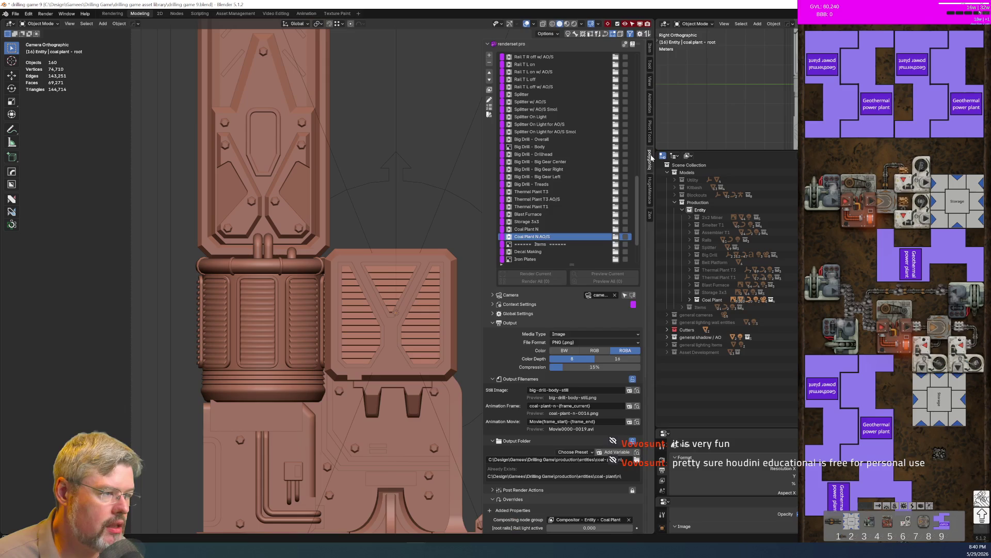
{"action": "scroll", "coordinate": [542, 186], "scroll_direction": "up", "scroll_amount": 10}
{"action": "scroll", "coordinate": [542, 184], "scroll_direction": "up", "scroll_amount": 3}
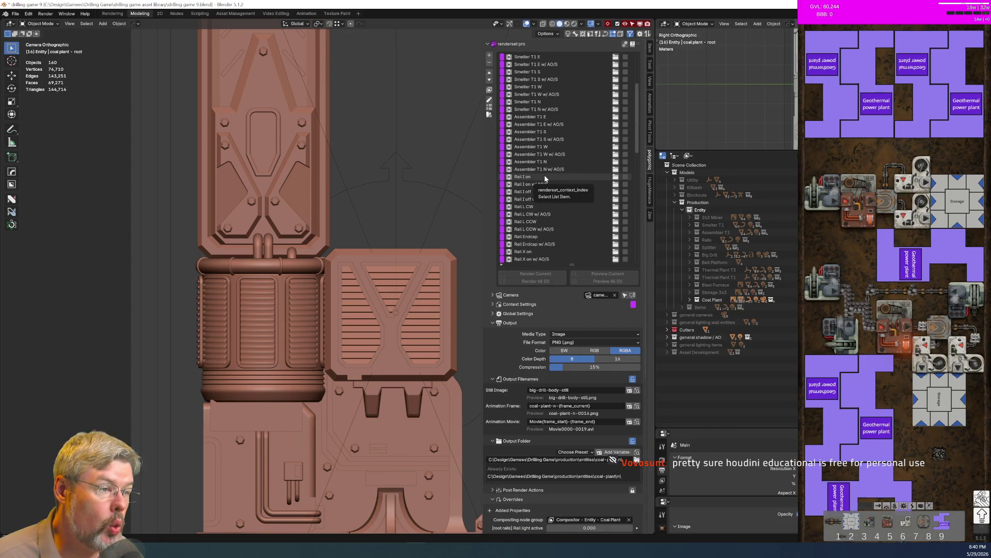
{"action": "left_click", "coordinate": [544, 177]}
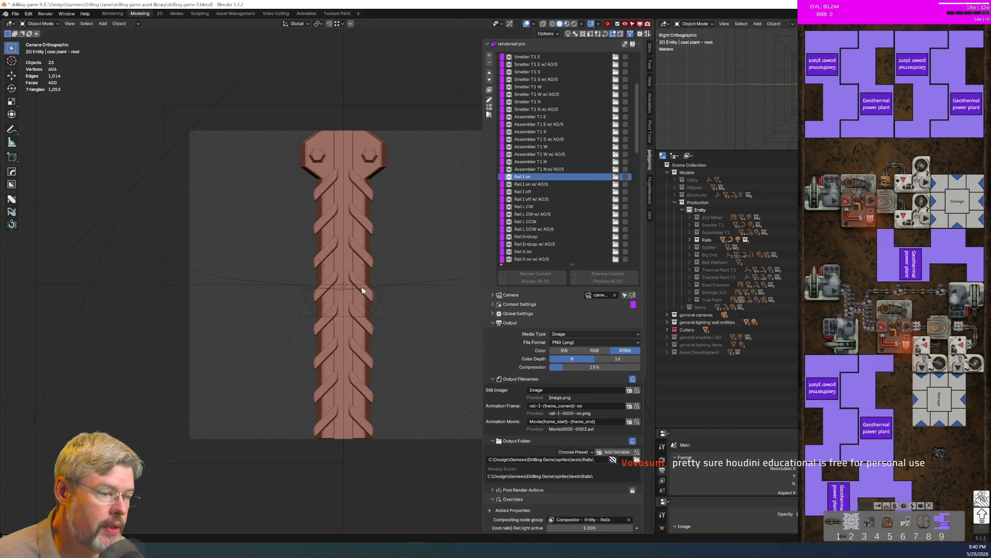
{"action": "scroll", "coordinate": [363, 290], "scroll_direction": "down", "scroll_amount": 5}
{"action": "middle_click_drag", "start_coordinate": [388, 126], "coordinate": [367, 218], "text": "shift"}
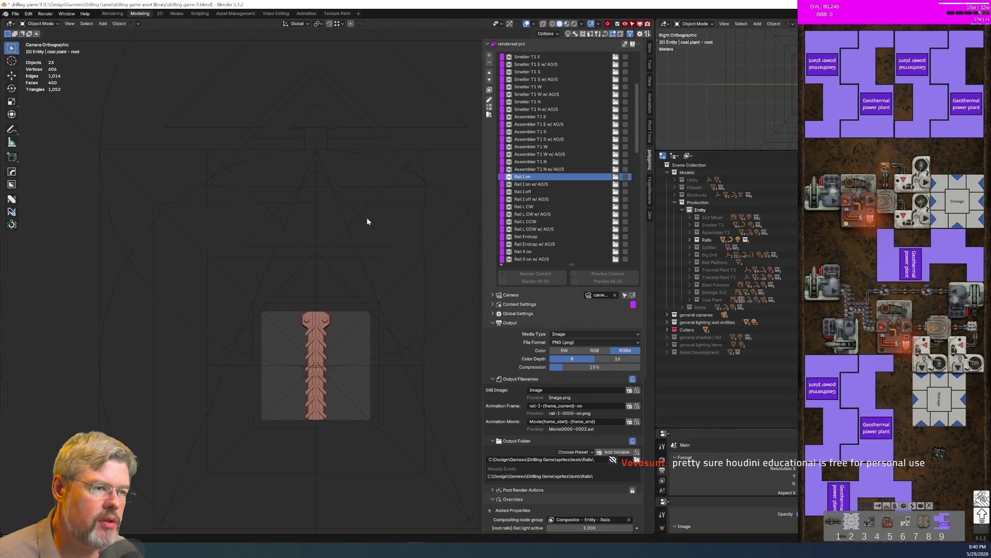
Inspect the rails root object's transform values, then hide the Rails collection
{"action": "left_click", "coordinate": [361, 155]}
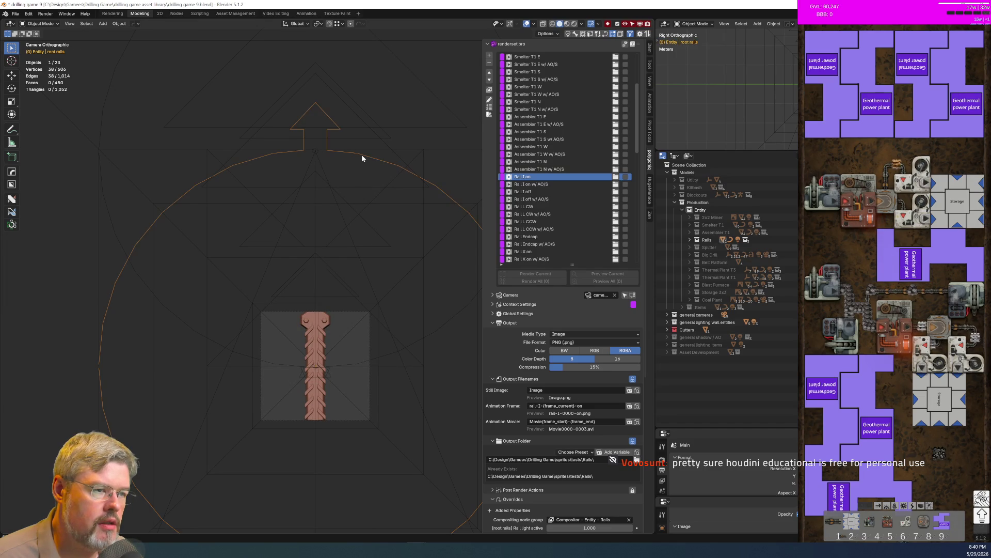
{"action": "left_click", "coordinate": [650, 48]}
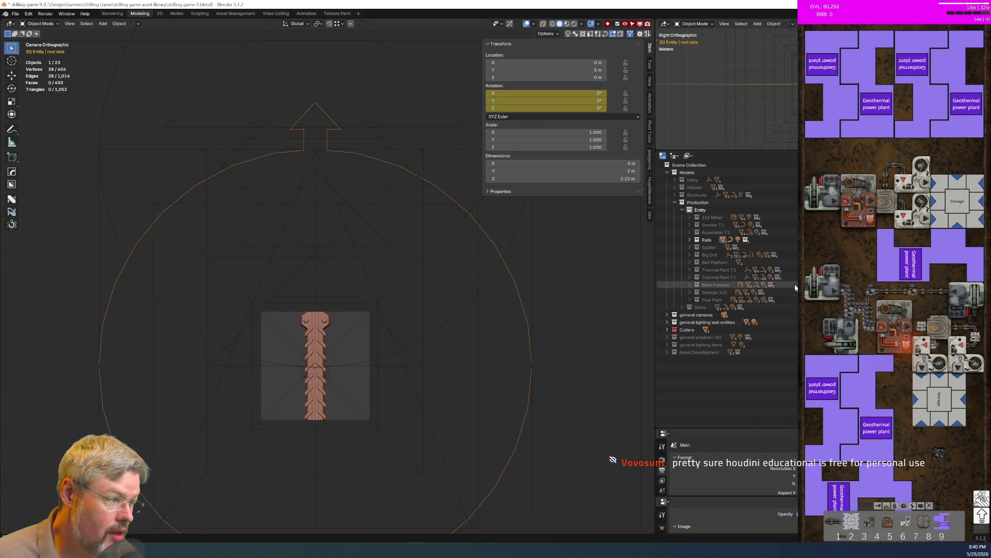
{"action": "left_click", "coordinate": [697, 240]}
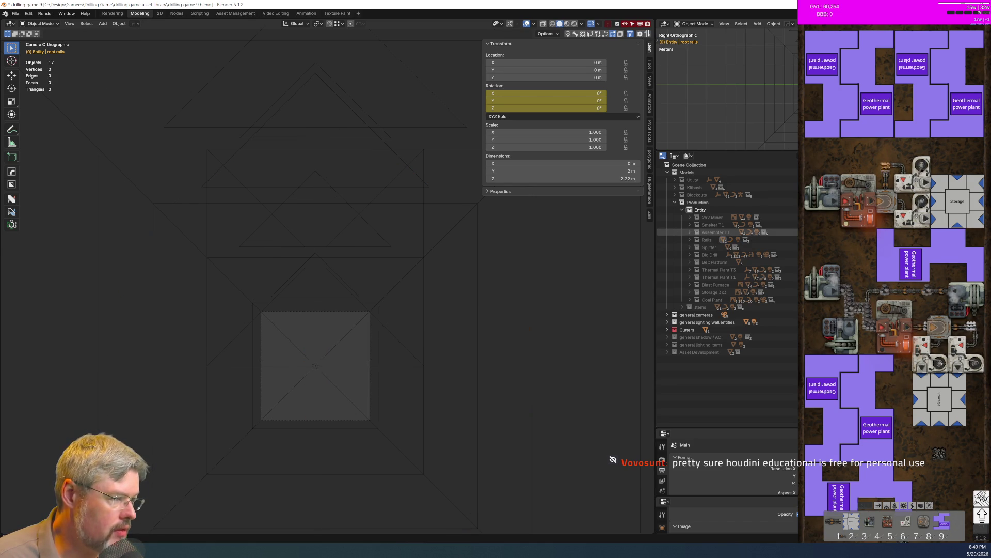
Enable the Assembler T1 collection and inspect its root empty's X rotation driver
{"action": "left_click", "coordinate": [697, 232]}
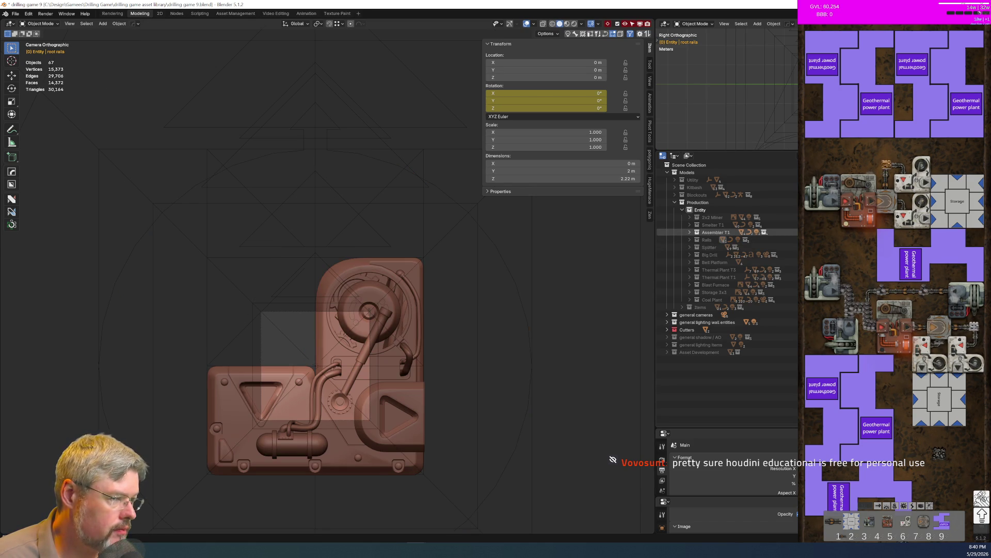
{"action": "left_click", "coordinate": [442, 192]}
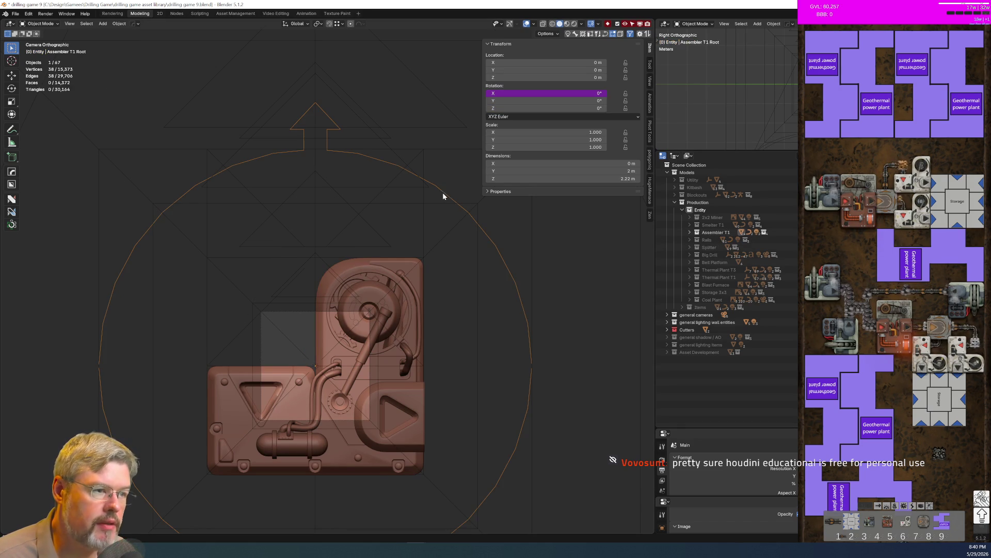
{"action": "right_click", "coordinate": [546, 93]}
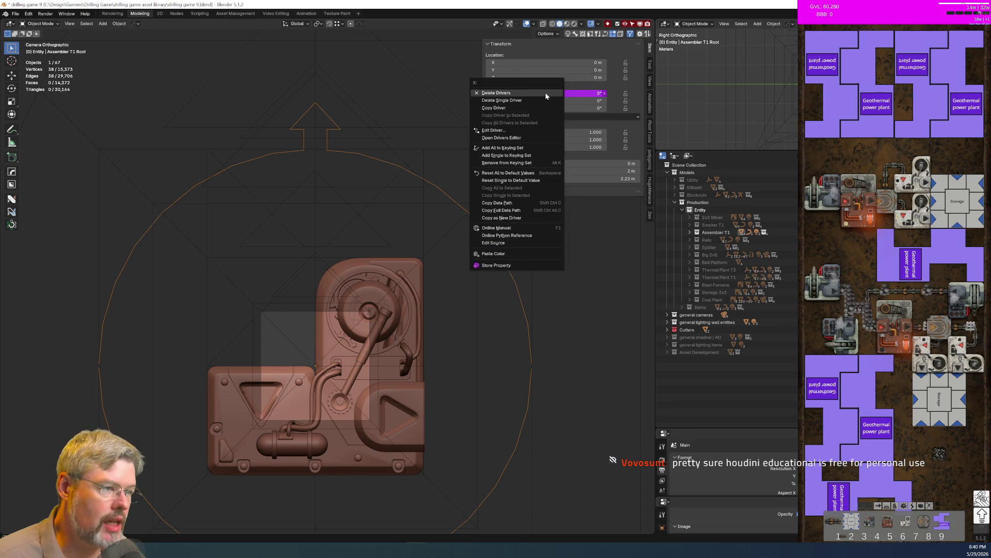
{"action": "left_click", "coordinate": [525, 109]}
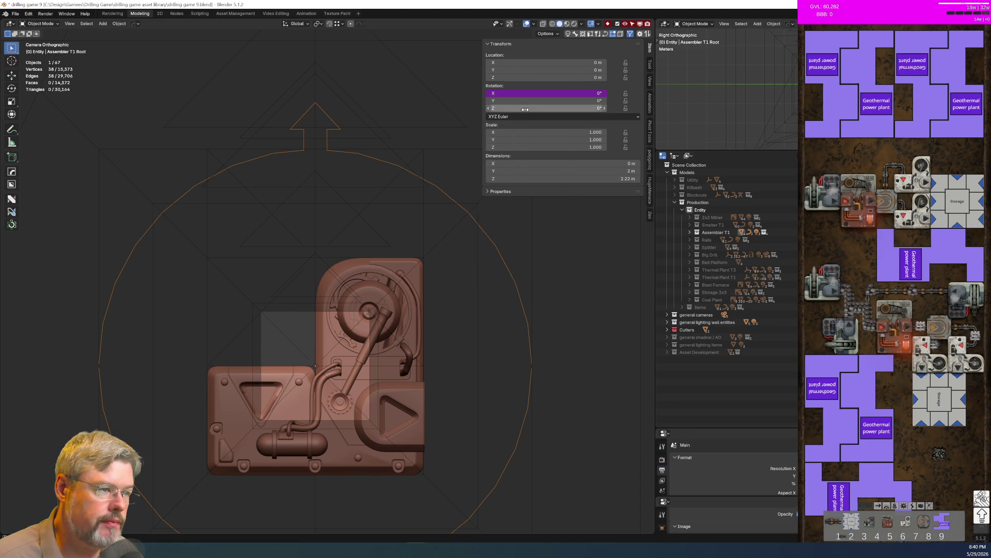
{"action": "left_click", "coordinate": [560, 278]}
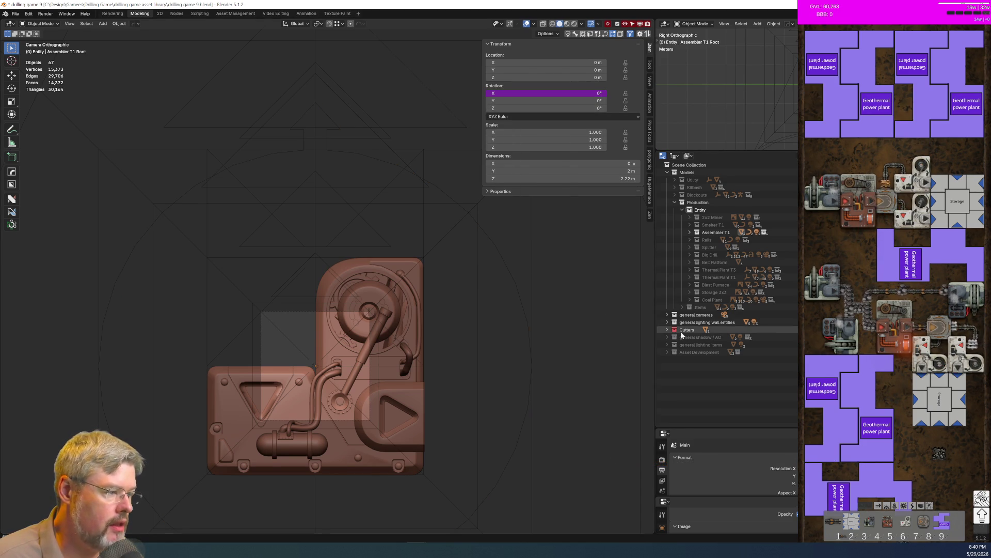
Select the Coal Plant collection, hide Assembler T1, and reload the Rail I on entry
{"action": "left_click", "coordinate": [712, 299]}
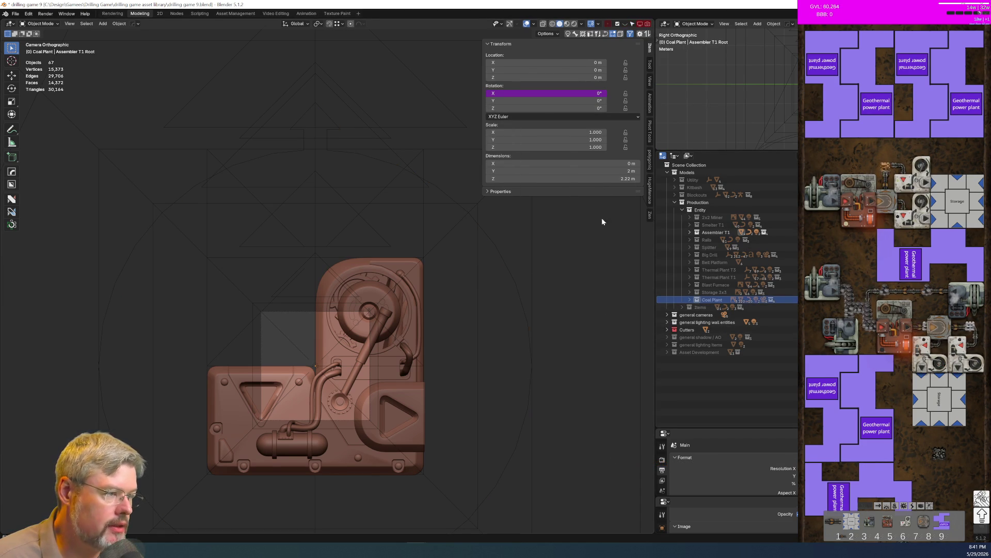
{"action": "left_click", "coordinate": [650, 160]}
{"action": "scroll", "coordinate": [576, 234], "scroll_direction": "down", "scroll_amount": 3}
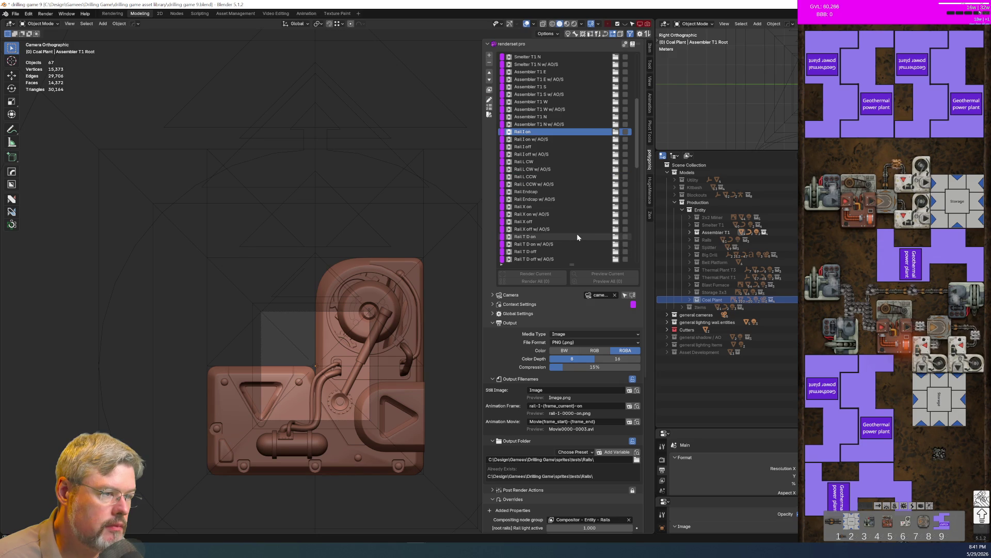
{"action": "scroll", "coordinate": [577, 233], "scroll_direction": "up", "scroll_amount": 4}
{"action": "key", "text": "h"}
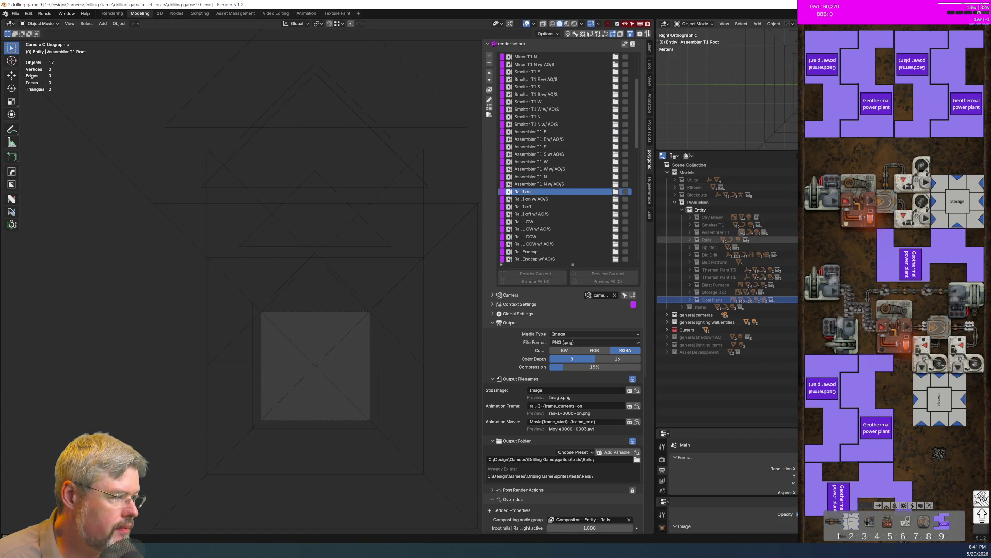
{"action": "left_click", "coordinate": [548, 192]}
{"action": "scroll", "coordinate": [562, 229], "scroll_direction": "down", "scroll_amount": 4}
{"action": "scroll", "coordinate": [562, 229], "scroll_direction": "down", "scroll_amount": 10}
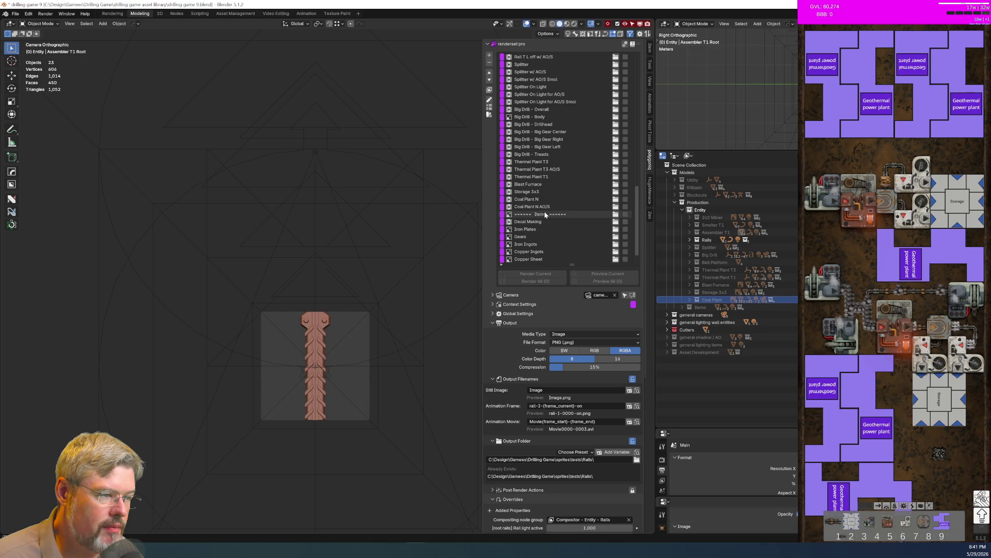
Load the Coal Plant N render entry and frame the whole coal plant model
{"action": "left_click", "coordinate": [546, 200]}
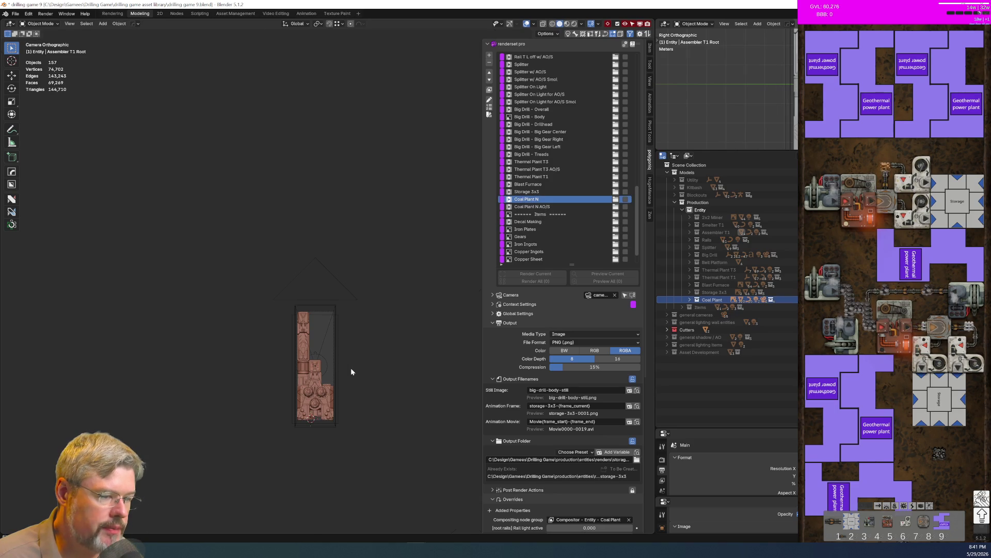
{"action": "scroll", "coordinate": [359, 367], "scroll_direction": "up", "scroll_amount": 5}
{"action": "scroll", "coordinate": [347, 203], "scroll_direction": "up", "scroll_amount": 5}
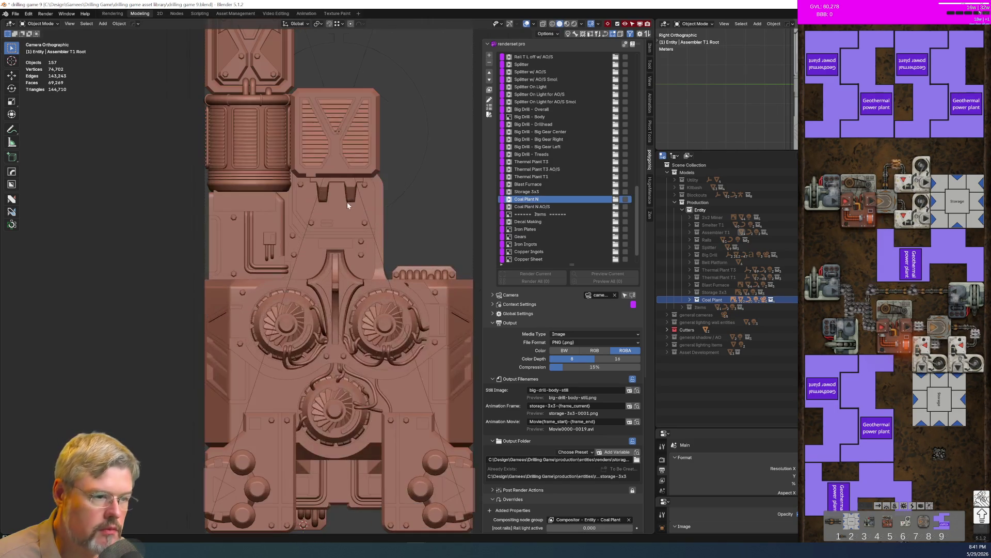
{"action": "left_click", "coordinate": [410, 182]}
{"action": "scroll", "coordinate": [410, 182], "scroll_direction": "down", "scroll_amount": 4}
{"action": "middle_click_drag", "start_coordinate": [409, 183], "coordinate": [374, 260], "text": "shift"}
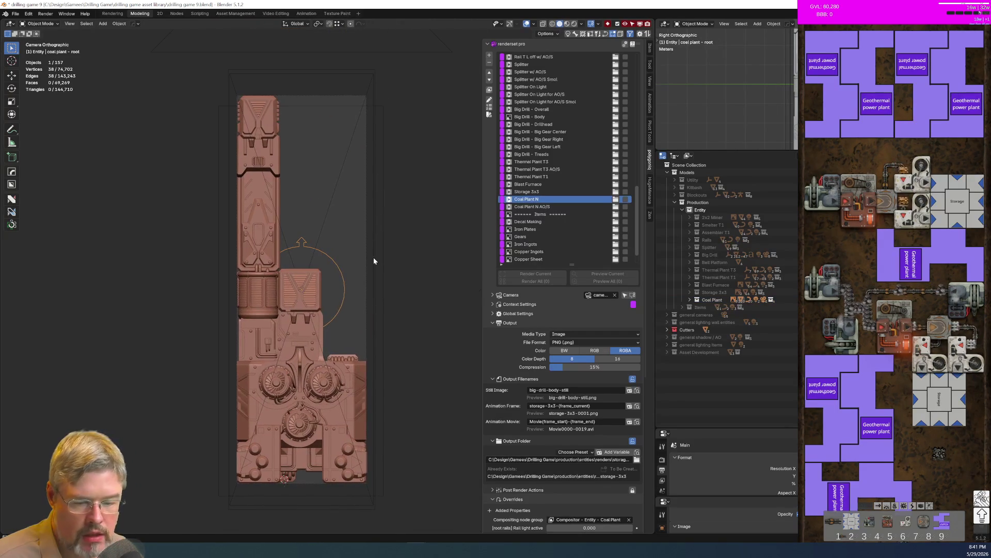
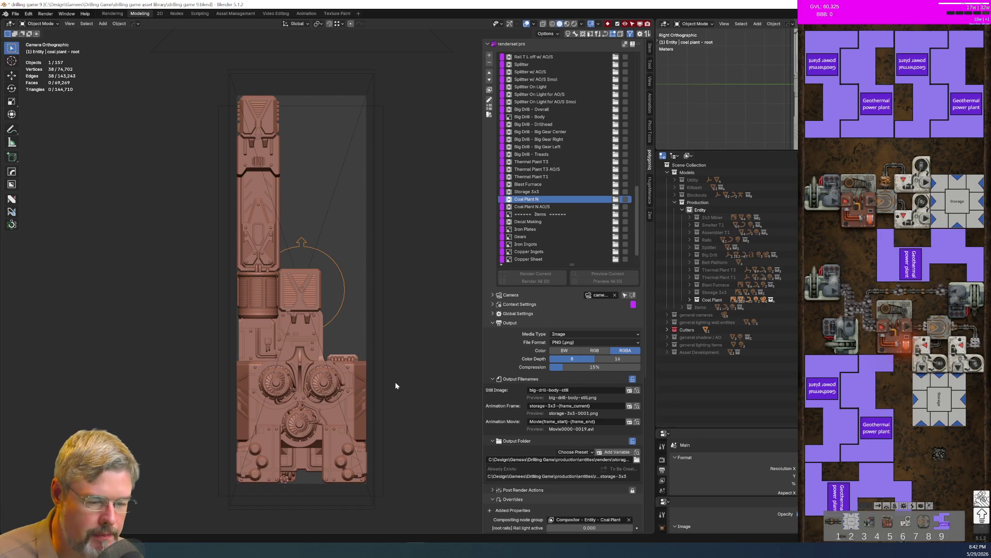
Add a driver to the coal plant root's Rotation X in the Item panel
{"action": "scroll", "coordinate": [356, 342], "scroll_direction": "up", "scroll_amount": 4}
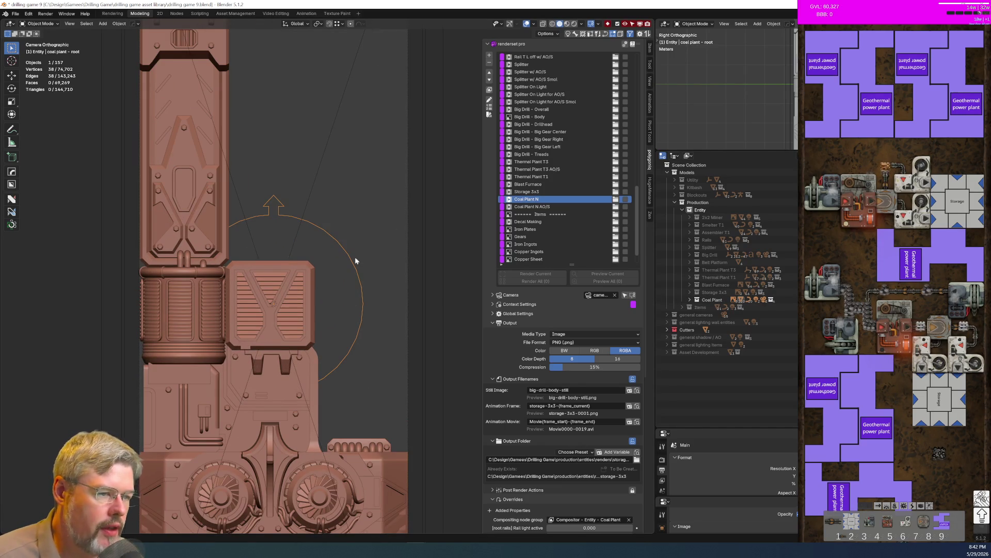
{"action": "left_click", "coordinate": [652, 48]}
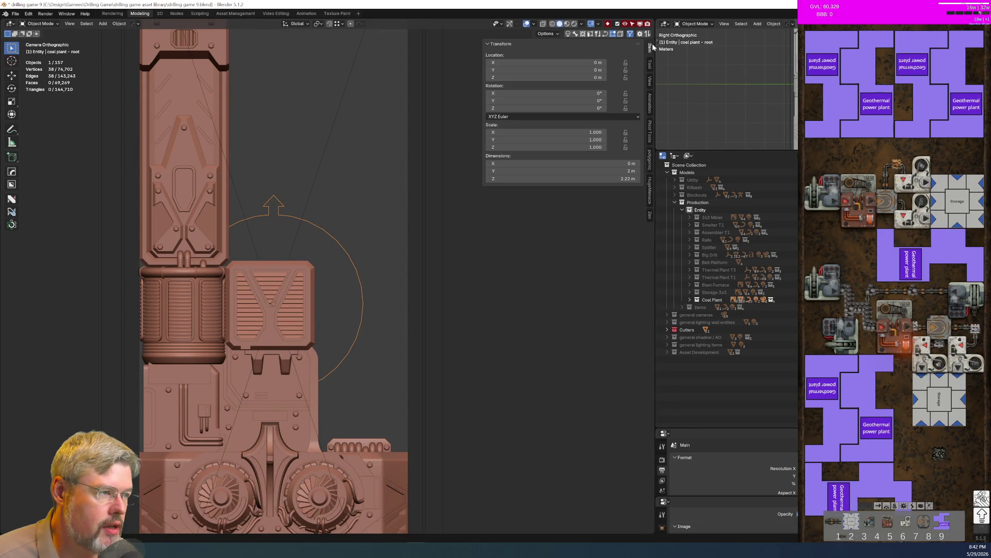
{"action": "right_click", "coordinate": [532, 94]}
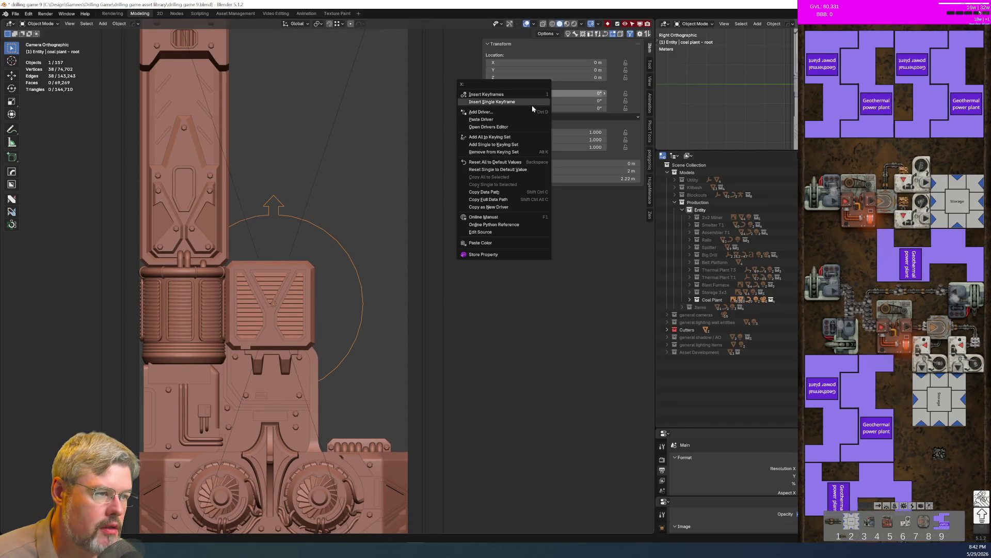
{"action": "left_click", "coordinate": [514, 116]}
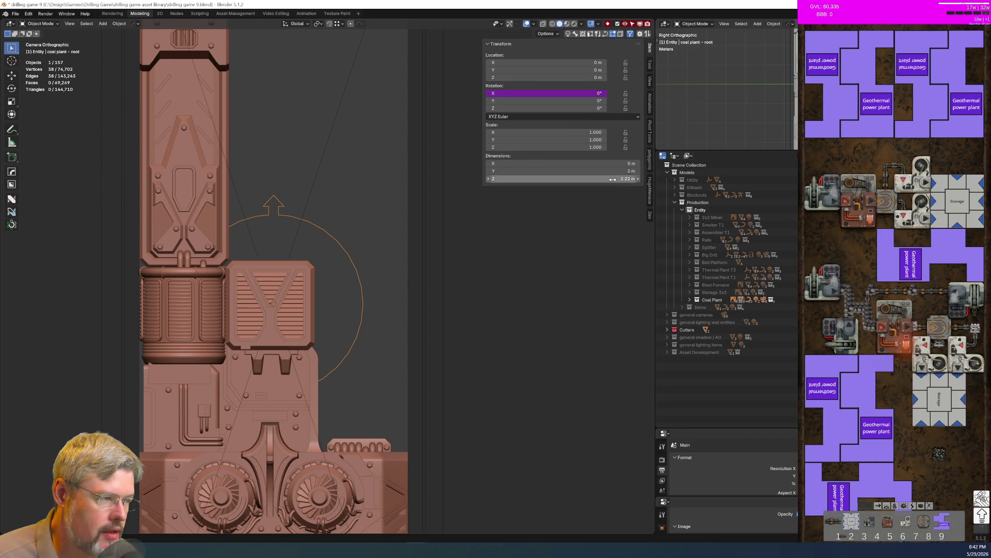
Add the Render rotation property to the Coal Plant N renderset pro overrides
{"action": "left_click", "coordinate": [650, 164]}
{"action": "scroll", "coordinate": [548, 376], "scroll_direction": "down", "scroll_amount": 10}
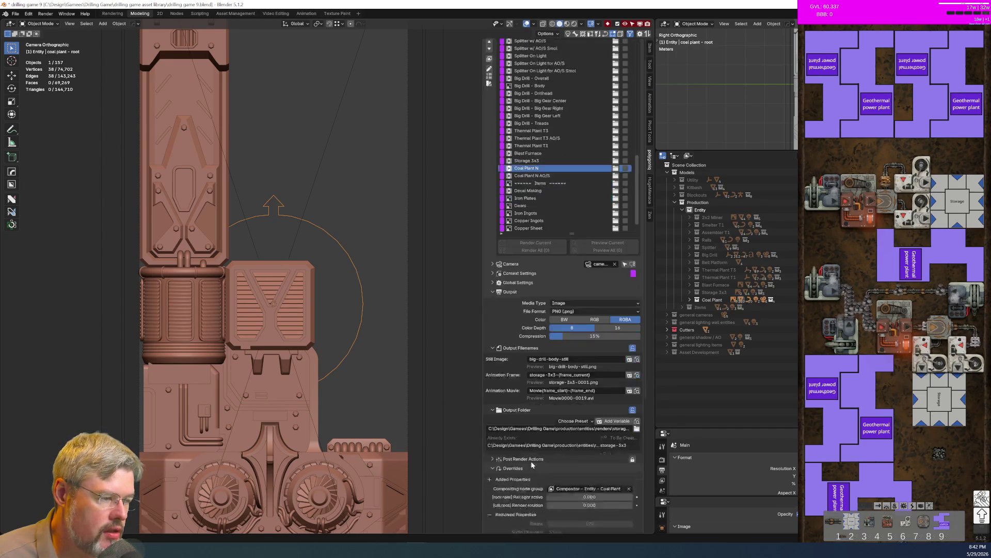
{"action": "left_click", "coordinate": [552, 319]}
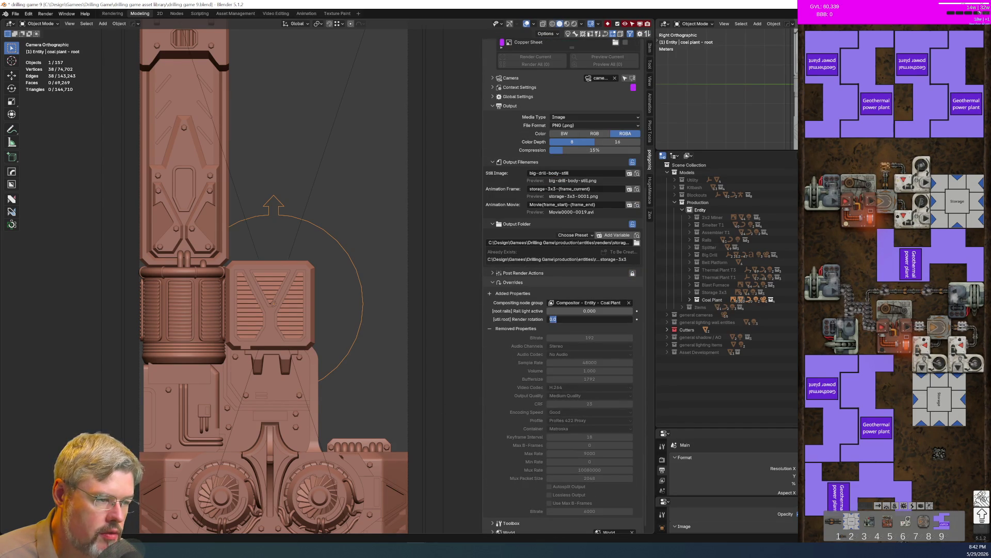
{"action": "type", "text": "1"}
{"action": "key", "text": "Return"}
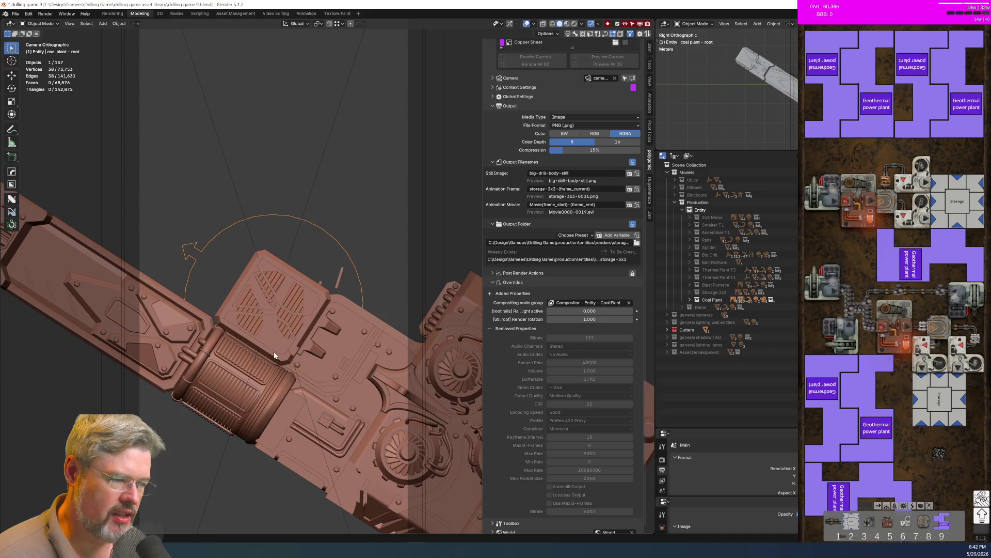
{"action": "key", "text": "ctrl+z"}
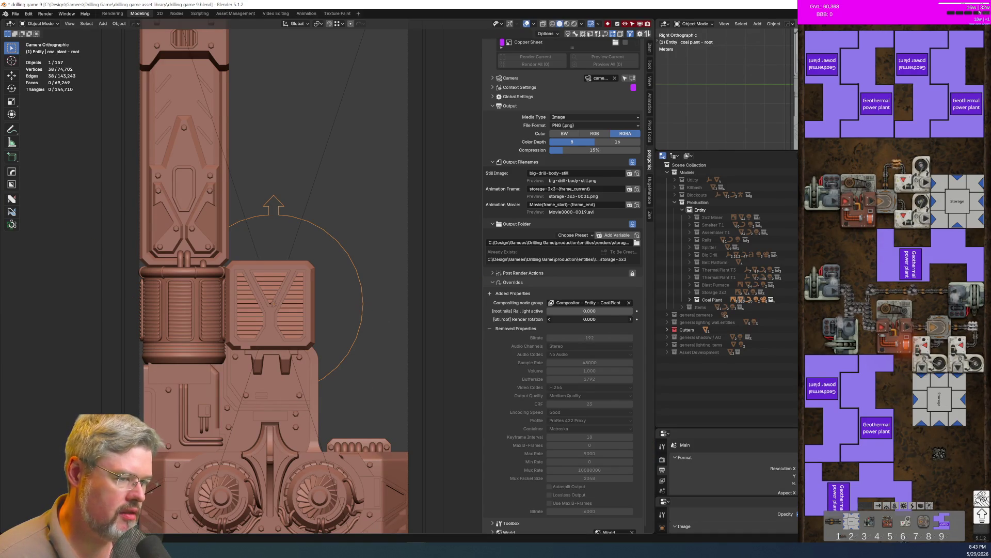
{"action": "mouse_move", "coordinate": [589, 319]}
{"action": "left_mouse_down"}
{"action": "mouse_move", "coordinate": [622, 319]}
{"action": "mouse_move", "coordinate": [577, 319]}
{"action": "left_mouse_up"}
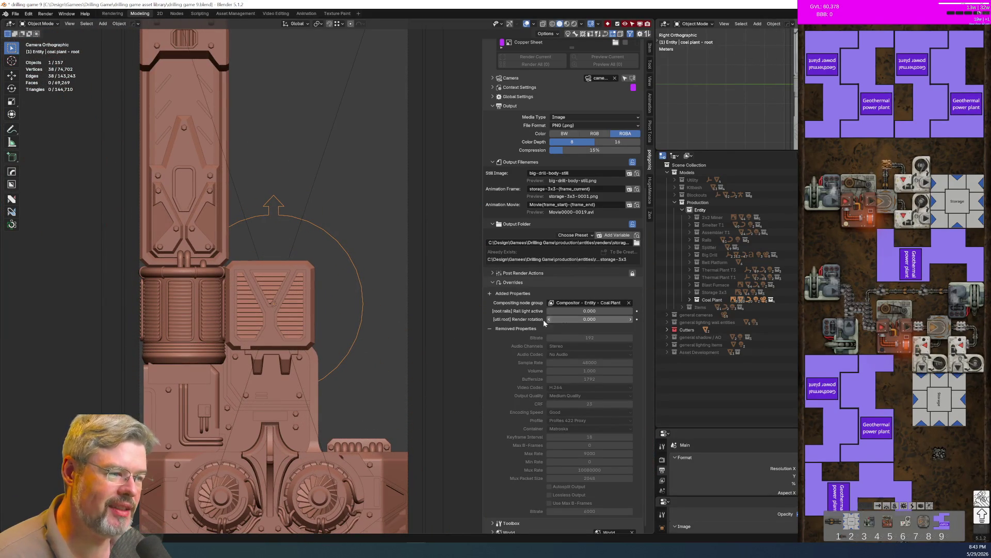
{"action": "left_click", "coordinate": [207, 143]}
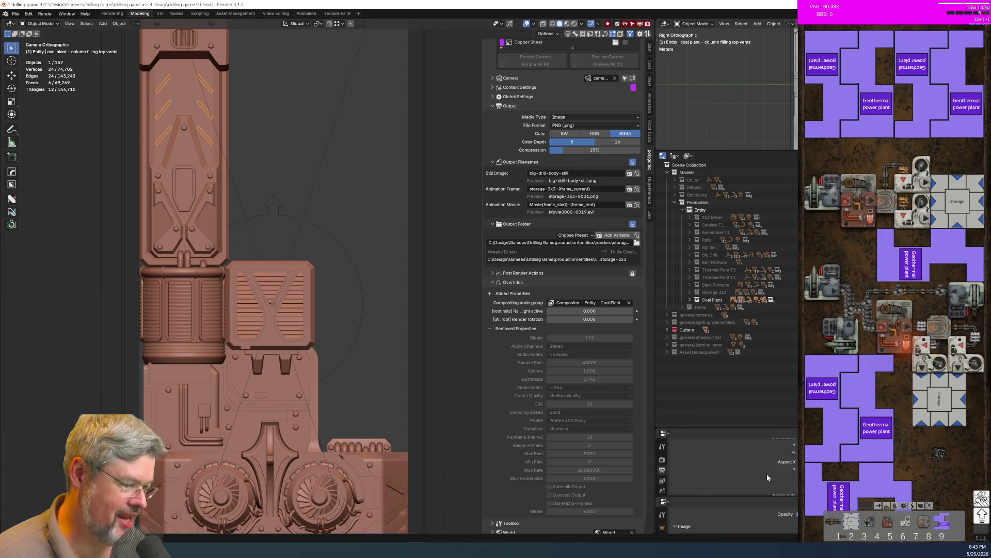
Apply Hops_Mirror on column filling top vents, test the rotation, and reset Render rotation to 0
{"action": "left_click_drag", "start_coordinate": [730, 428], "coordinate": [731, 257]}
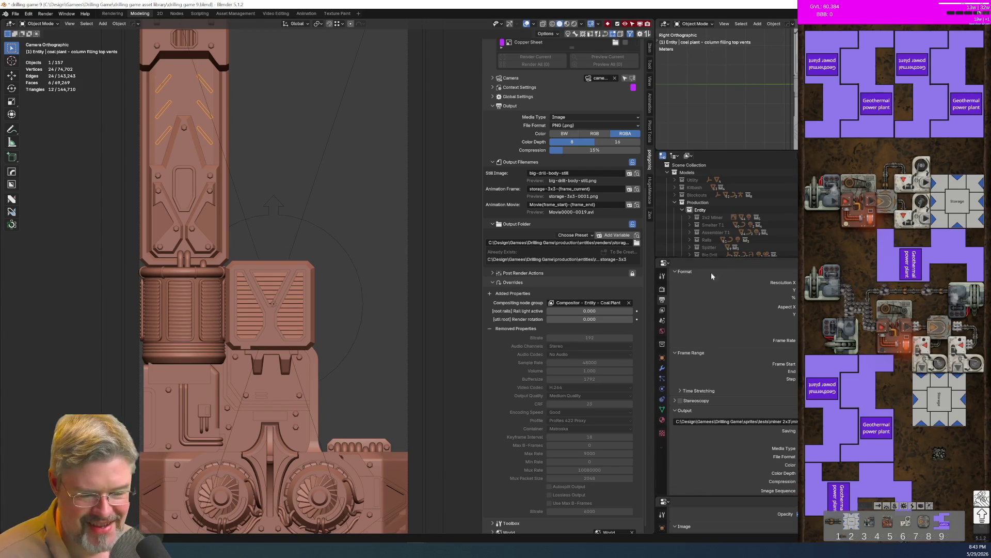
{"action": "key", "text": "Home"}
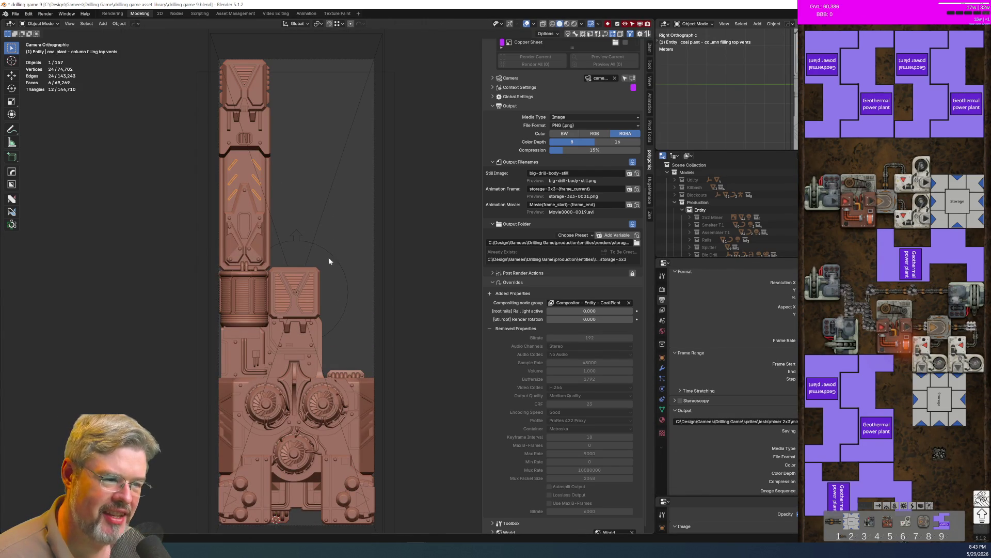
{"action": "mouse_move", "coordinate": [591, 319]}
{"action": "left_mouse_down"}
{"action": "mouse_move", "coordinate": [718, 319]}
{"action": "mouse_move", "coordinate": [623, 319]}
{"action": "left_mouse_up"}
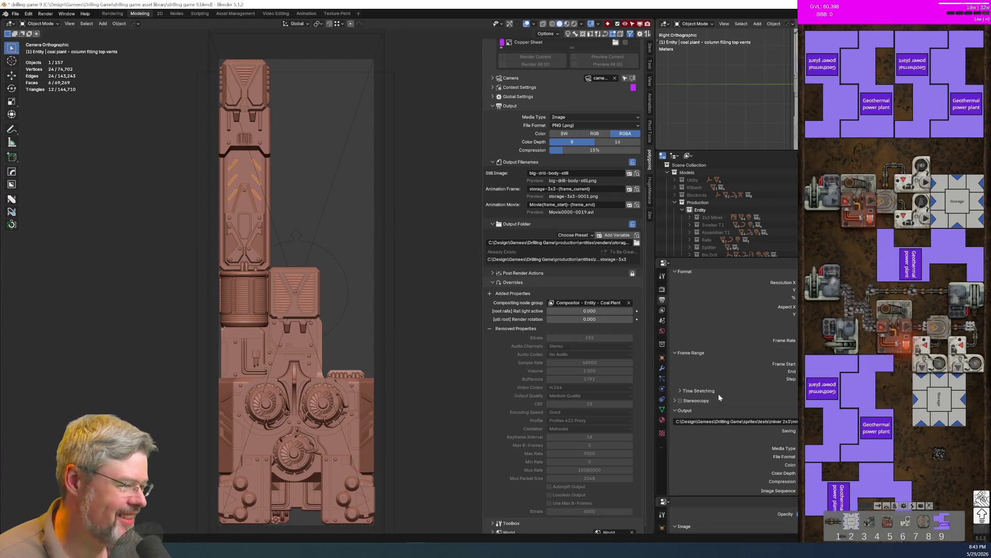
{"action": "left_click", "coordinate": [662, 368]}
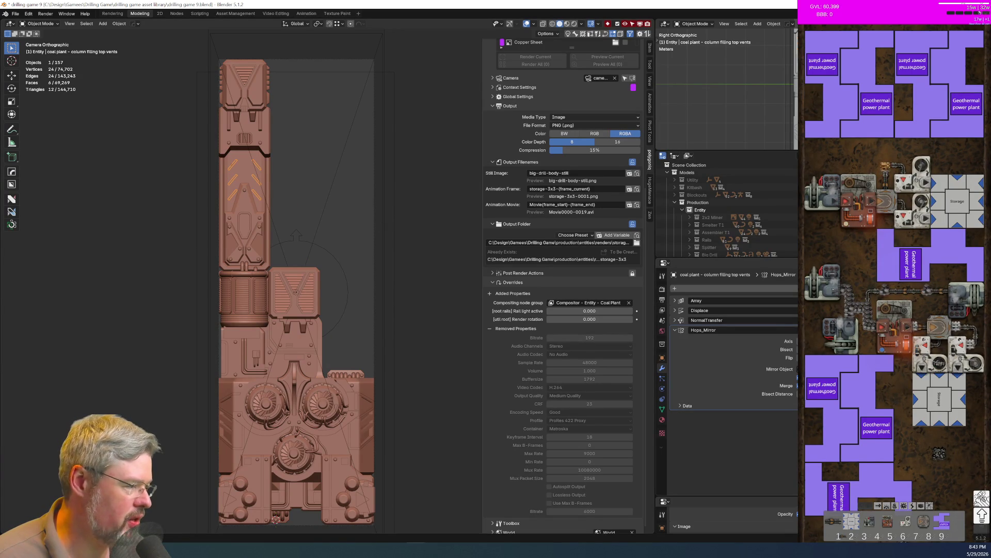
{"action": "key", "text": "ctrl+a"}
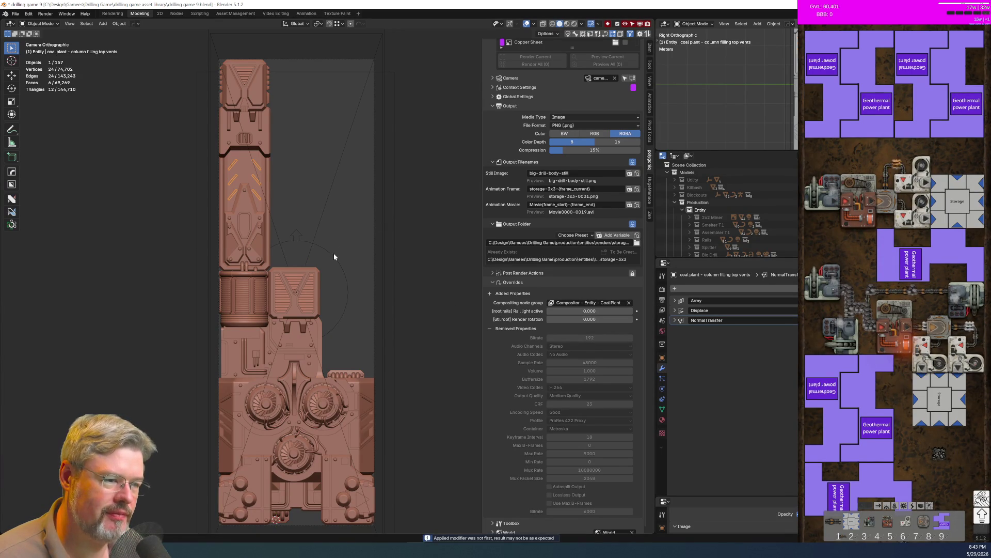
{"action": "mouse_move", "coordinate": [589, 319]}
{"action": "left_mouse_down"}
{"action": "mouse_move", "coordinate": [651, 319]}
{"action": "mouse_move", "coordinate": [549, 336]}
{"action": "left_mouse_up"}
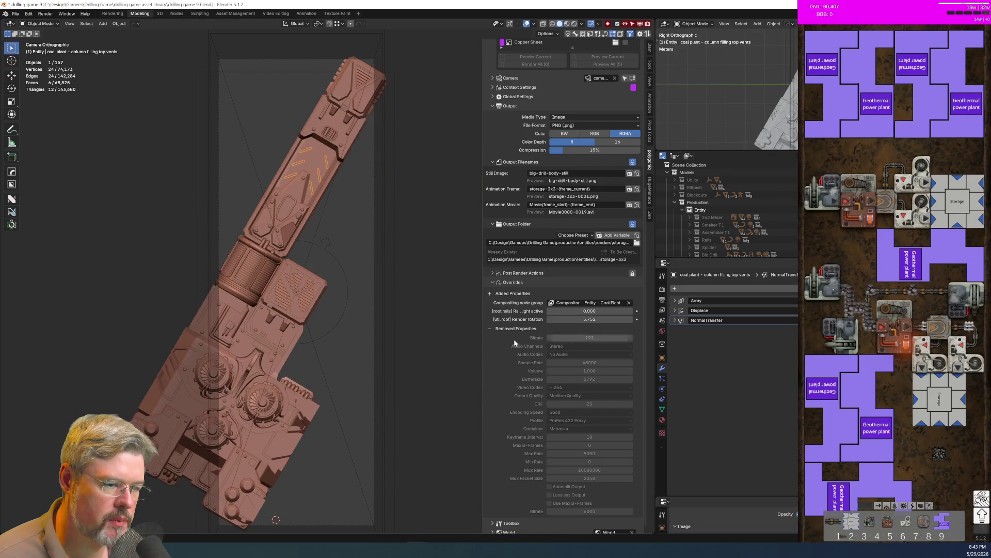
{"action": "key", "text": "ctrl+z"}
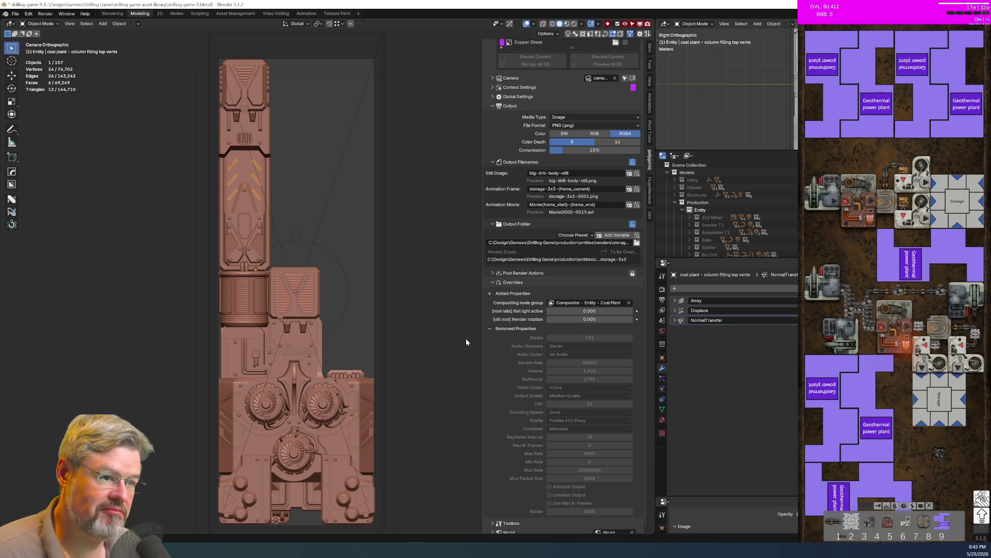
Deselect all, save drilling game 9.blend, and load the Coal Plant N AO/S preset
{"action": "left_click", "coordinate": [354, 225]}
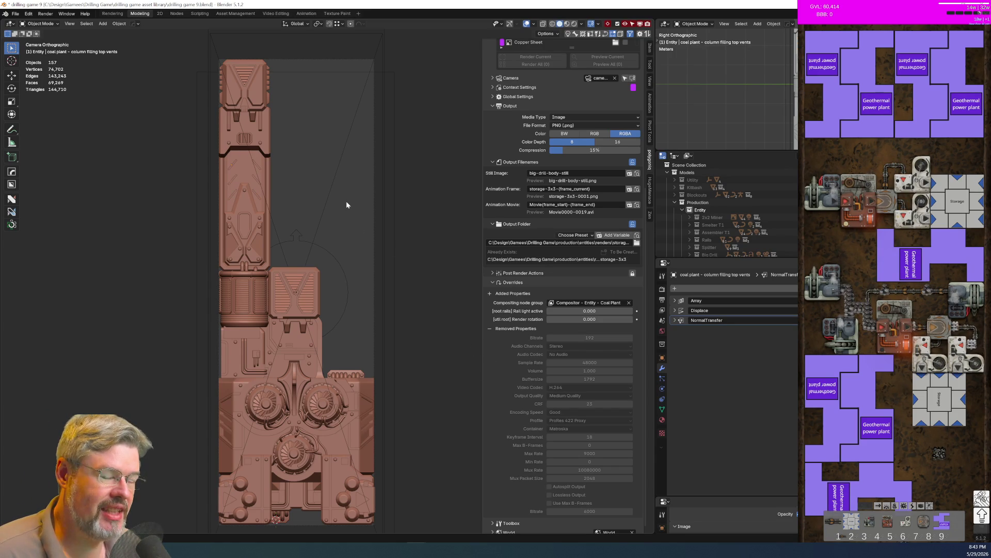
{"action": "scroll", "coordinate": [346, 204], "scroll_direction": "down", "scroll_amount": 2}
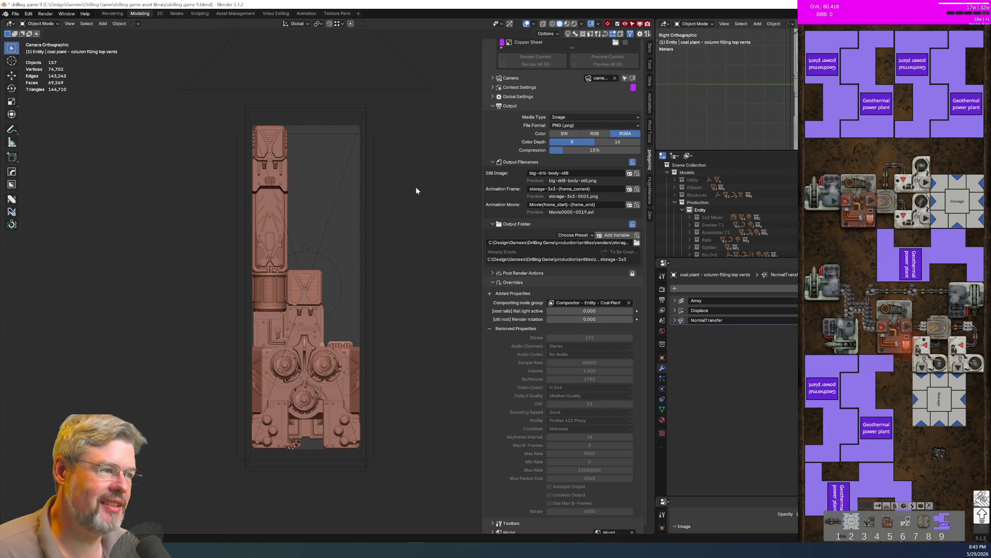
{"action": "scroll", "coordinate": [548, 238], "scroll_direction": "up", "scroll_amount": 5}
{"action": "scroll", "coordinate": [550, 243], "scroll_direction": "up", "scroll_amount": 3}
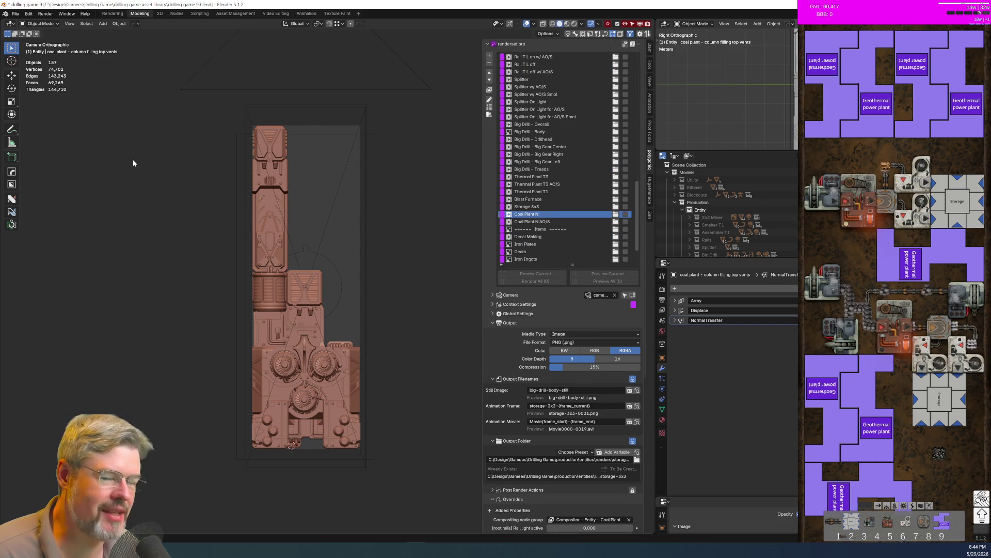
{"action": "left_click", "coordinate": [16, 14]}
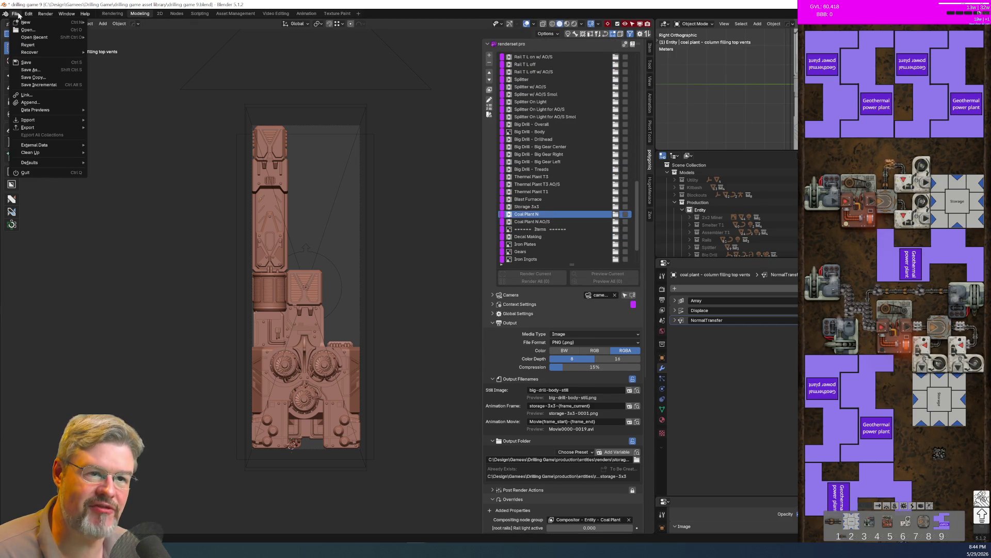
{"action": "left_click", "coordinate": [28, 62]}
{"action": "scroll", "coordinate": [521, 426], "scroll_direction": "down", "scroll_amount": 3}
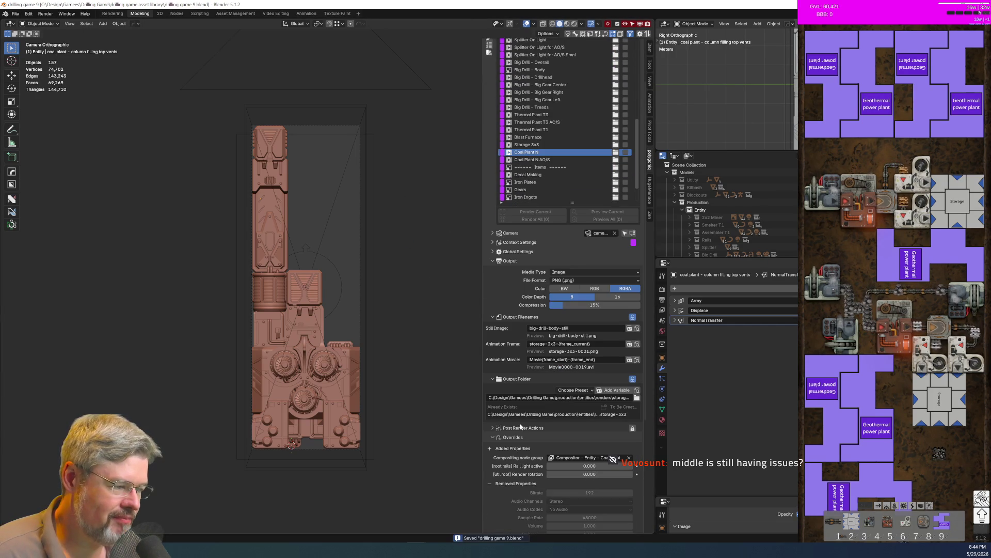
{"action": "left_click", "coordinate": [532, 159]}
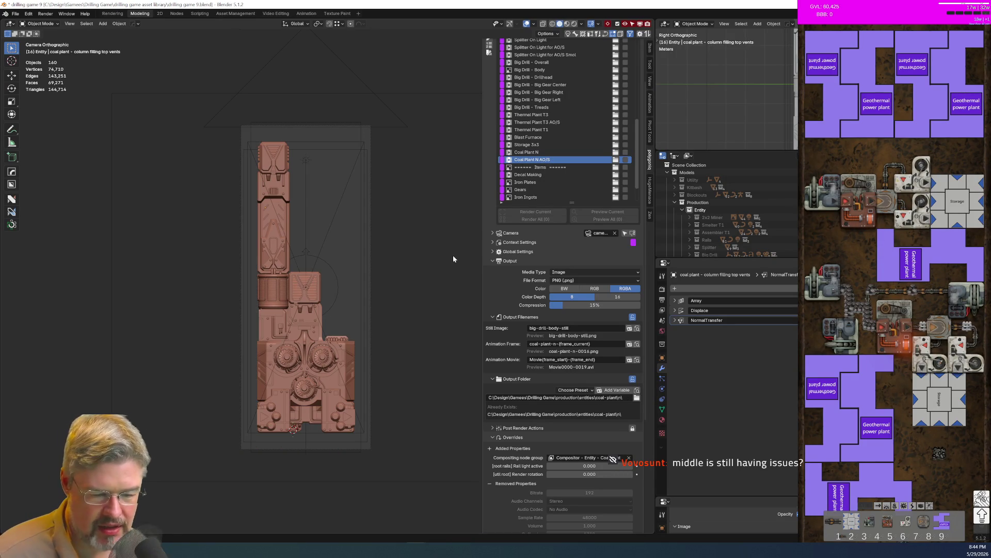
Switch back to the Coal Plant N preset and test Render rotation, returning it to 0
{"action": "left_click", "coordinate": [531, 152]}
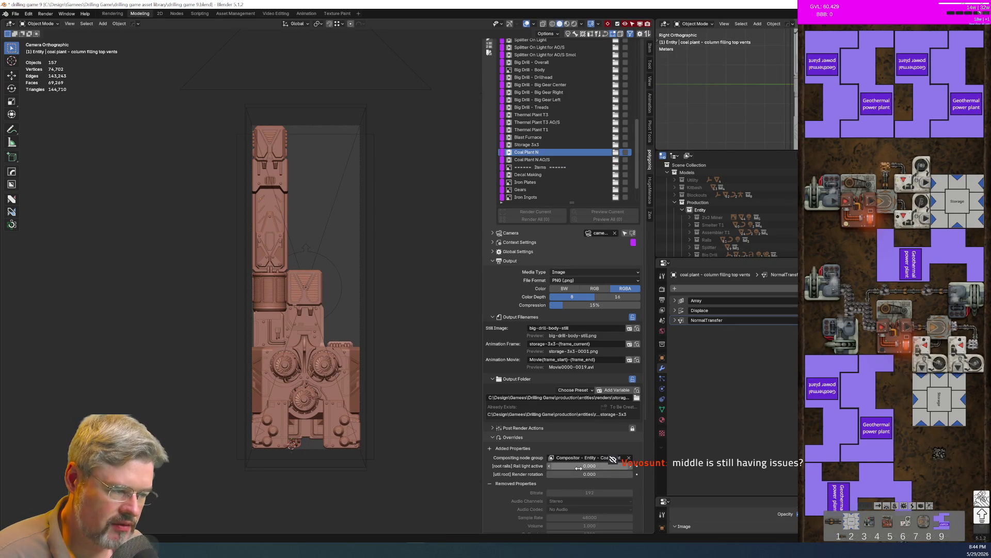
{"action": "left_click_drag", "start_coordinate": [579, 474], "coordinate": [640, 474]}
{"action": "scroll", "coordinate": [300, 342], "scroll_direction": "up", "scroll_amount": 8}
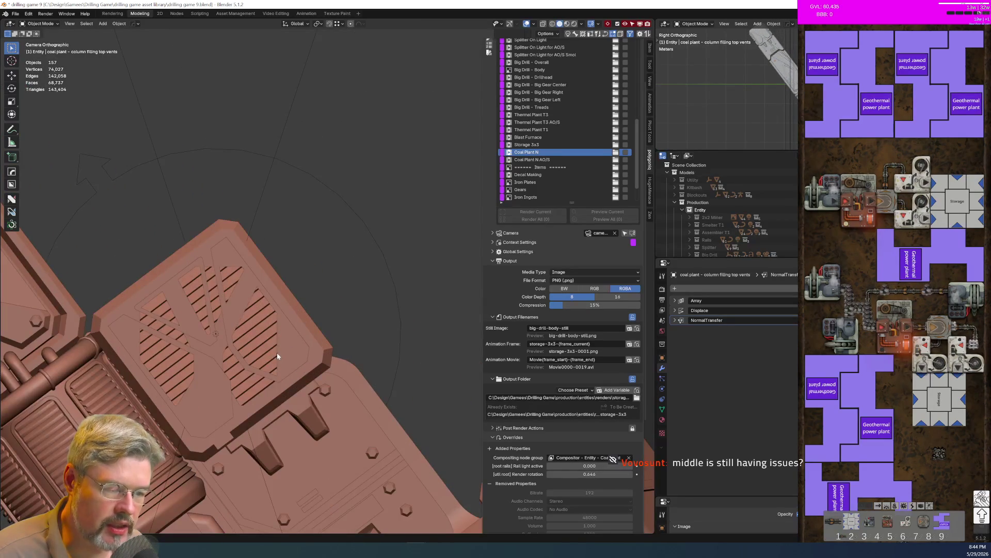
{"action": "scroll", "coordinate": [254, 331], "scroll_direction": "down", "scroll_amount": 5}
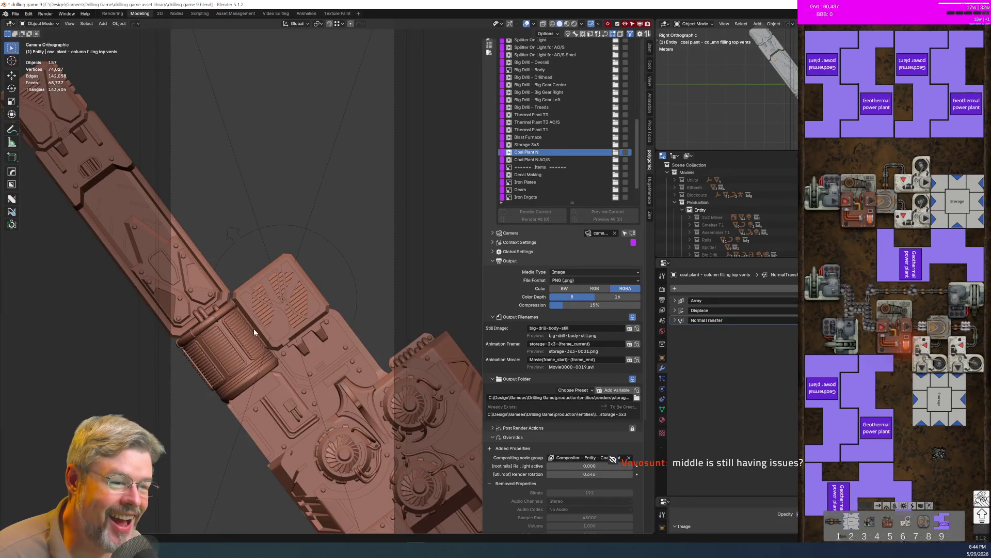
{"action": "left_click_drag", "start_coordinate": [604, 474], "coordinate": [532, 474]}
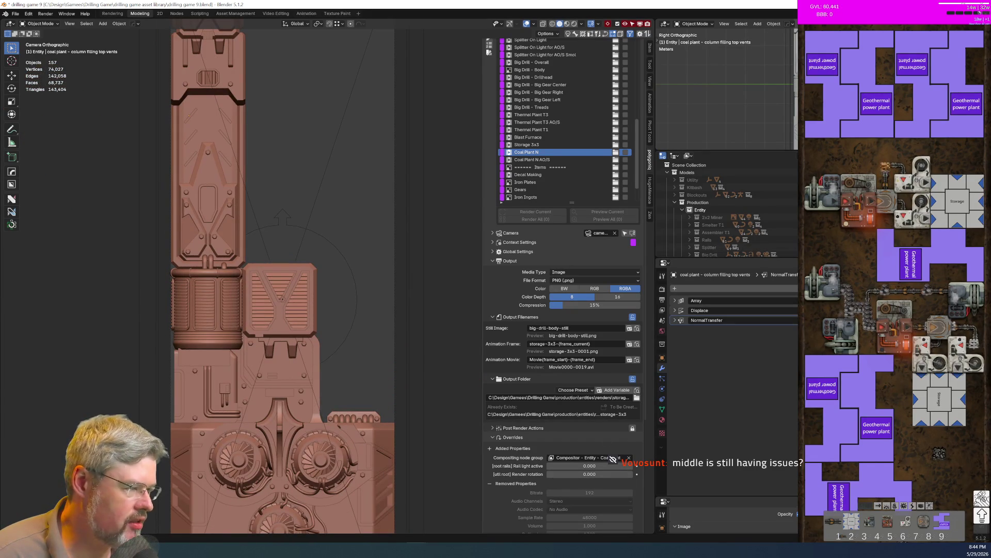
Apply the Boolean on vent box mid slats, test the cuts, and reset Render rotation to 0
{"action": "left_click", "coordinate": [300, 320]}
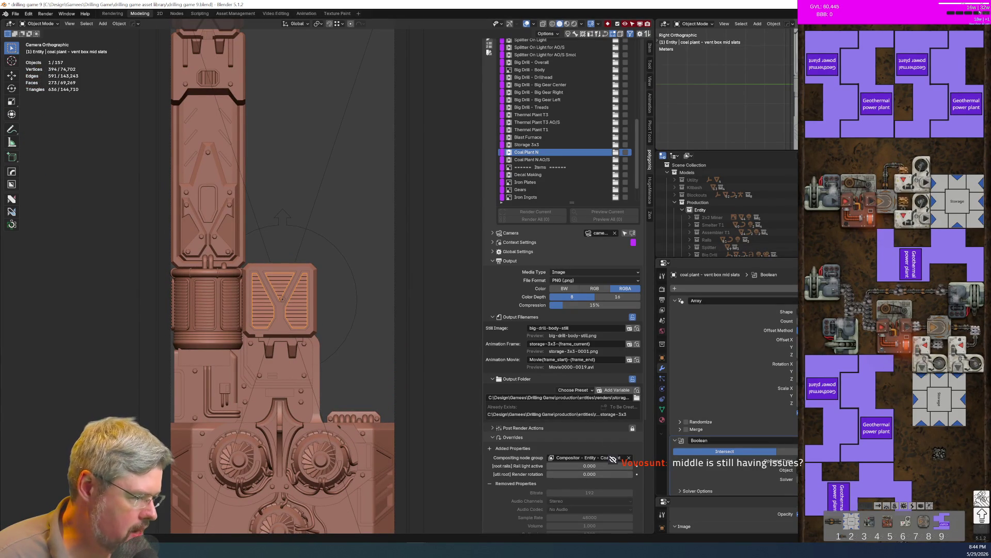
{"action": "key", "text": "ctrl+a"}
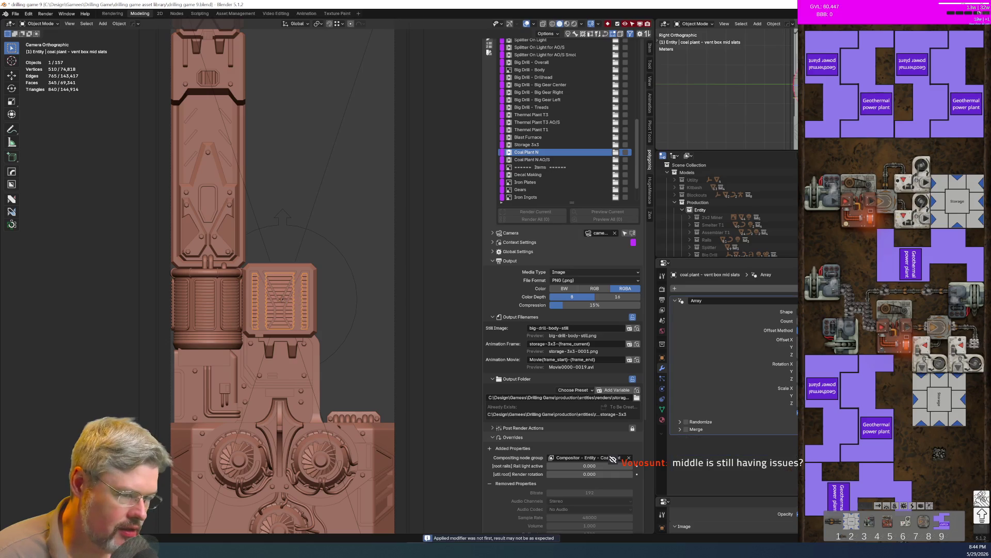
{"action": "left_click", "coordinate": [302, 167]}
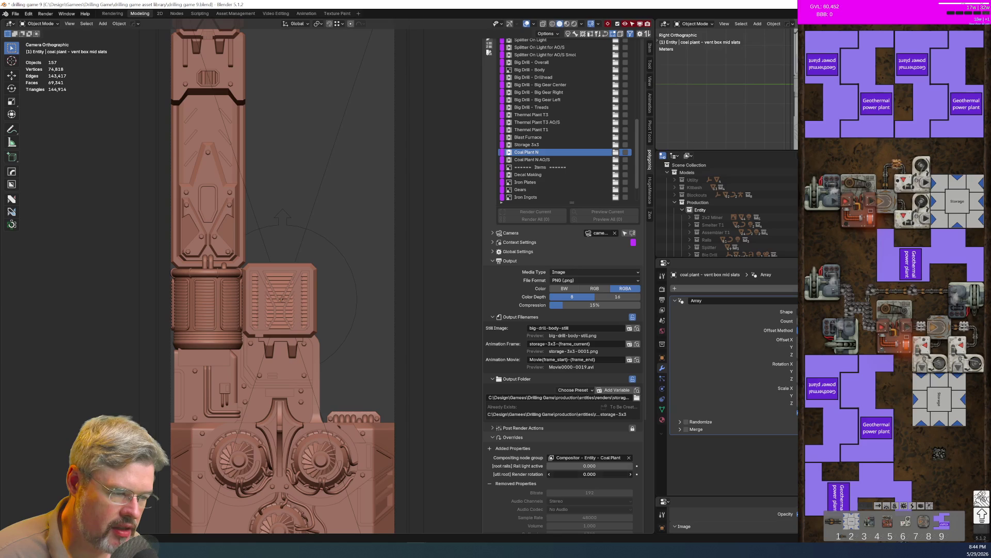
{"action": "mouse_move", "coordinate": [589, 474]}
{"action": "left_mouse_down"}
{"action": "mouse_move", "coordinate": [617, 474]}
{"action": "mouse_move", "coordinate": [590, 474]}
{"action": "mouse_move", "coordinate": [605, 474]}
{"action": "left_mouse_up"}
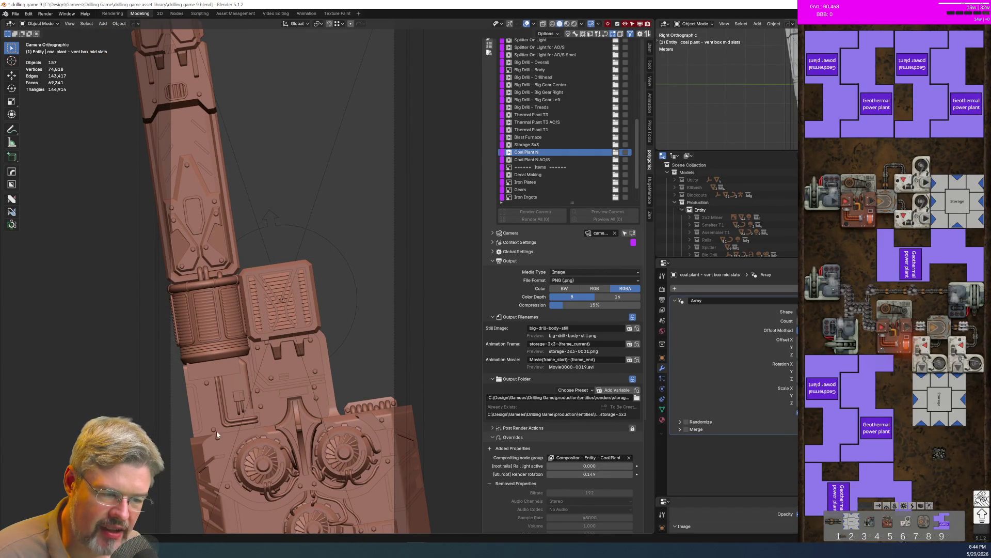
{"action": "key", "text": "BackSpace"}
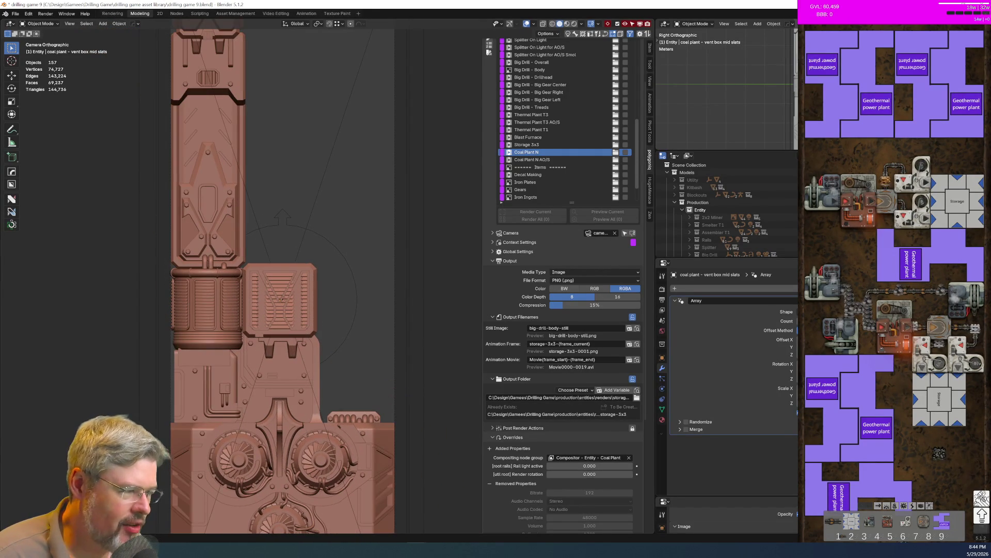
{"action": "left_click_drag", "start_coordinate": [757, 259], "coordinate": [757, 421]}
Expand Coal Plant Hideme, select Cylinder.014, and unhide the hidden cutter objects
{"action": "left_click", "coordinate": [690, 299]}
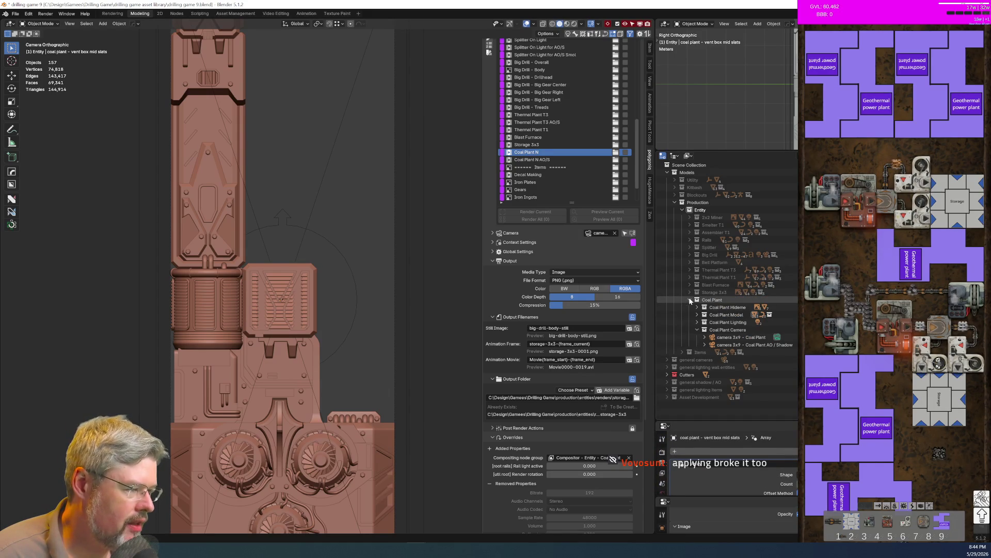
{"action": "left_click", "coordinate": [697, 330]}
{"action": "left_click", "coordinate": [697, 330]}
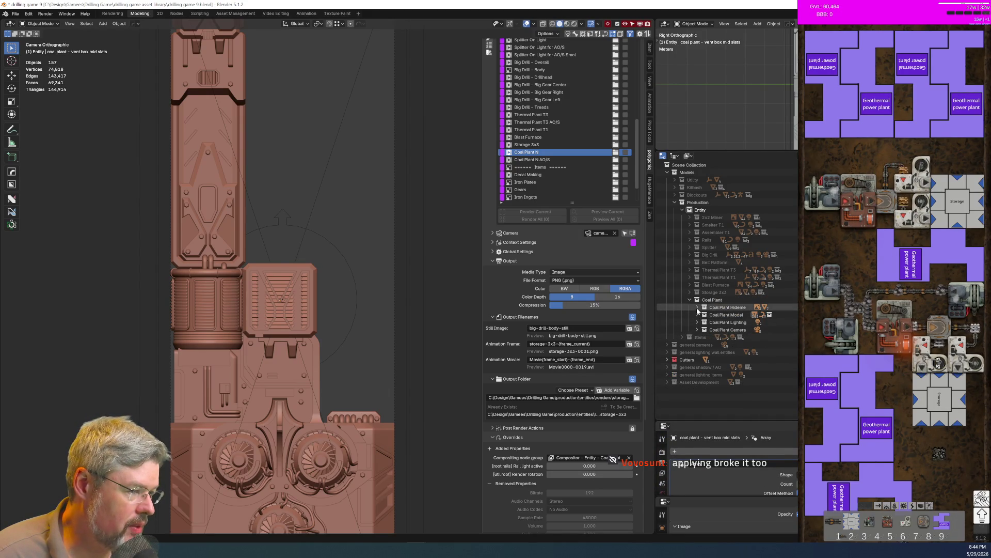
{"action": "left_click", "coordinate": [698, 307]}
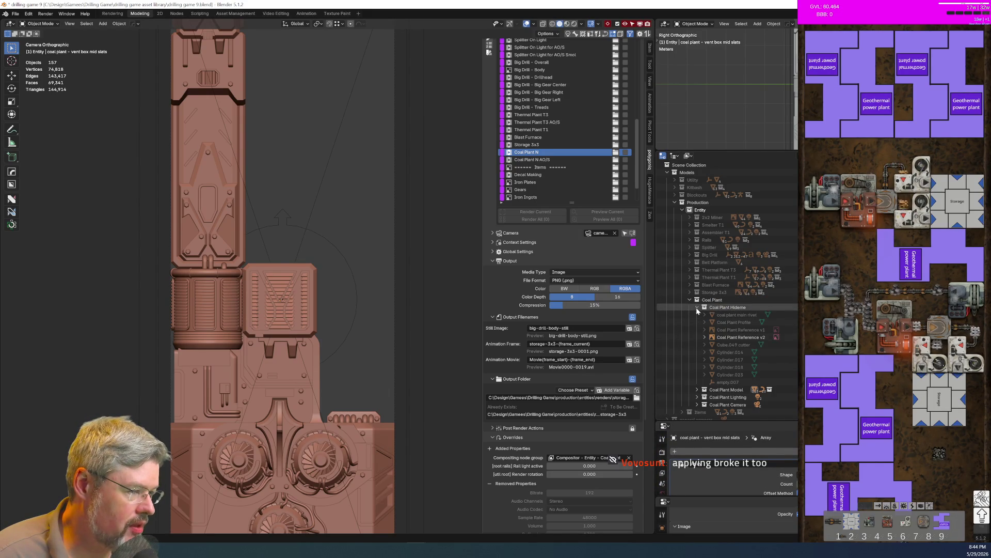
{"action": "left_click", "coordinate": [725, 352]}
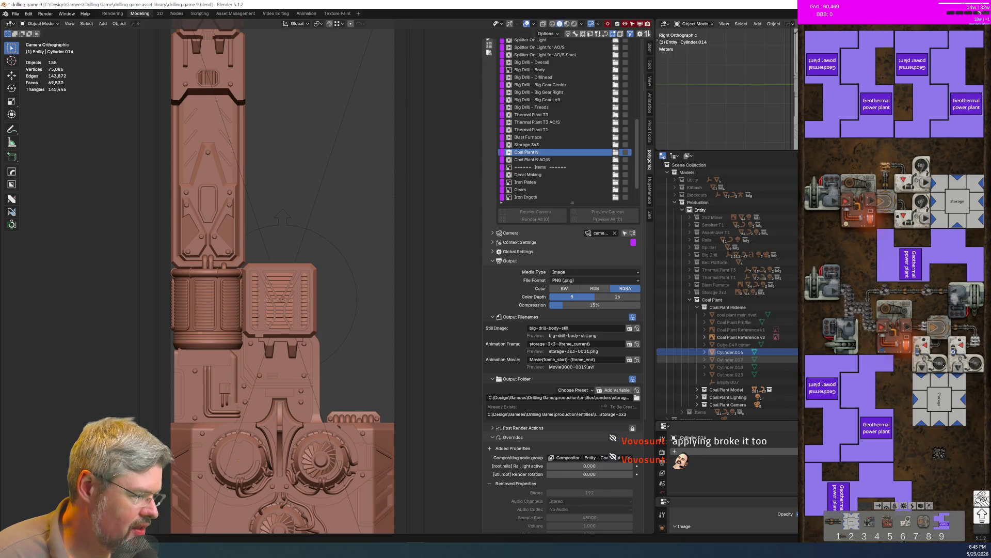
{"action": "key", "text": "alt+h"}
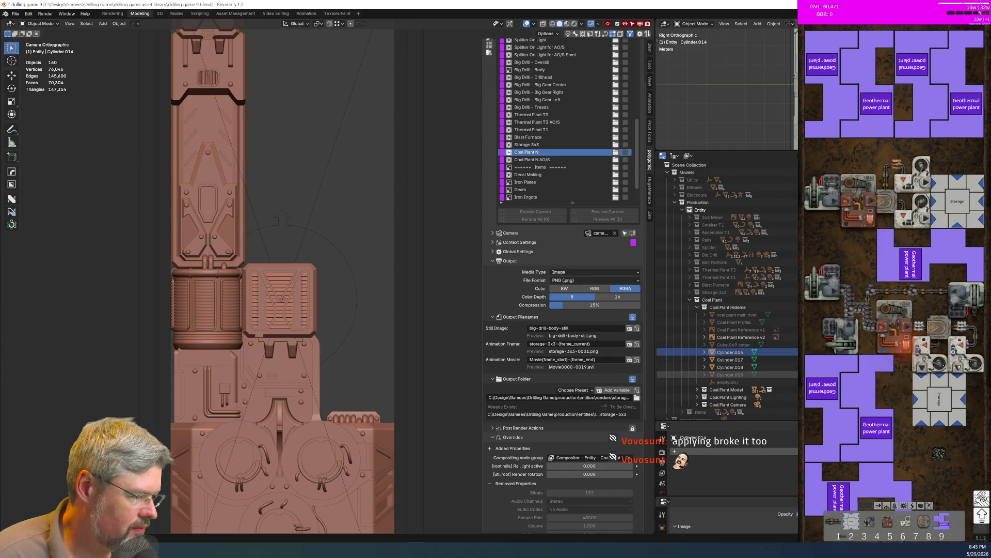
{"action": "key", "text": "alt+h"}
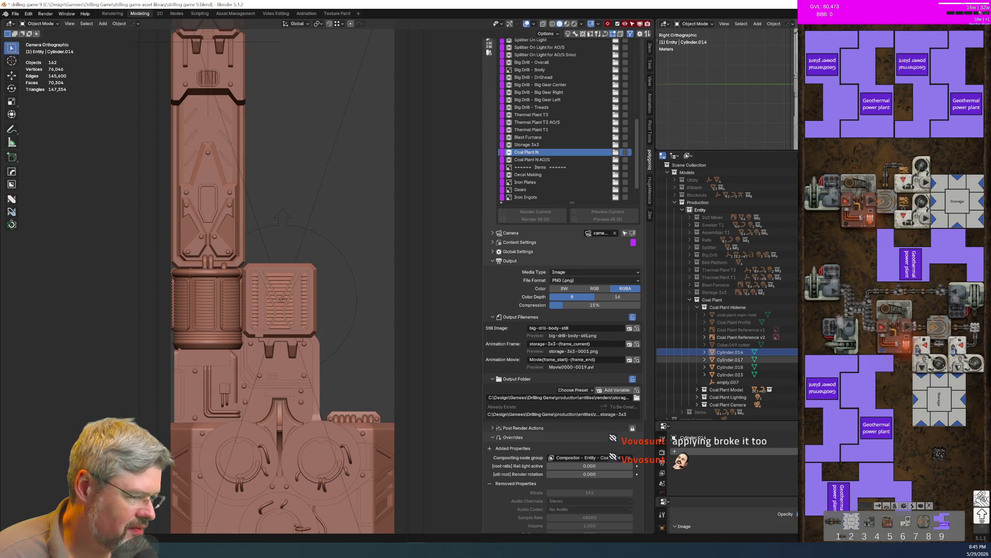
{"action": "key", "text": "alt+h"}
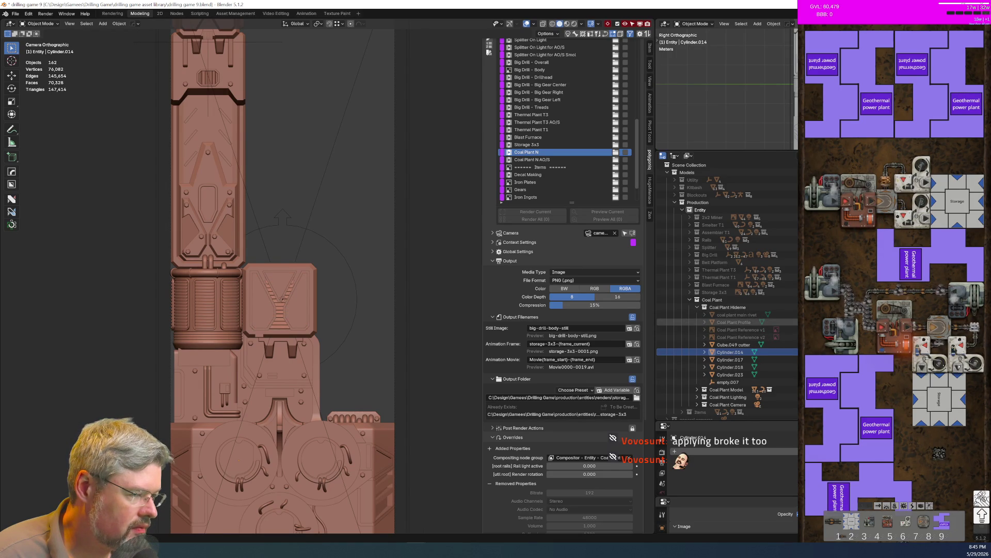
{"action": "key", "text": "alt+h"}
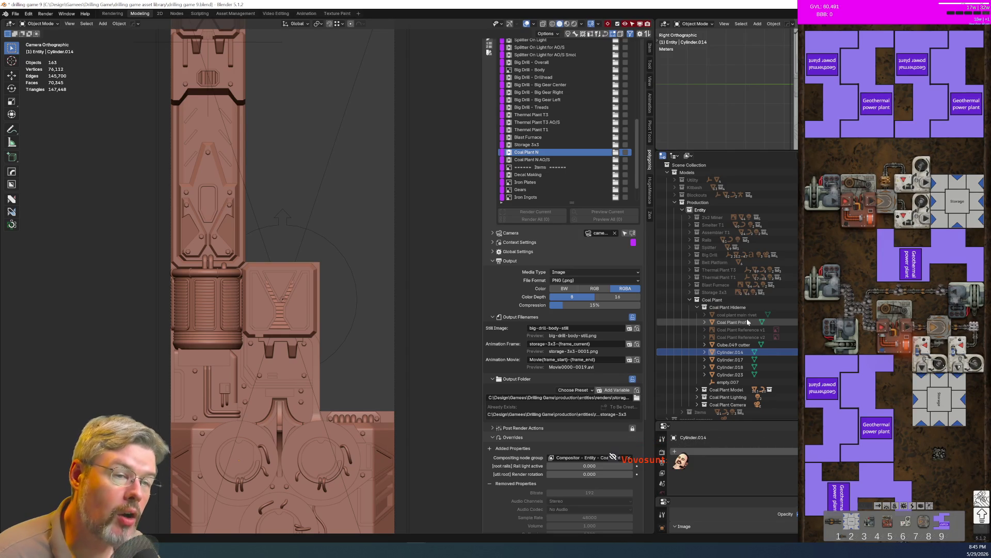
Undo the extra unhides and leave Cube.049 cutter and the cylinder cutters visible
{"action": "key", "text": "ctrl+z"}
{"action": "key", "text": "ctrl+z"}
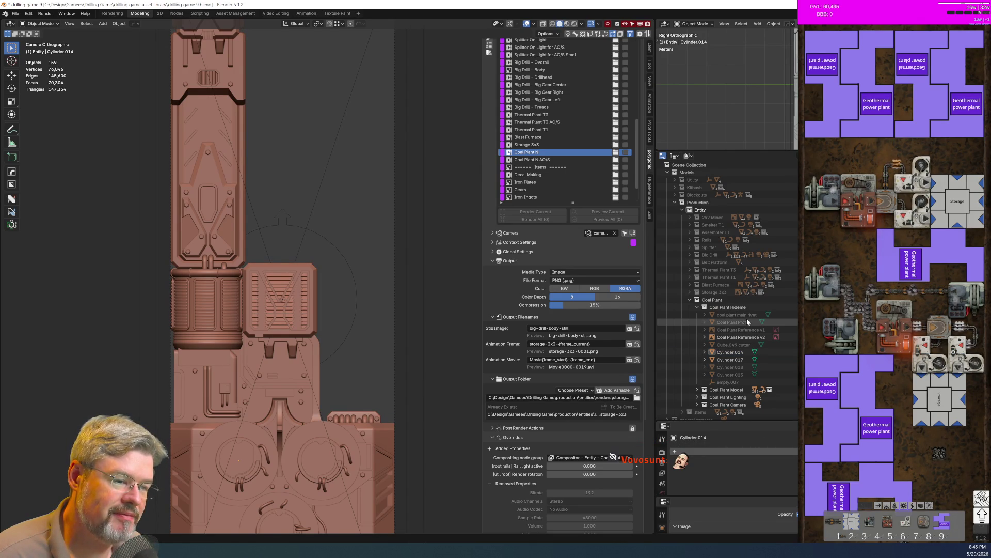
{"action": "key", "text": "ctrl+z"}
{"action": "key", "text": "ctrl+z"}
{"action": "key", "text": "ctrl+z"}
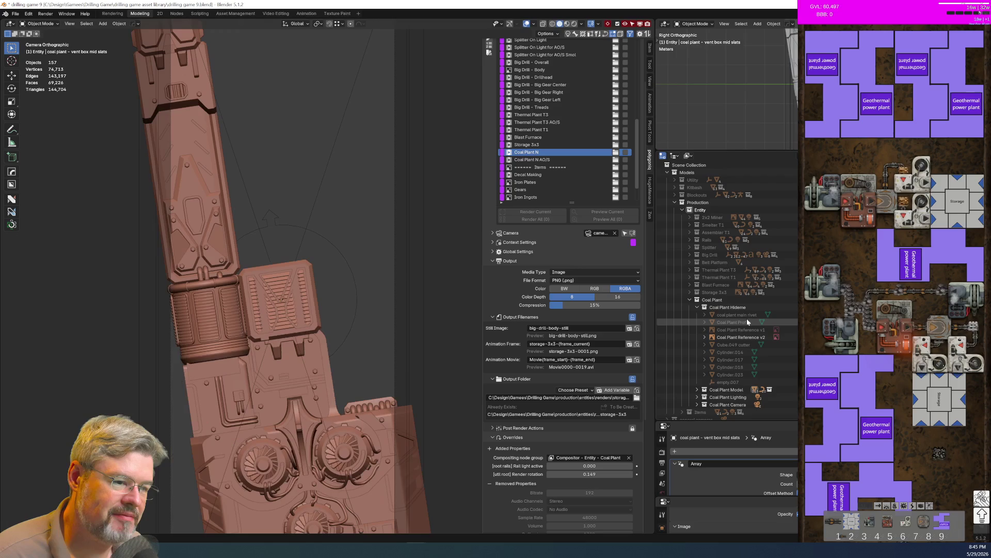
{"action": "key", "text": "ctrl+z"}
{"action": "key", "text": "ctrl+z"}
{"action": "key", "text": "ctrl+z"}
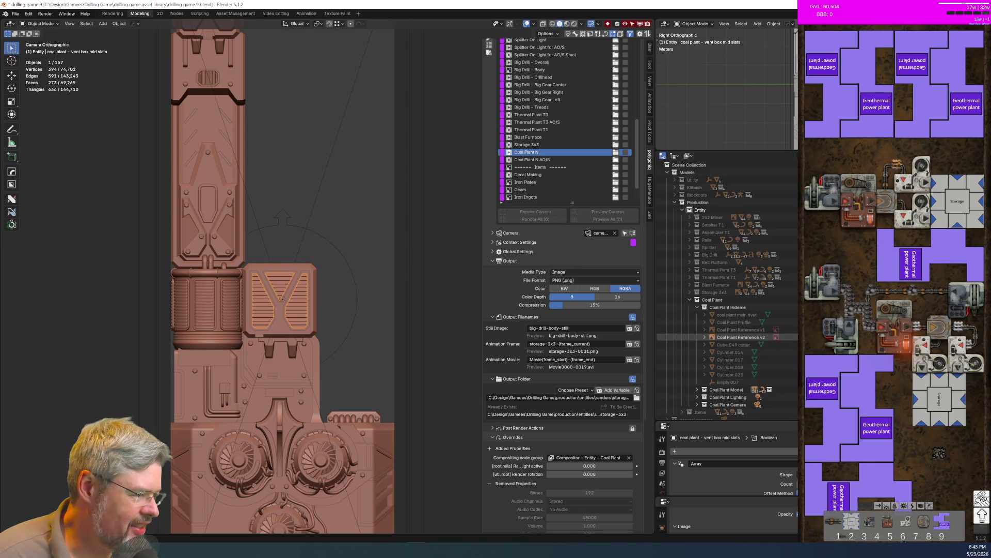
{"action": "key", "text": "h"}
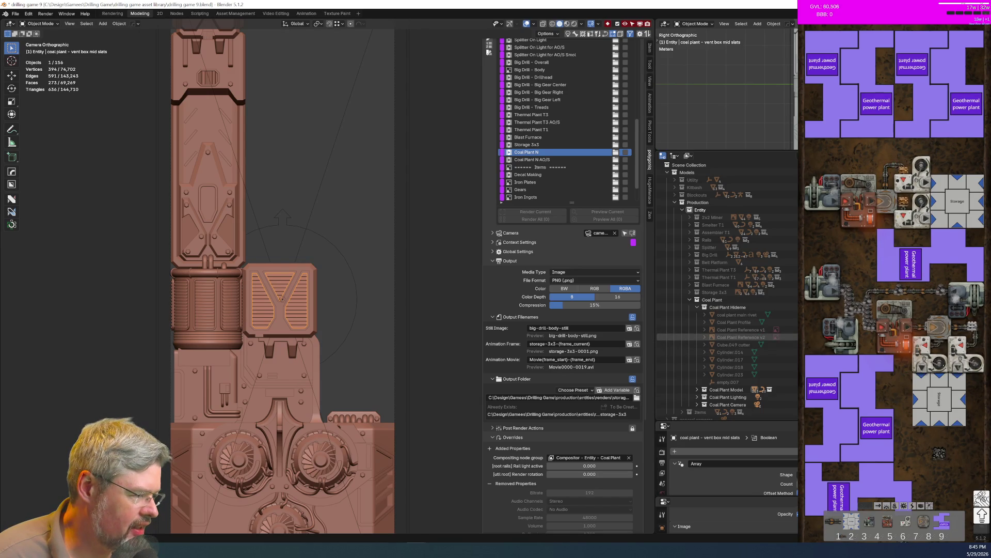
{"action": "key", "text": "h"}
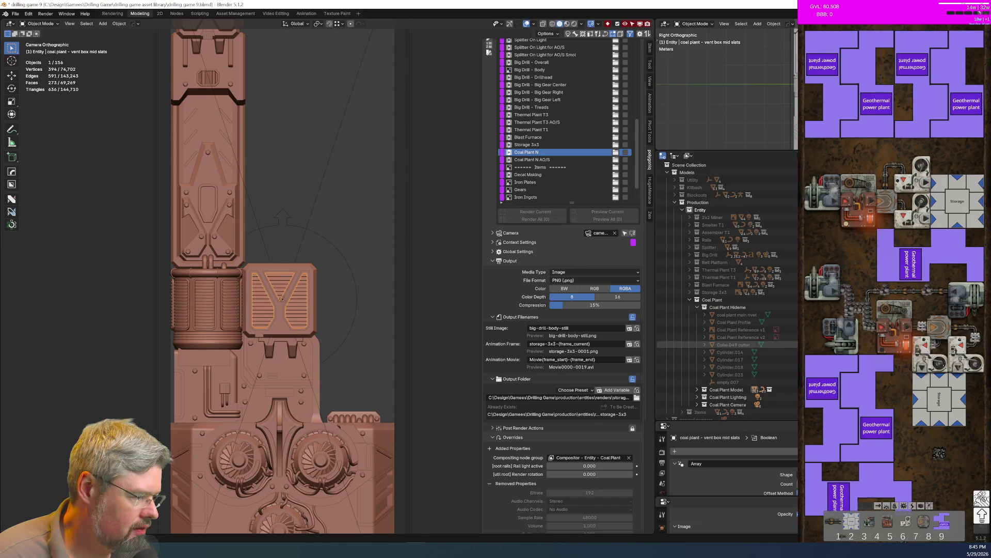
{"action": "key", "text": "alt+h"}
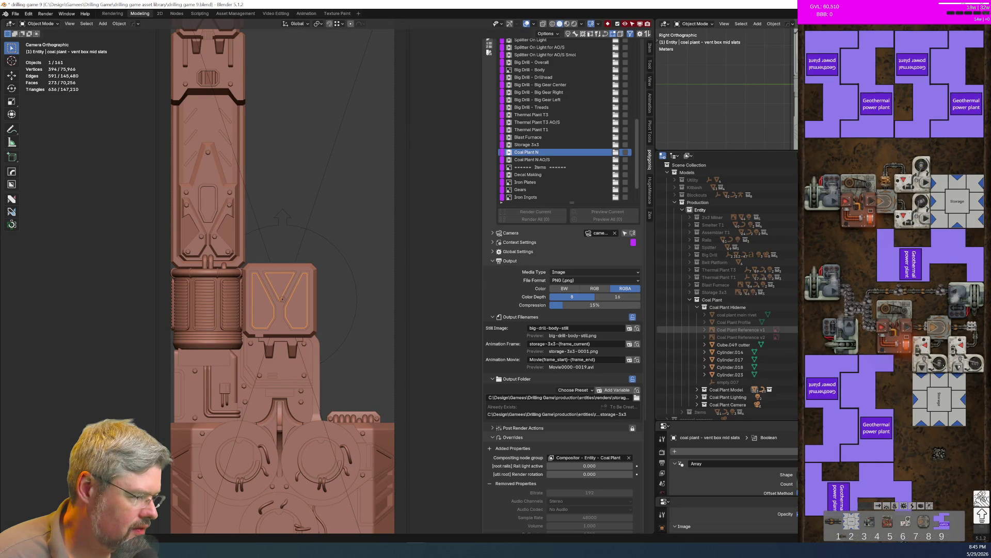
Parent Coal Plant Profile through Cylinder.023 to coal plant - root with Object (Keep Transform)
{"action": "left_click", "coordinate": [733, 321]}
{"action": "left_click", "coordinate": [733, 375]}
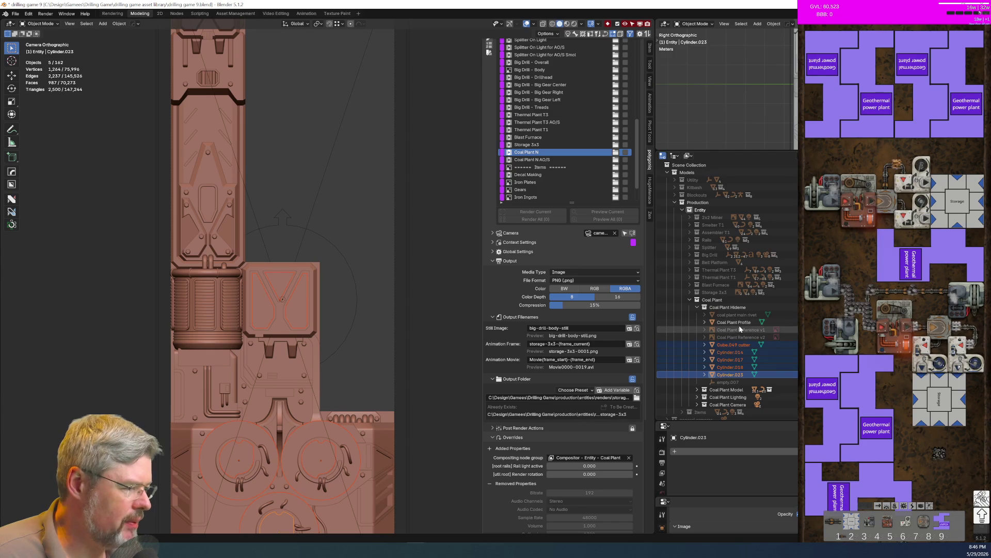
{"action": "left_click", "coordinate": [737, 320], "text": "shift"}
{"action": "scroll", "coordinate": [737, 320], "scroll_direction": "down", "scroll_amount": 3}
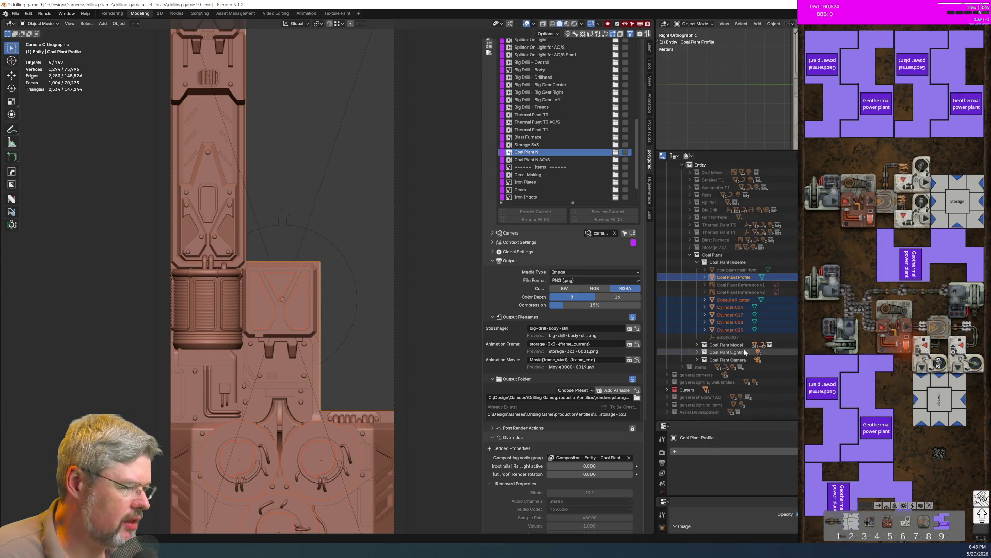
{"action": "left_click", "coordinate": [697, 345]}
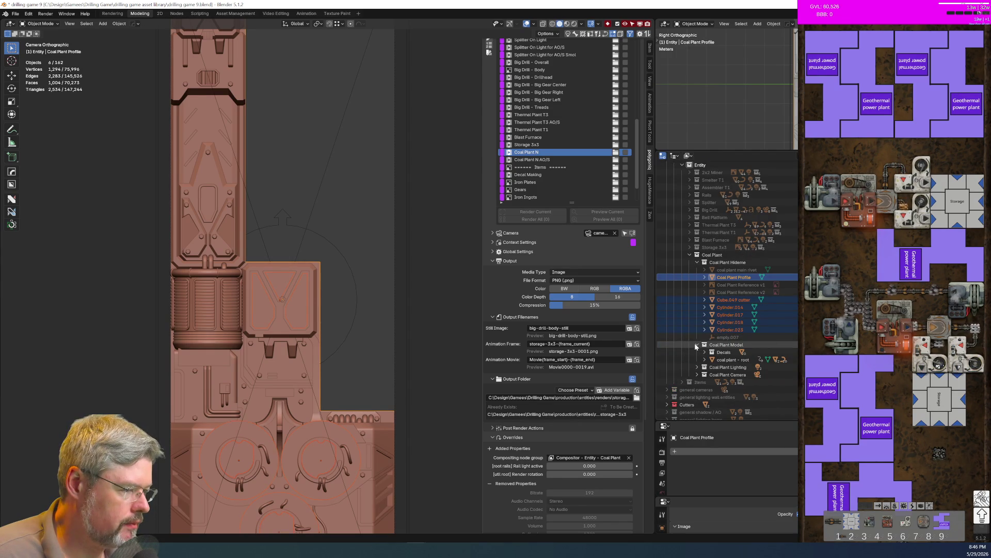
{"action": "left_click", "coordinate": [726, 359], "text": "ctrl"}
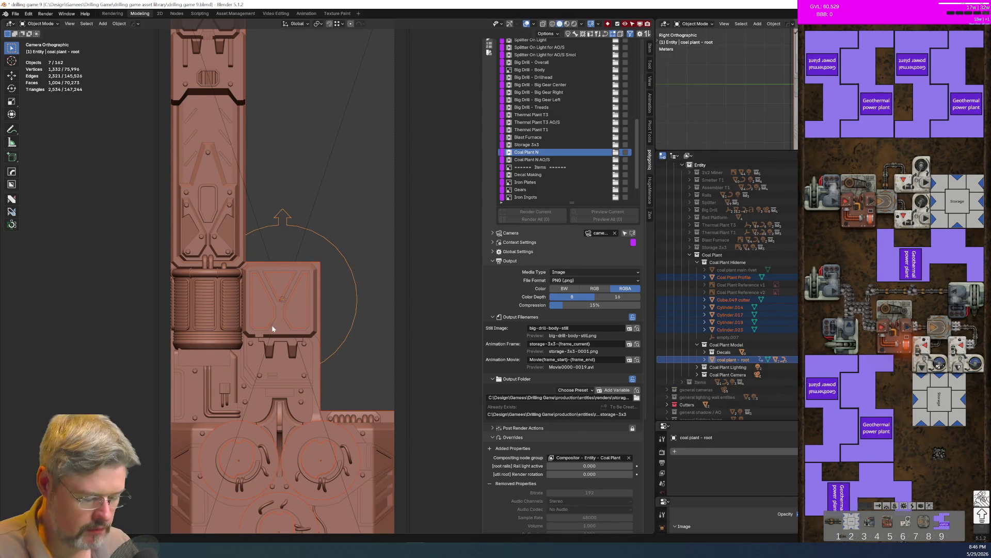
{"action": "key", "text": "ctrl+p"}
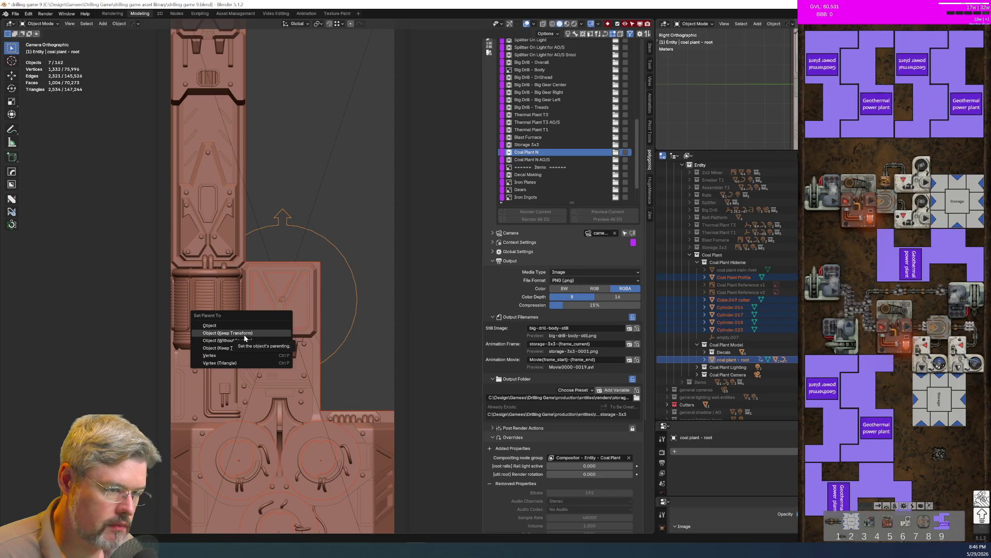
{"action": "left_click", "coordinate": [244, 336]}
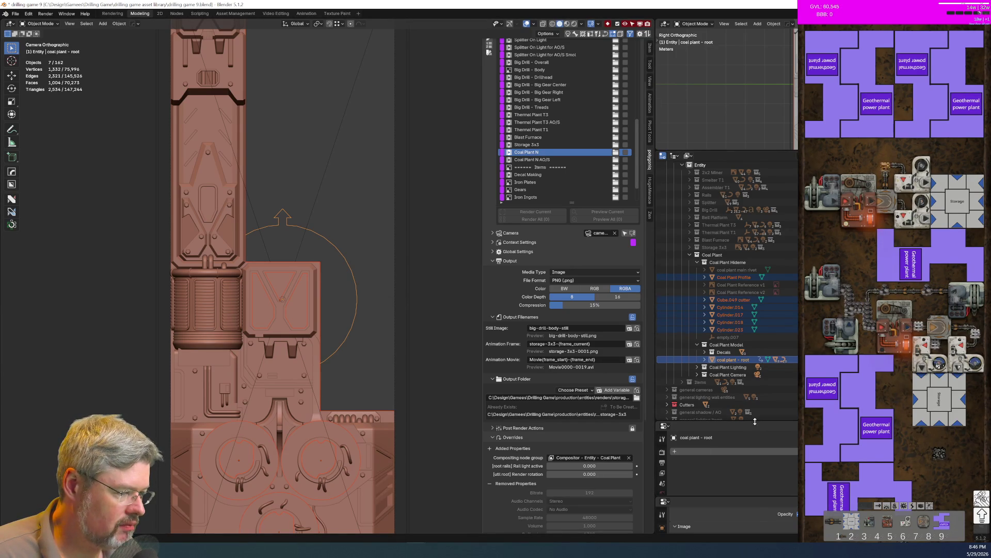
Confirm Cylinder.023's parent is coal plant - root, then hide the cutters and Coal Plant Profile
{"action": "left_click_drag", "start_coordinate": [754, 421], "coordinate": [738, 368]}
{"action": "left_click", "coordinate": [736, 356]}
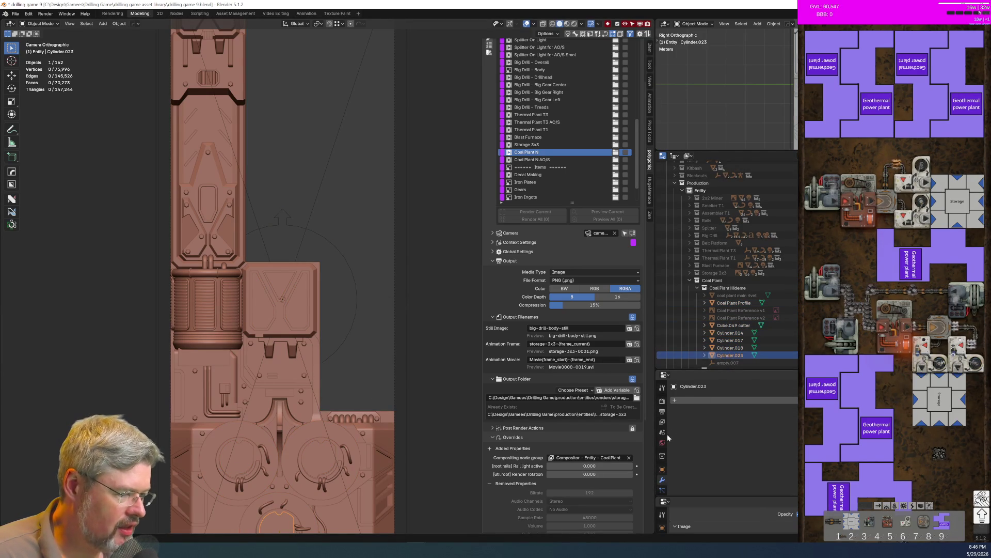
{"action": "left_click", "coordinate": [662, 469]}
{"action": "scroll", "coordinate": [692, 453], "scroll_direction": "down", "scroll_amount": 5}
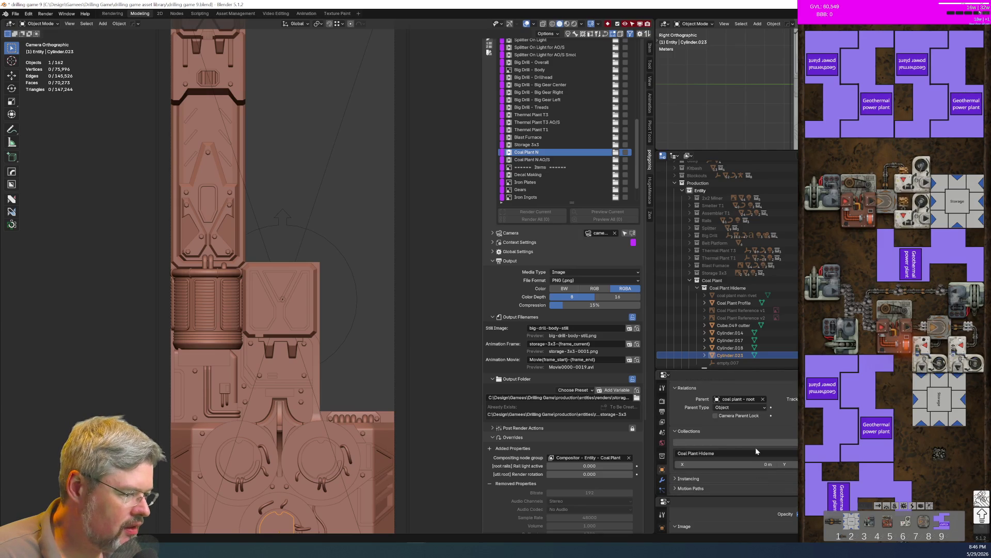
{"action": "left_click_drag", "start_coordinate": [707, 369], "coordinate": [707, 448]}
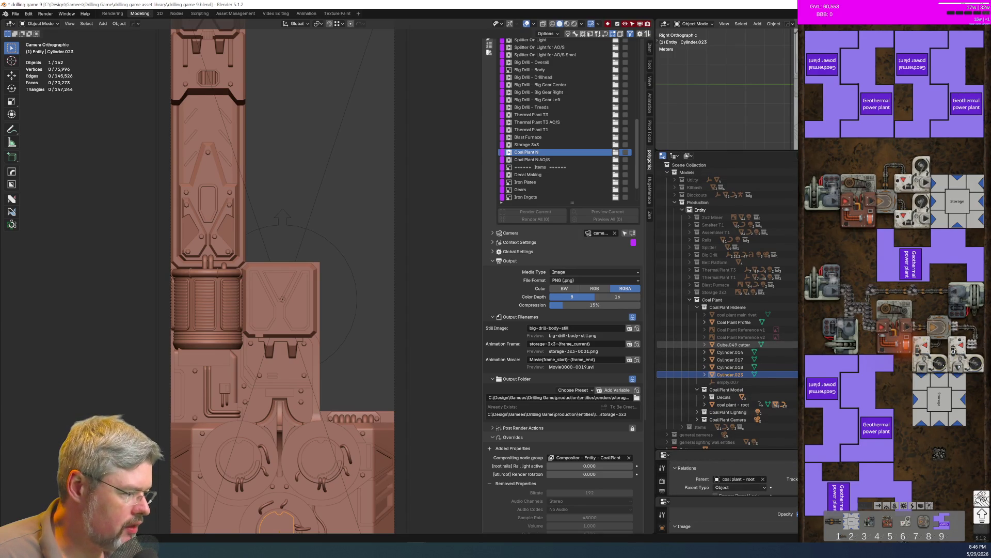
{"action": "key", "text": "h"}
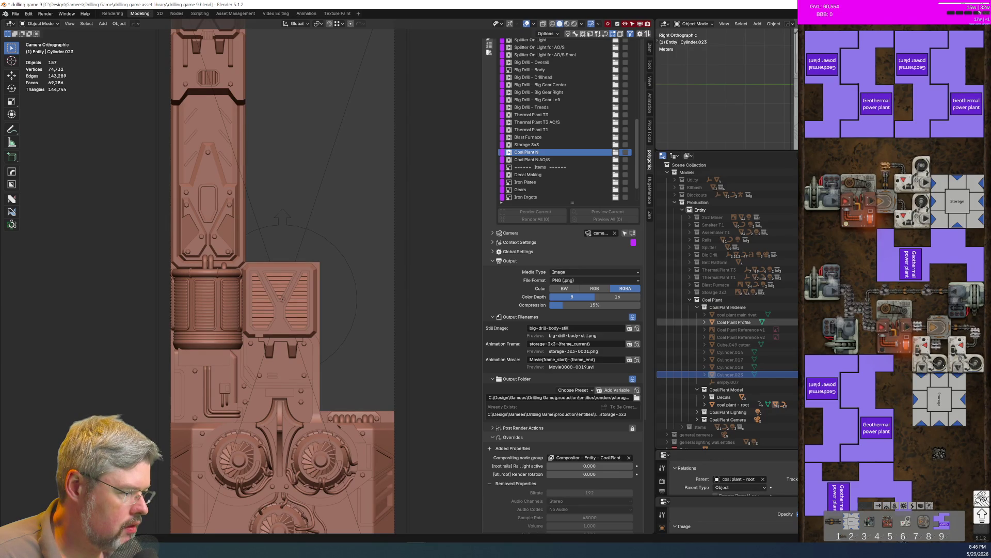
{"action": "key", "text": "h"}
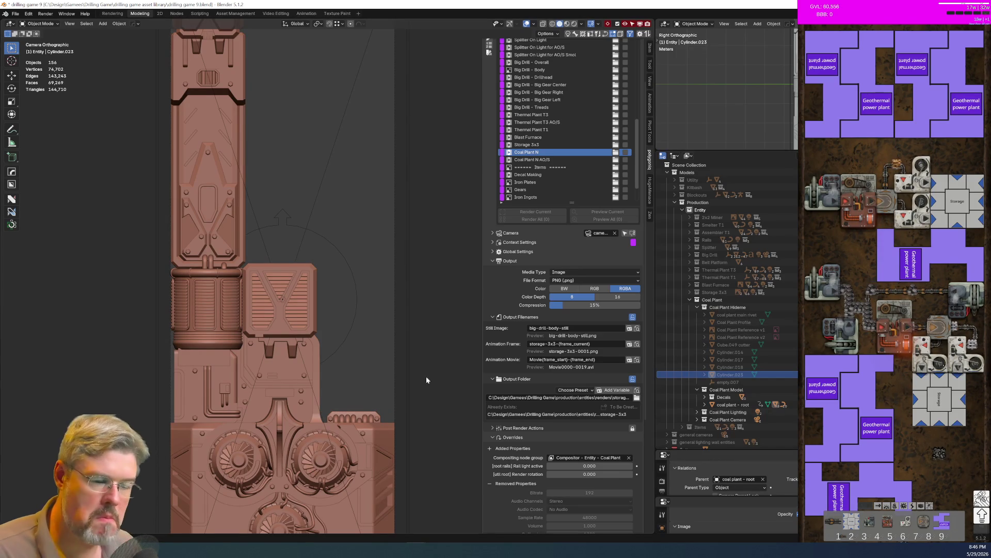